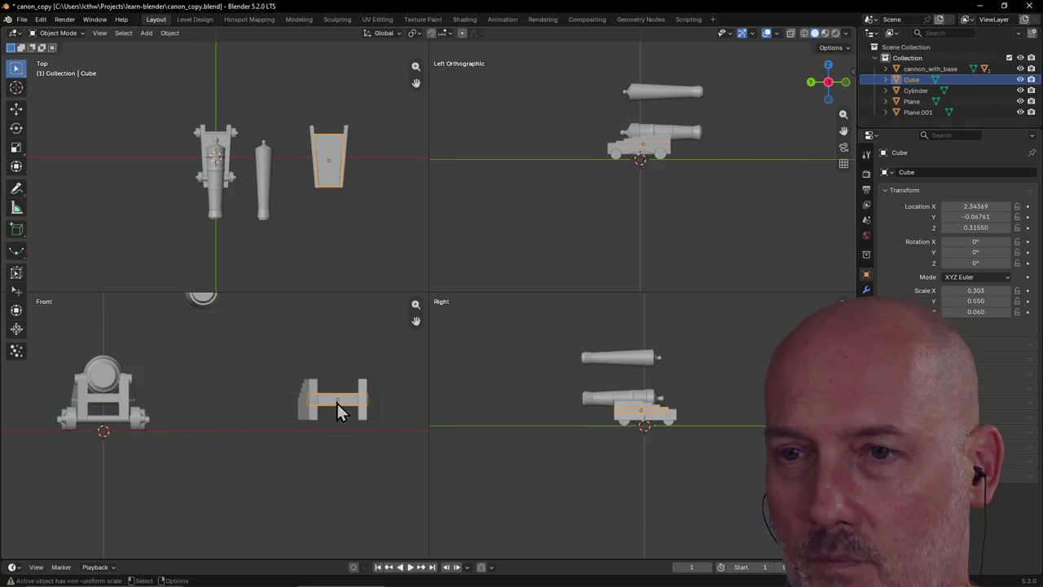
Set the Cube's Z scale to 0.055, then deselect it
{"action": "left_click", "coordinate": [976, 316]}
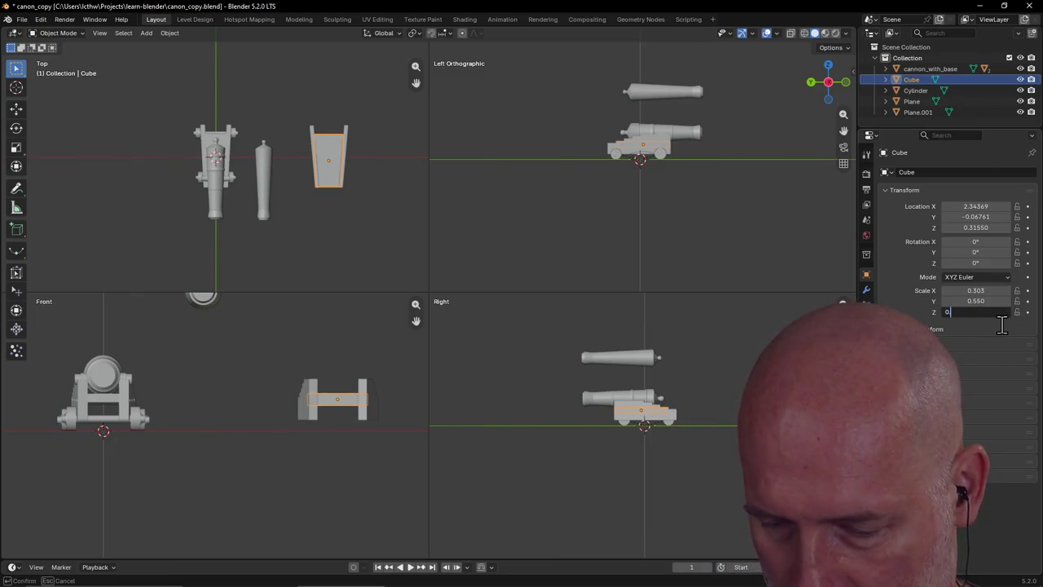
{"action": "type", "text": "055"}
{"action": "key", "text": "Return"}
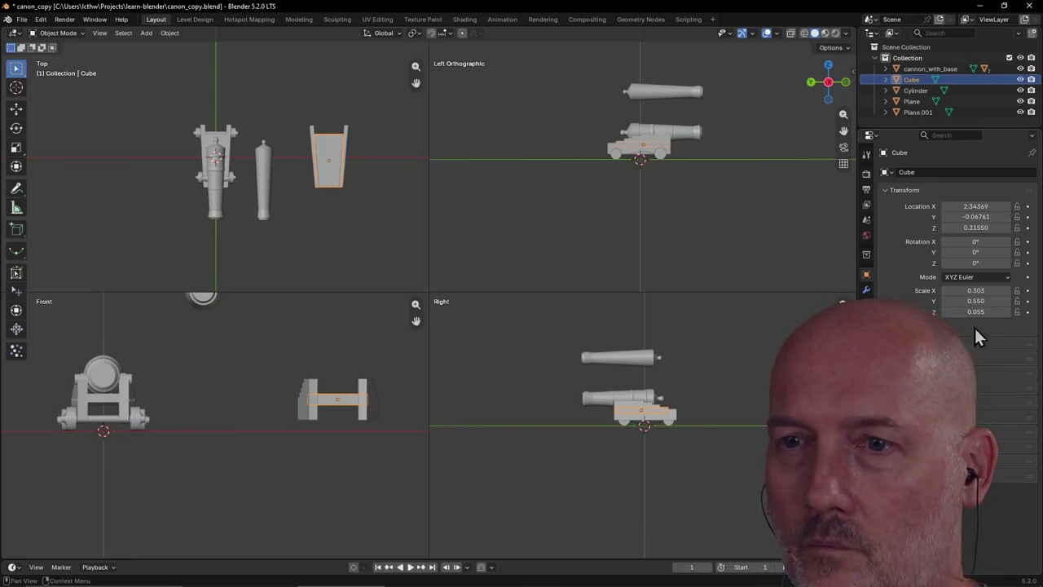
{"action": "left_click", "coordinate": [371, 378]}
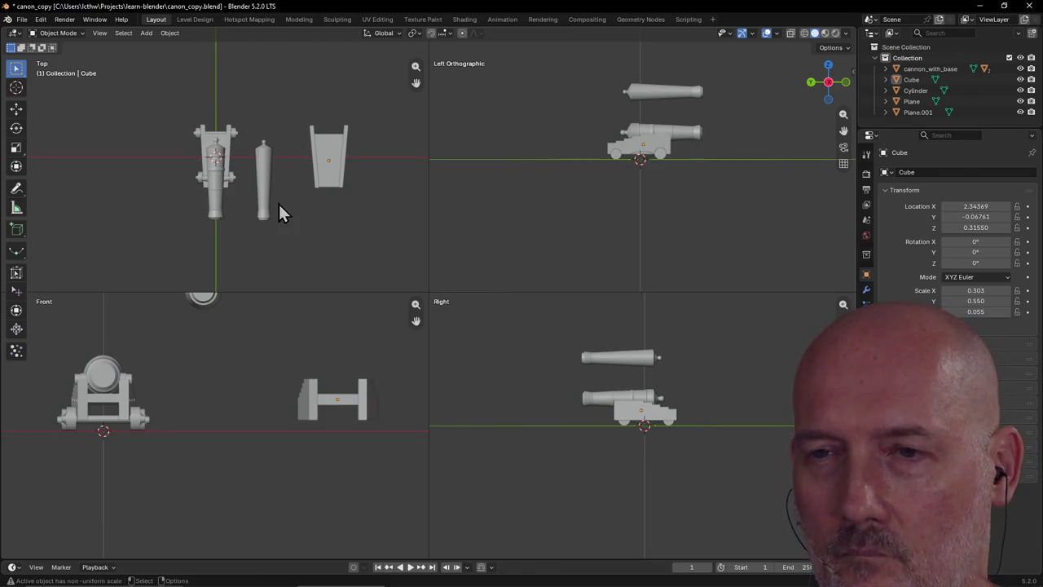
Select Plane.001, Cube and Plane and join them into a single Plane object with Ctrl+J
{"action": "left_click", "coordinate": [298, 19]}
{"action": "middle_click_drag", "start_coordinate": [317, 235], "coordinate": [355, 383]}
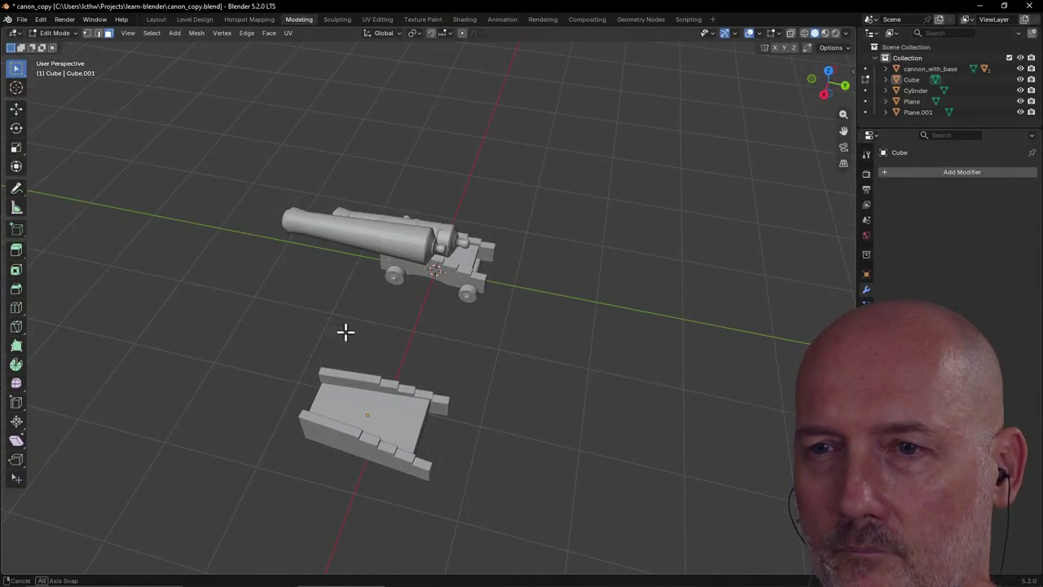
{"action": "left_click", "coordinate": [155, 20]}
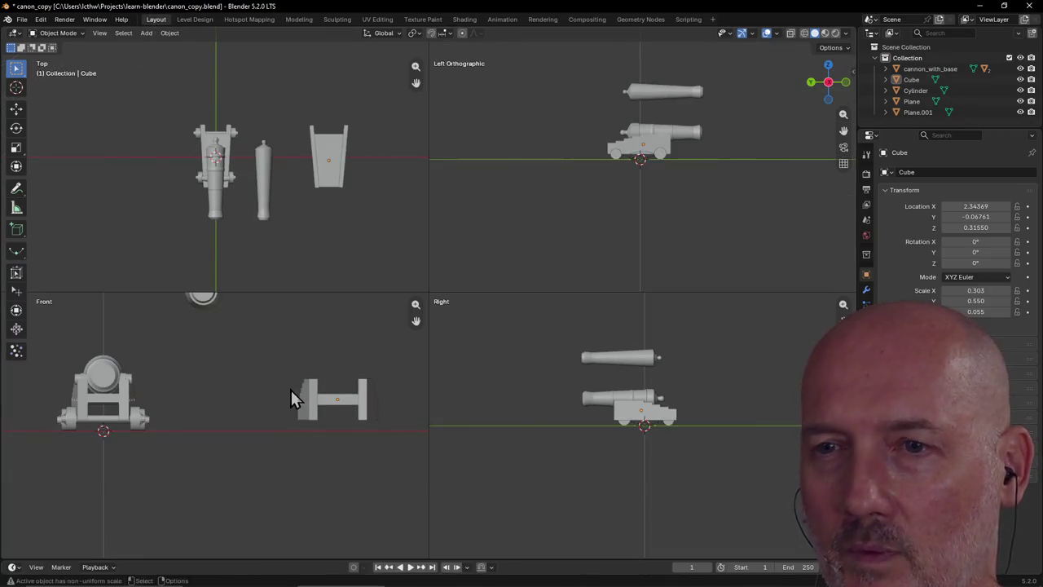
{"action": "left_click", "coordinate": [317, 408]}
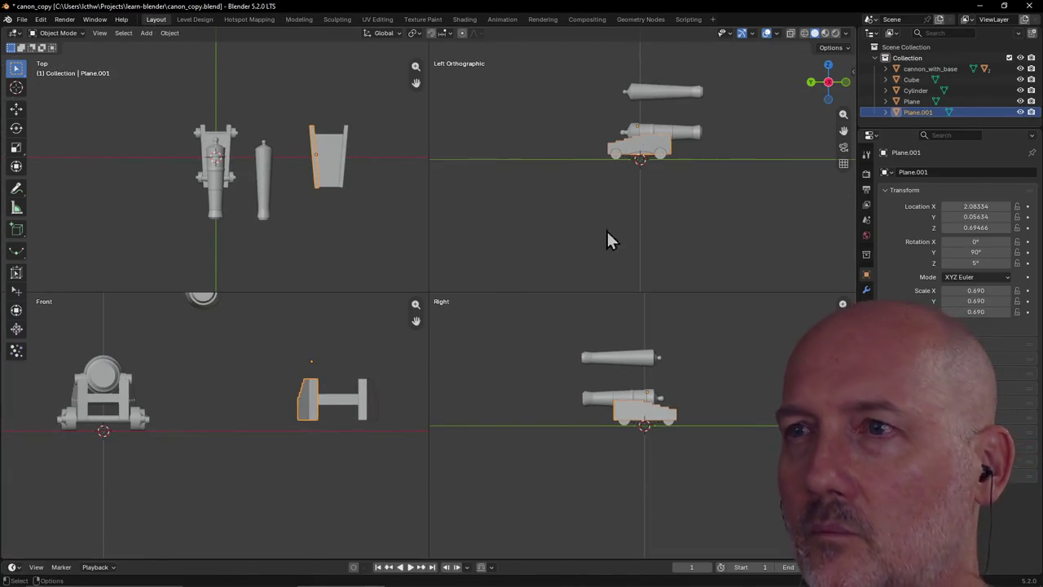
{"action": "left_click", "coordinate": [334, 401], "text": "shift"}
{"action": "left_click", "coordinate": [364, 417], "text": "shift"}
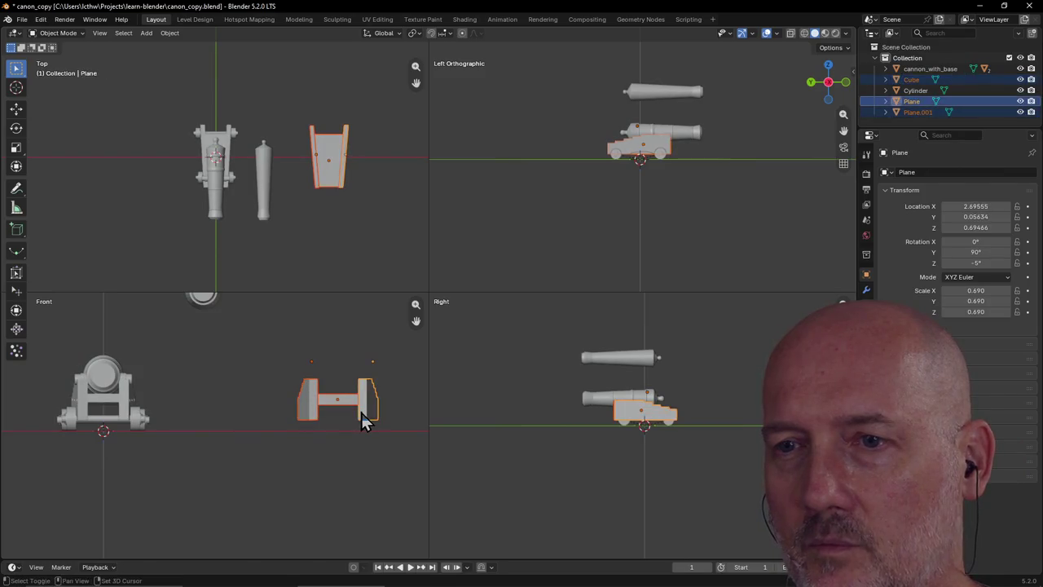
{"action": "key", "text": "ctrl+j"}
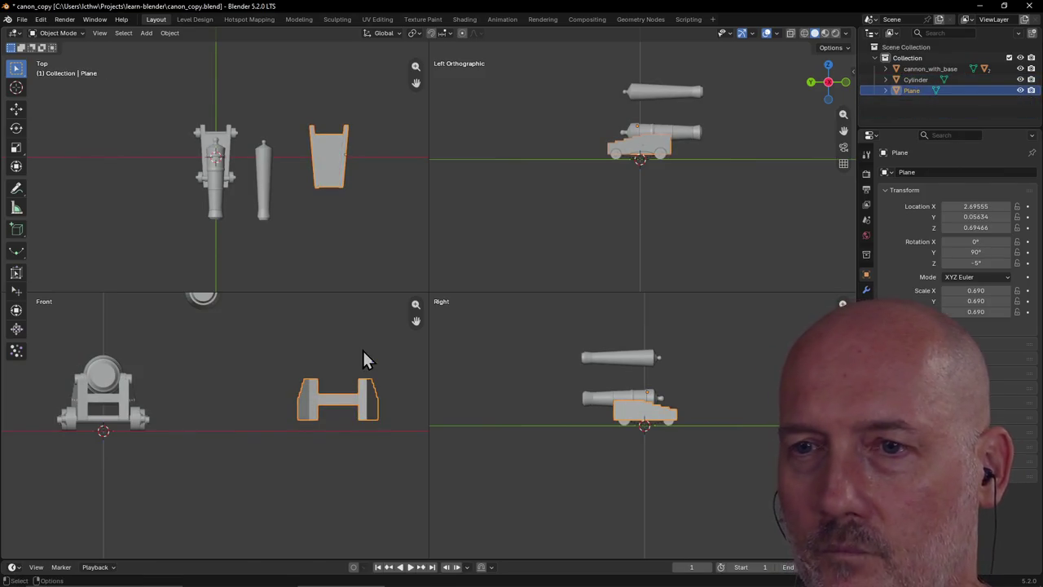
{"action": "left_click", "coordinate": [363, 348]}
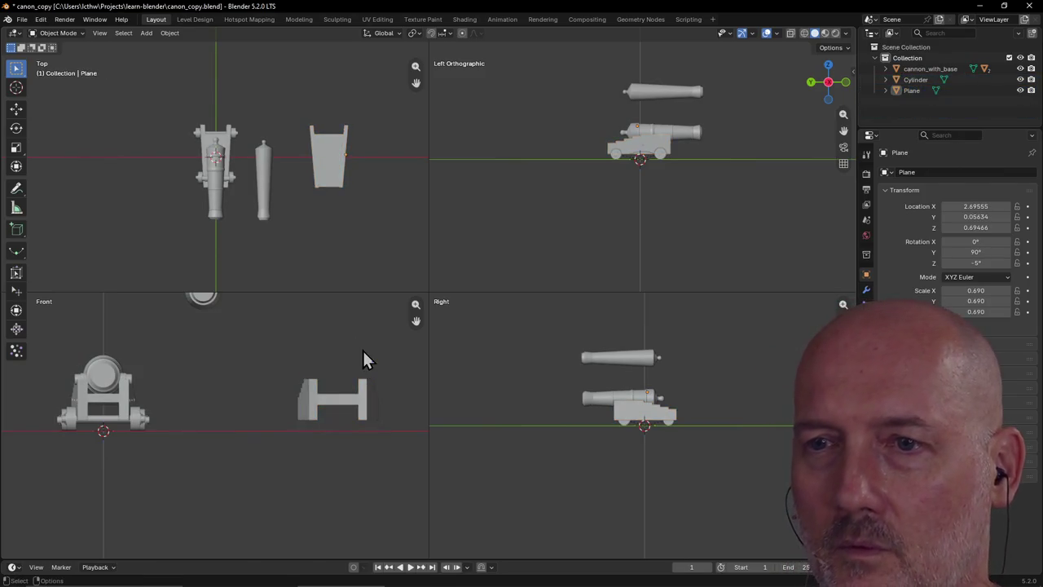
Switch to the Modeling workspace and orbit around the cannon
{"action": "left_click", "coordinate": [299, 19]}
{"action": "scroll", "coordinate": [365, 186], "scroll_direction": "down", "scroll_amount": 3}
{"action": "mouse_move", "coordinate": [366, 186]}
{"action": "middle_mouse_down"}
{"action": "mouse_move", "coordinate": [449, 231]}
{"action": "mouse_move", "coordinate": [316, 228]}
{"action": "mouse_move", "coordinate": [372, 217]}
{"action": "mouse_move", "coordinate": [335, 225]}
{"action": "middle_mouse_up"}
Save canon_copy.blend and orbit out to inspect the joined carriage in the whole scene
{"action": "scroll", "coordinate": [450, 232], "scroll_direction": "up", "scroll_amount": 5}
{"action": "key", "text": "ctrl+s"}
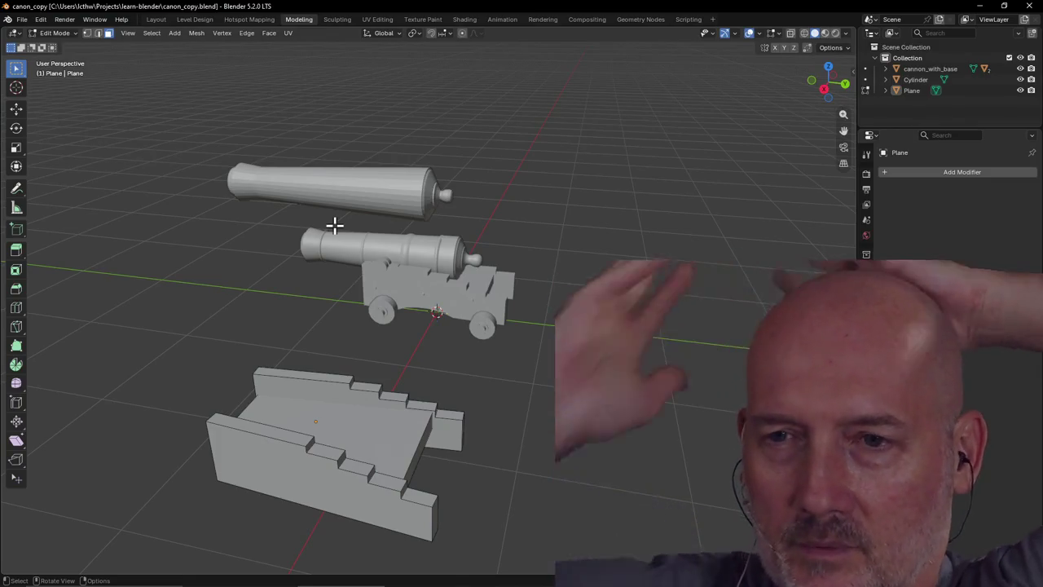
{"action": "scroll", "coordinate": [349, 263], "scroll_direction": "up", "scroll_amount": 2}
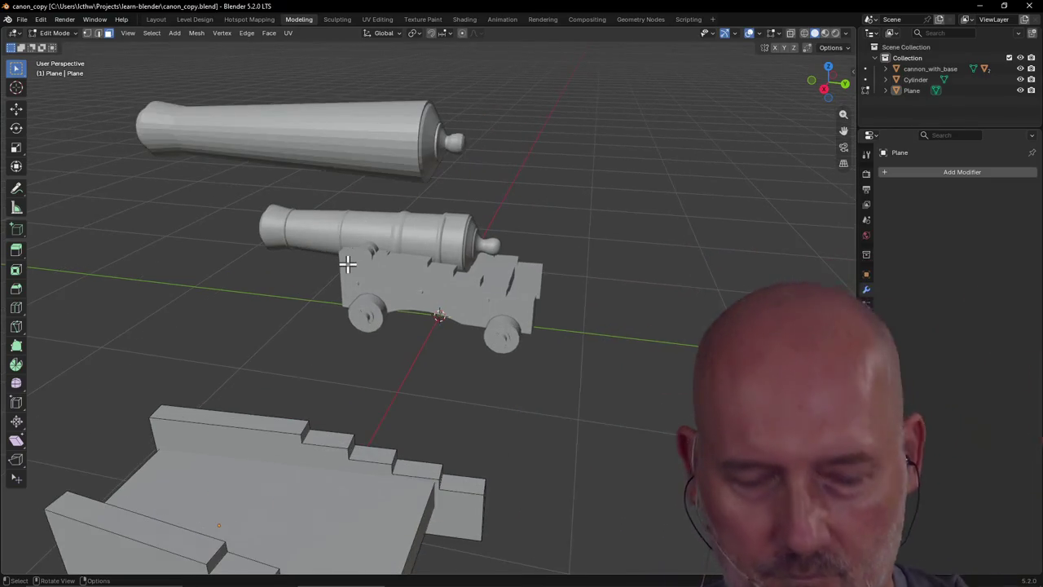
{"action": "middle_click_drag", "start_coordinate": [349, 263], "coordinate": [259, 294]}
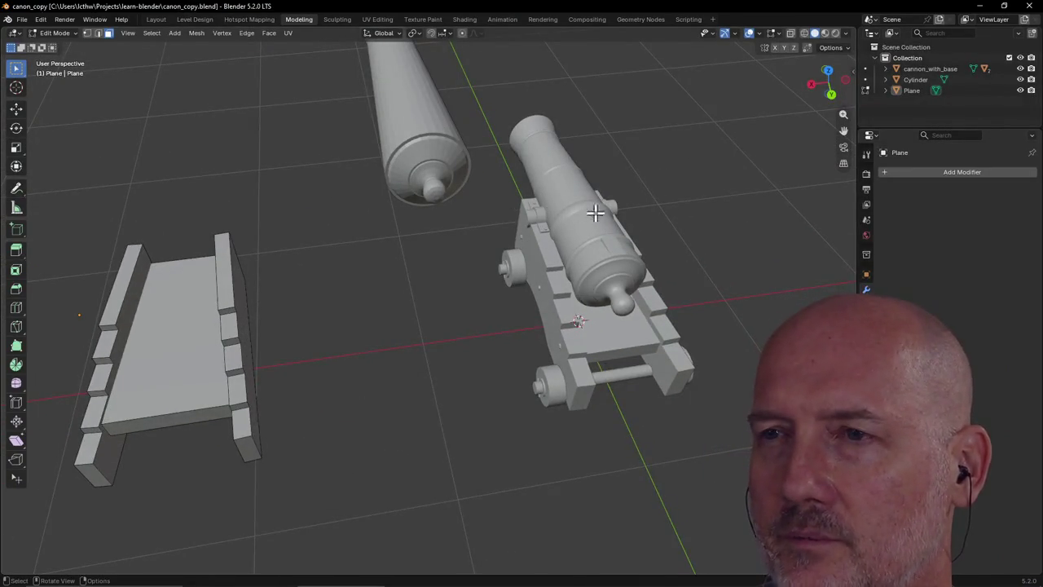
{"action": "mouse_move", "coordinate": [354, 236]}
{"action": "middle_mouse_down"}
{"action": "mouse_move", "coordinate": [454, 205]}
{"action": "mouse_move", "coordinate": [323, 233]}
{"action": "mouse_move", "coordinate": [330, 226]}
{"action": "middle_mouse_up"}
{"action": "scroll", "coordinate": [331, 226], "scroll_direction": "down", "scroll_amount": 5}
{"action": "middle_click_drag", "start_coordinate": [426, 219], "coordinate": [448, 214]}
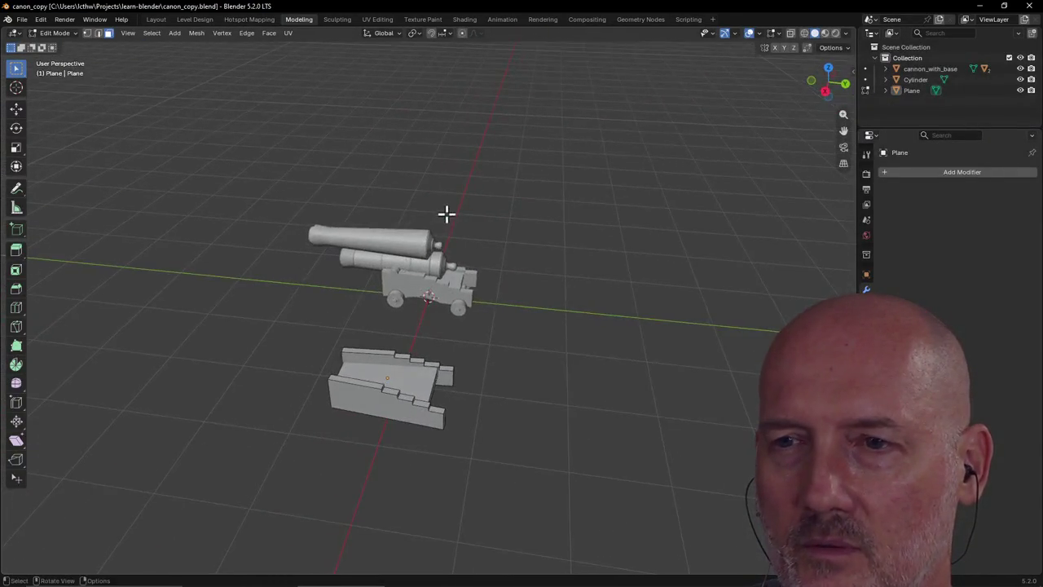
Back in the Layout view, select the spare Cylinder barrel and move it onto the stepped carriage
{"action": "left_click", "coordinate": [155, 18]}
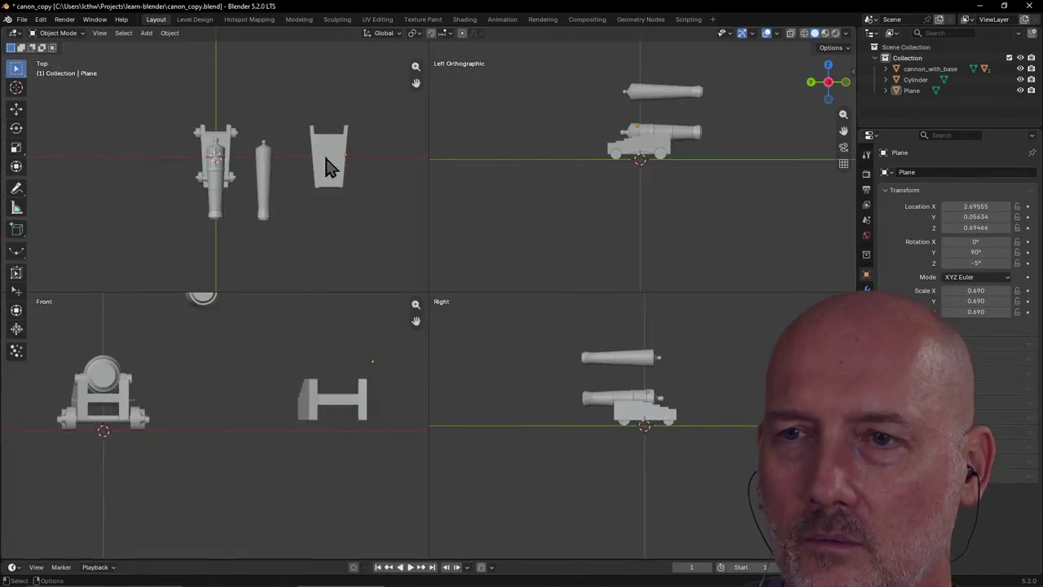
{"action": "scroll", "coordinate": [317, 184], "scroll_direction": "up", "scroll_amount": 2}
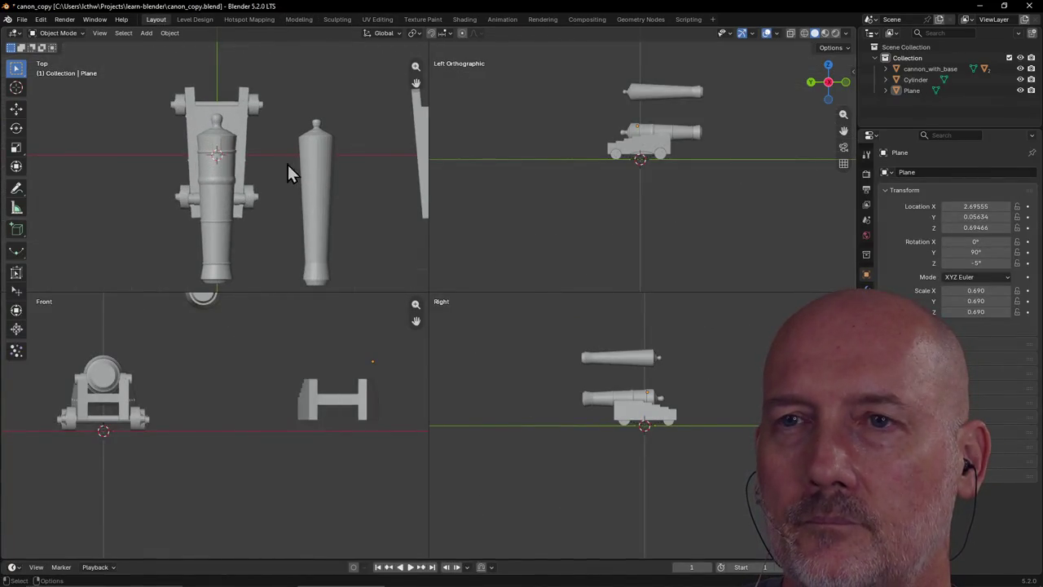
{"action": "scroll", "coordinate": [292, 173], "scroll_direction": "down", "scroll_amount": 1}
{"action": "scroll", "coordinate": [298, 179], "scroll_direction": "down", "scroll_amount": 1}
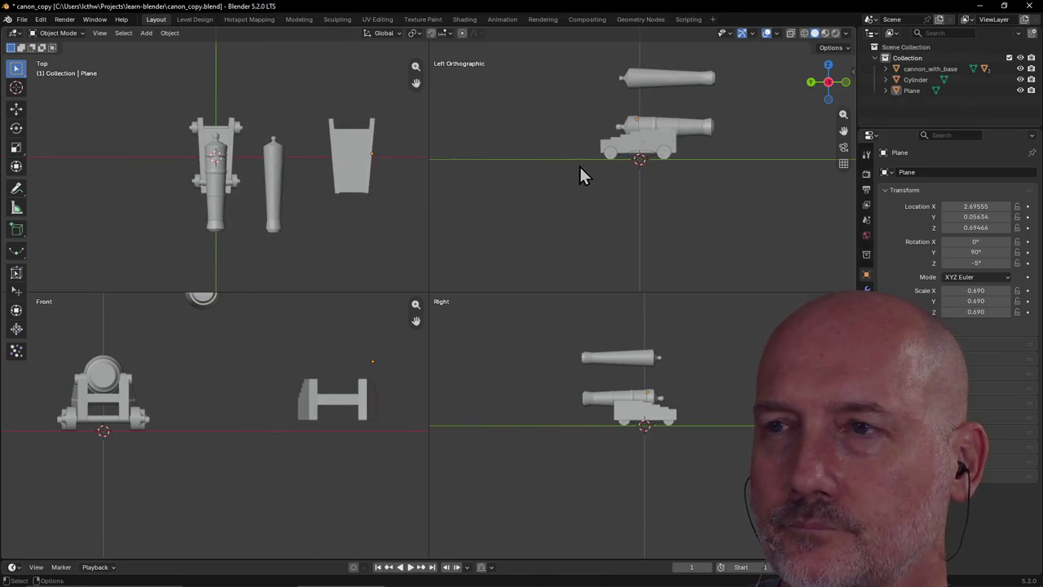
{"action": "scroll", "coordinate": [579, 165], "scroll_direction": "up", "scroll_amount": 2}
{"action": "mouse_move", "coordinate": [673, 156]}
{"action": "middle_mouse_down"}
{"action": "mouse_move", "coordinate": [596, 214]}
{"action": "mouse_move", "coordinate": [640, 175]}
{"action": "mouse_move", "coordinate": [459, 123]}
{"action": "mouse_move", "coordinate": [498, 133]}
{"action": "mouse_move", "coordinate": [590, 123]}
{"action": "middle_mouse_up"}
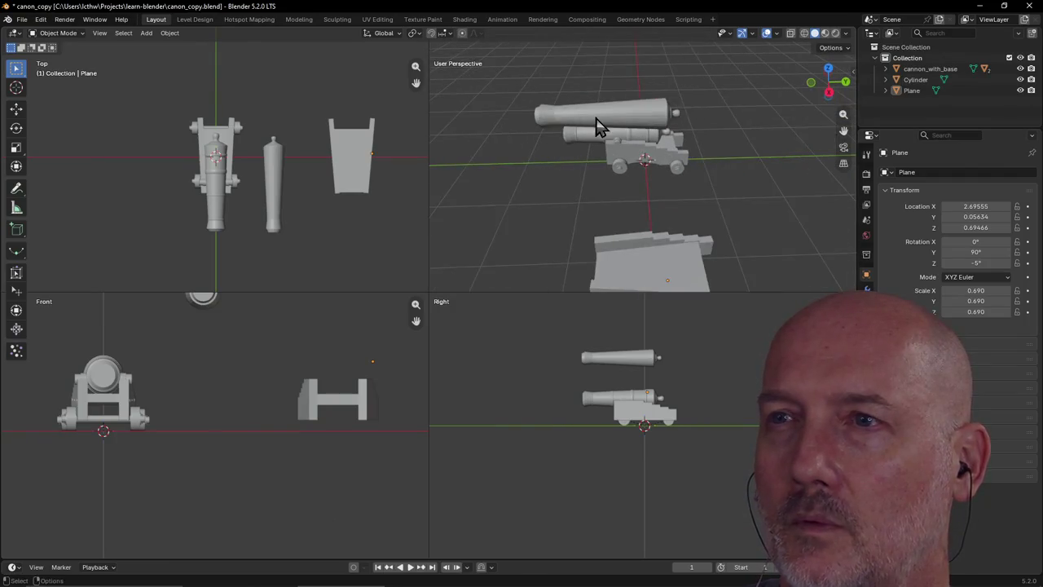
{"action": "left_click", "coordinate": [589, 123]}
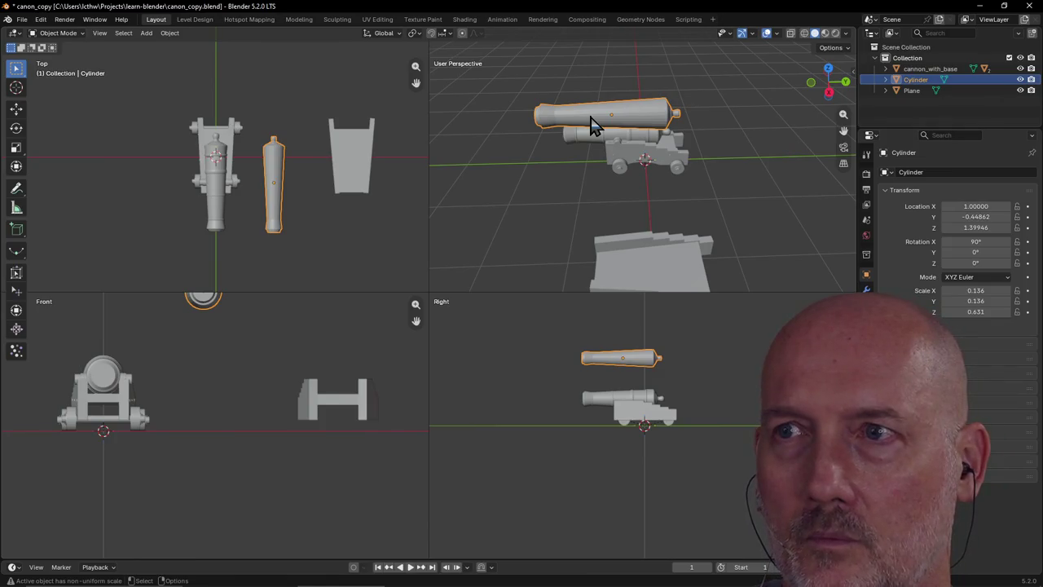
{"action": "key", "text": "g"}
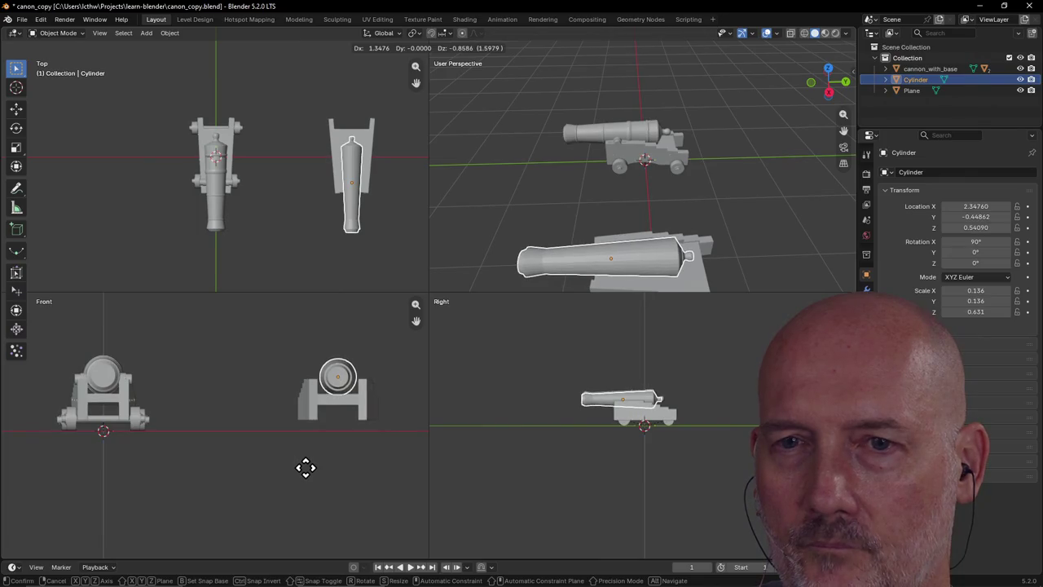
{"action": "left_click", "coordinate": [305, 468]}
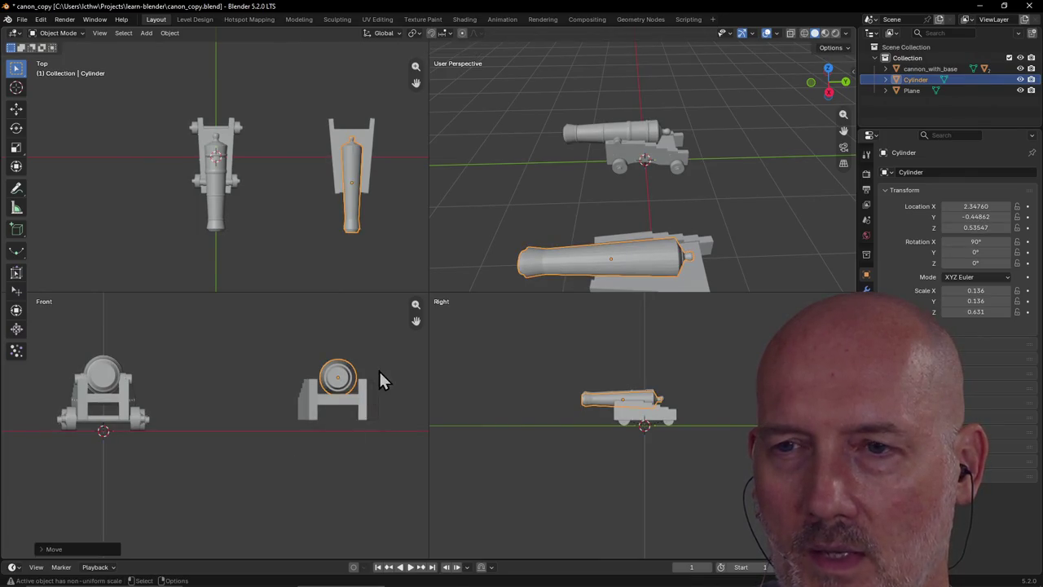
Scale the barrel up slightly, fine-tune its position on the carriage, and save the file
{"action": "scroll", "coordinate": [380, 371], "scroll_direction": "up", "scroll_amount": 2}
{"action": "scroll", "coordinate": [379, 372], "scroll_direction": "down", "scroll_amount": 2}
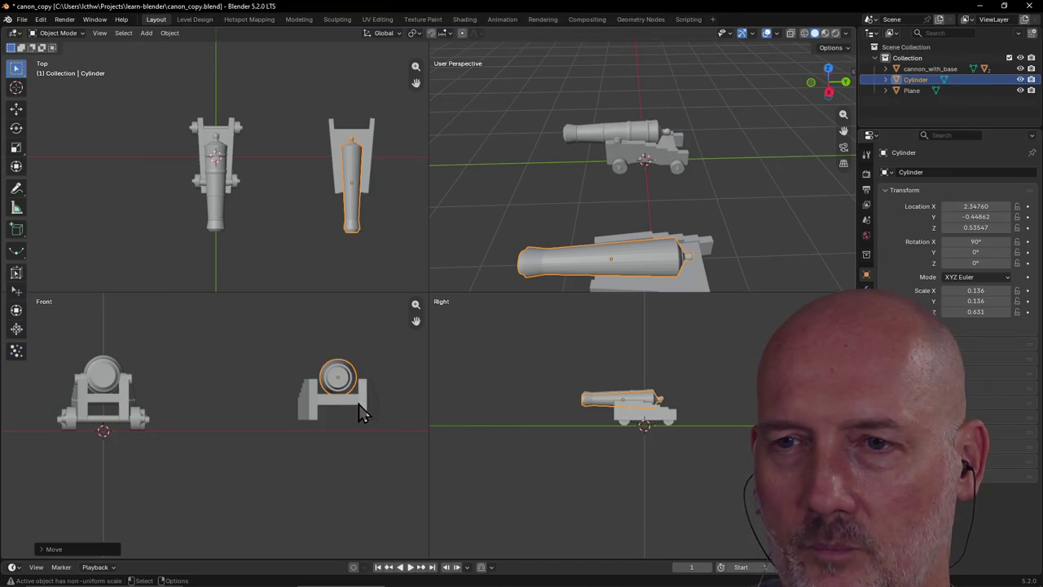
{"action": "key", "text": "s"}
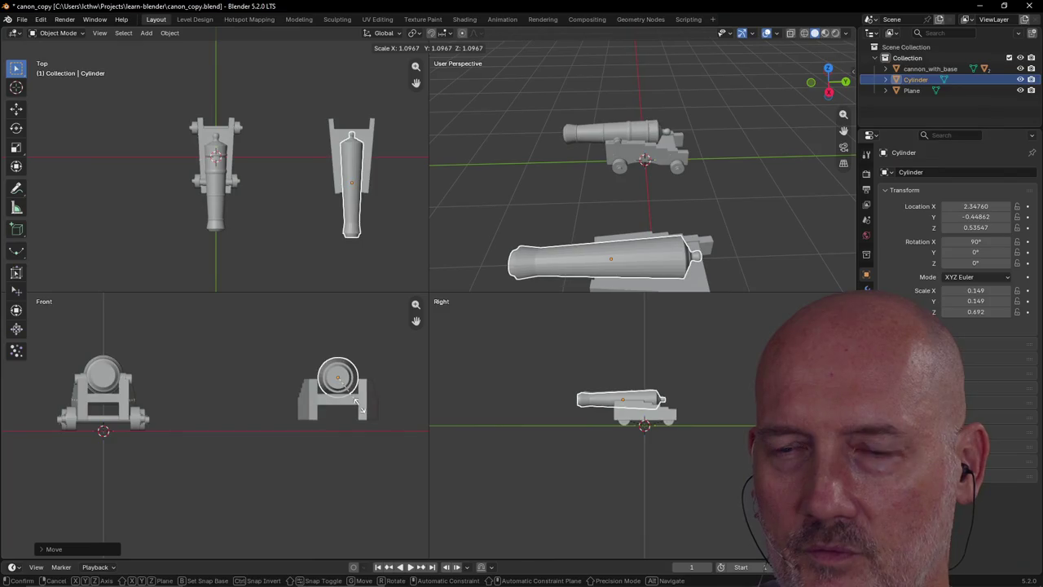
{"action": "left_click", "coordinate": [362, 416]}
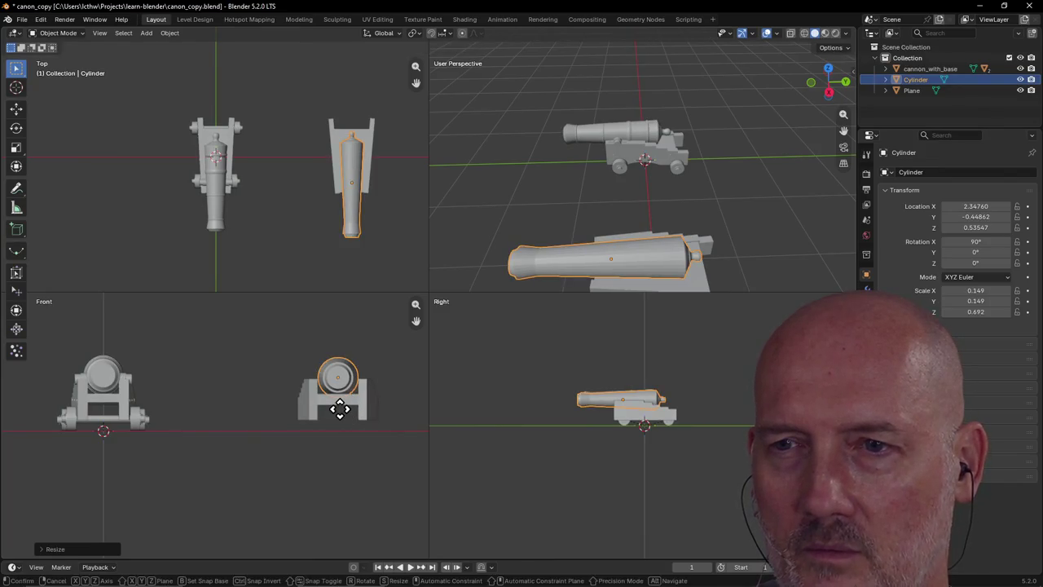
{"action": "key", "text": "g"}
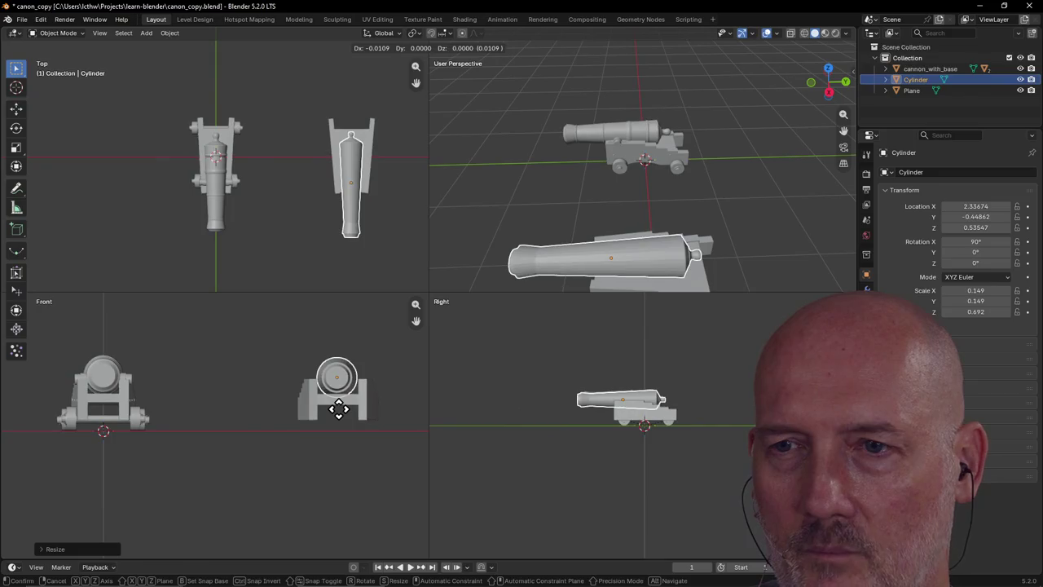
{"action": "left_click", "coordinate": [340, 407]}
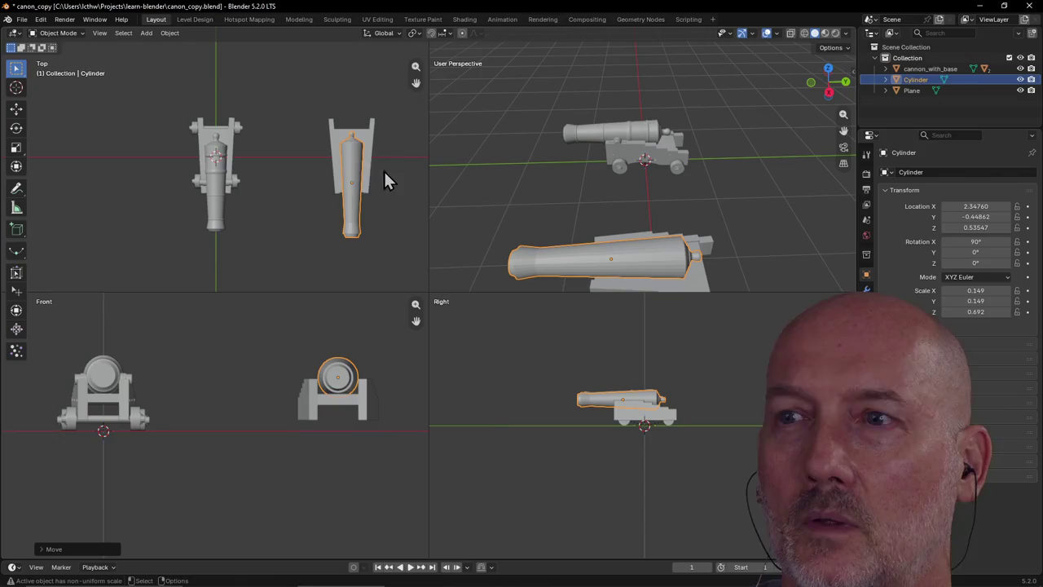
{"action": "mouse_move", "coordinate": [610, 261]}
{"action": "middle_mouse_down"}
{"action": "mouse_move", "coordinate": [509, 240]}
{"action": "mouse_move", "coordinate": [586, 199]}
{"action": "mouse_move", "coordinate": [691, 185]}
{"action": "mouse_move", "coordinate": [689, 261]}
{"action": "mouse_move", "coordinate": [593, 226]}
{"action": "middle_mouse_up"}
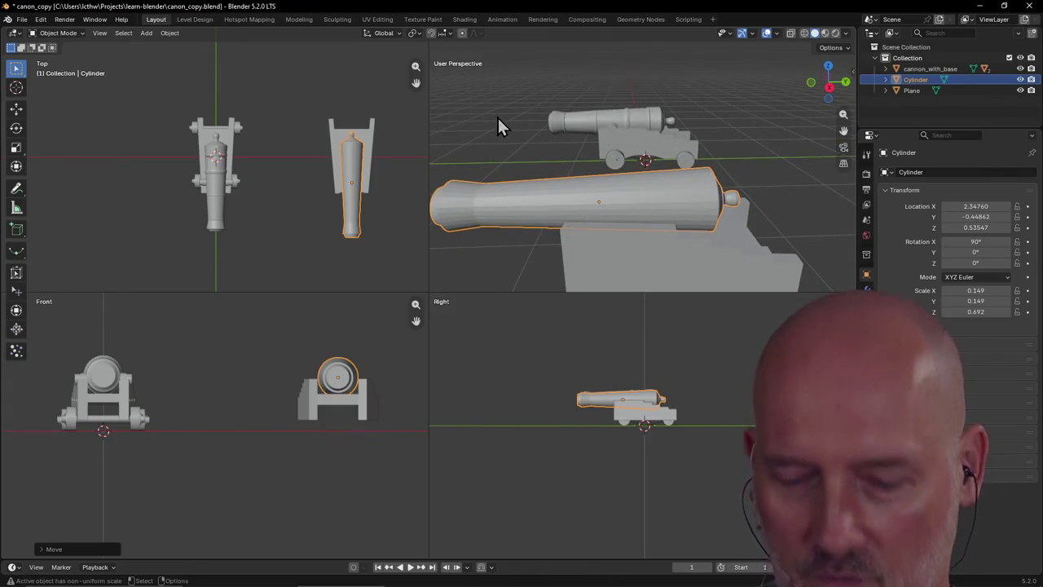
{"action": "key", "text": "ctrl+s"}
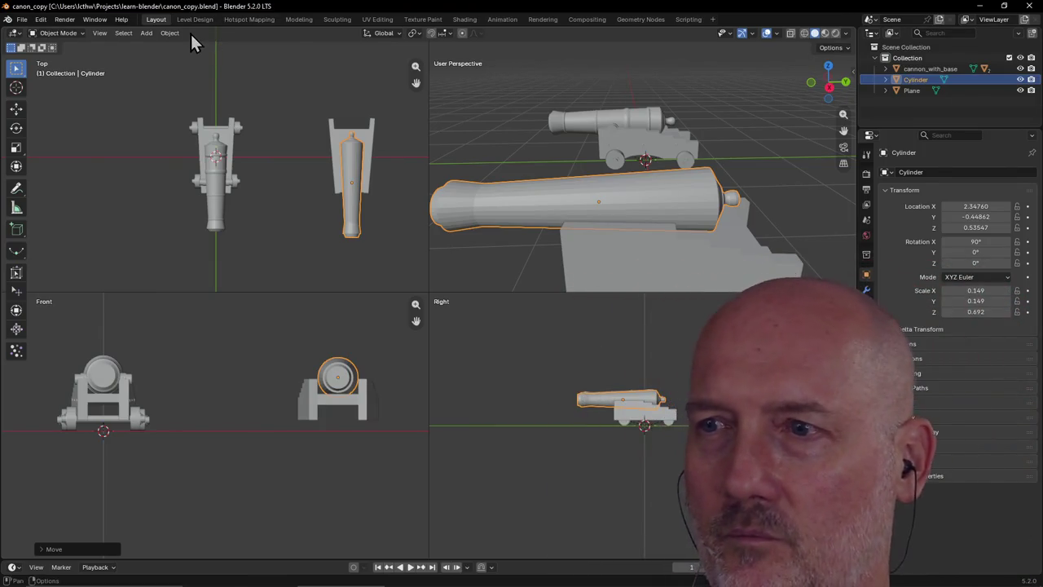
{"action": "scroll", "coordinate": [457, 163], "scroll_direction": "down", "scroll_amount": 5}
{"action": "mouse_move", "coordinate": [477, 177]}
{"action": "middle_mouse_down"}
{"action": "mouse_move", "coordinate": [593, 198]}
{"action": "mouse_move", "coordinate": [679, 193]}
{"action": "mouse_move", "coordinate": [568, 190]}
{"action": "middle_mouse_up"}
{"action": "scroll", "coordinate": [624, 170], "scroll_direction": "up", "scroll_amount": 3}
{"action": "scroll", "coordinate": [624, 170], "scroll_direction": "up", "scroll_amount": 2}
Select the original cannon's front wheels, rear wheels and base, then orbit around both cannons
{"action": "left_click", "coordinate": [616, 157]}
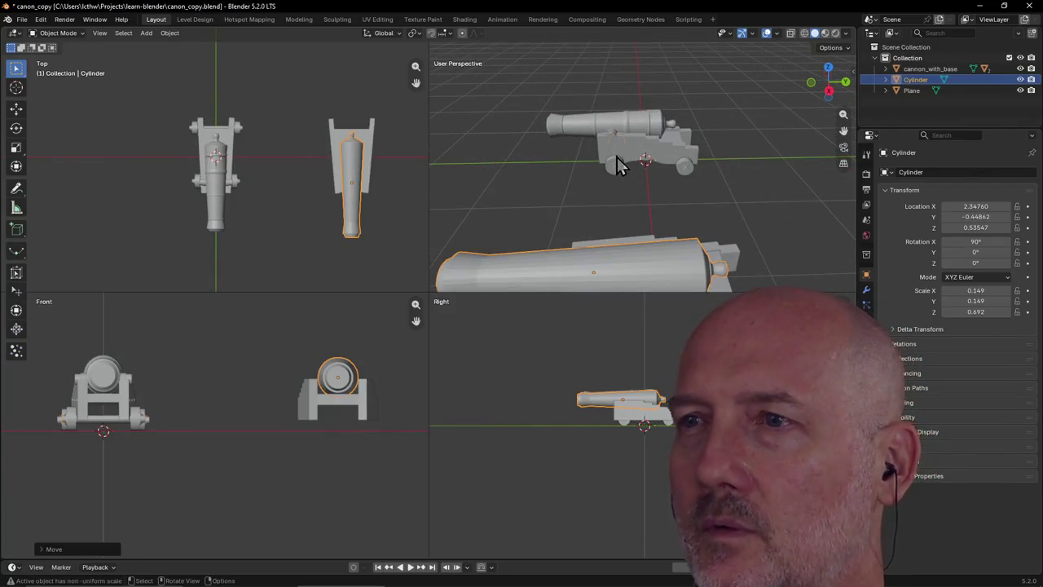
{"action": "left_click", "coordinate": [690, 166]}
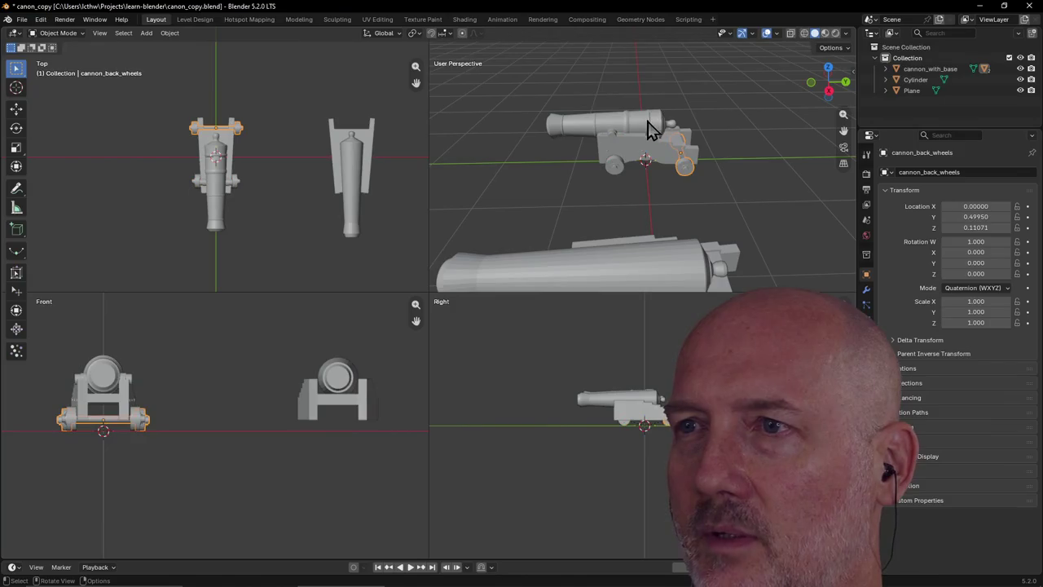
{"action": "left_click", "coordinate": [656, 130]}
{"action": "mouse_move", "coordinate": [654, 129]}
{"action": "middle_mouse_down"}
{"action": "mouse_move", "coordinate": [647, 139]}
{"action": "mouse_move", "coordinate": [676, 149]}
{"action": "mouse_move", "coordinate": [762, 141]}
{"action": "mouse_move", "coordinate": [758, 105]}
{"action": "mouse_move", "coordinate": [721, 101]}
{"action": "mouse_move", "coordinate": [695, 114]}
{"action": "mouse_move", "coordinate": [638, 113]}
{"action": "mouse_move", "coordinate": [716, 102]}
{"action": "mouse_move", "coordinate": [634, 145]}
{"action": "mouse_move", "coordinate": [630, 137]}
{"action": "mouse_move", "coordinate": [598, 150]}
{"action": "middle_mouse_up"}
{"action": "scroll", "coordinate": [652, 134], "scroll_direction": "up", "scroll_amount": 1}
{"action": "scroll", "coordinate": [652, 135], "scroll_direction": "up", "scroll_amount": 2}
{"action": "scroll", "coordinate": [652, 134], "scroll_direction": "down", "scroll_amount": 3}
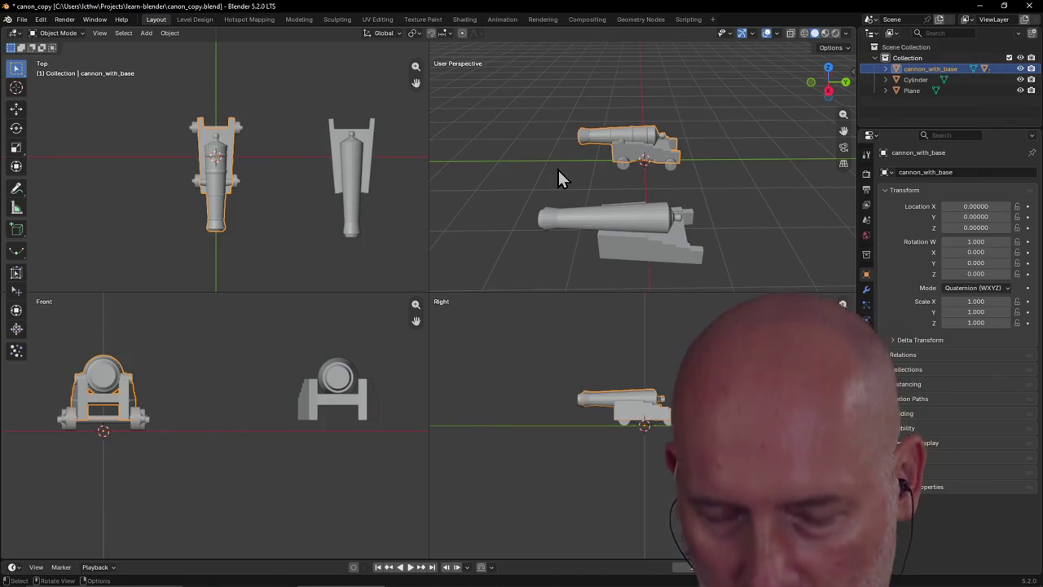
Add a mesh cylinder, shrink it, and place it beside the right-hand cannon
{"action": "key", "text": "shift+a"}
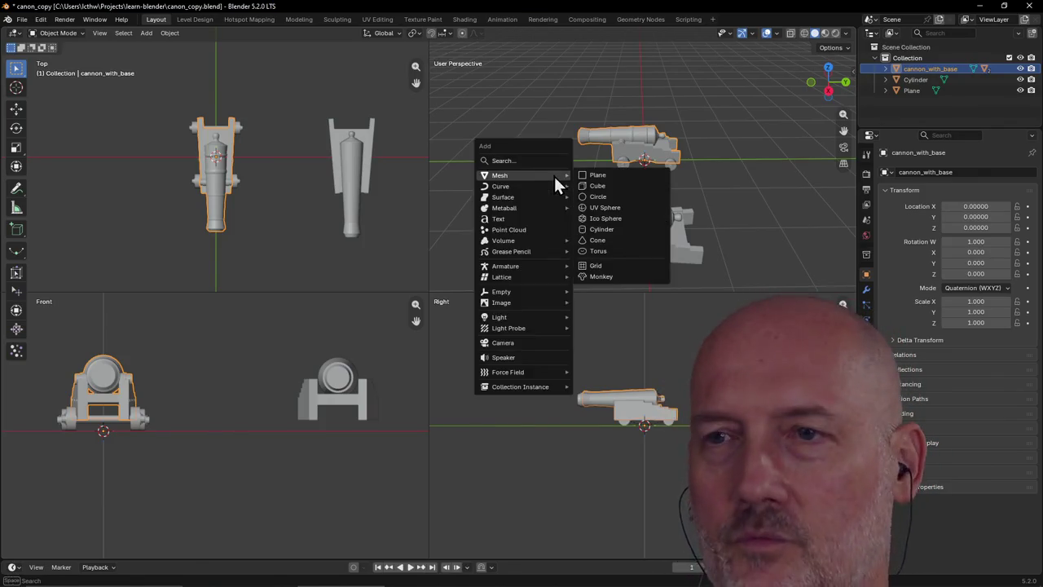
{"action": "left_click", "coordinate": [618, 229]}
{"action": "scroll", "coordinate": [584, 215], "scroll_direction": "down", "scroll_amount": 2}
{"action": "scroll", "coordinate": [585, 215], "scroll_direction": "down", "scroll_amount": 2}
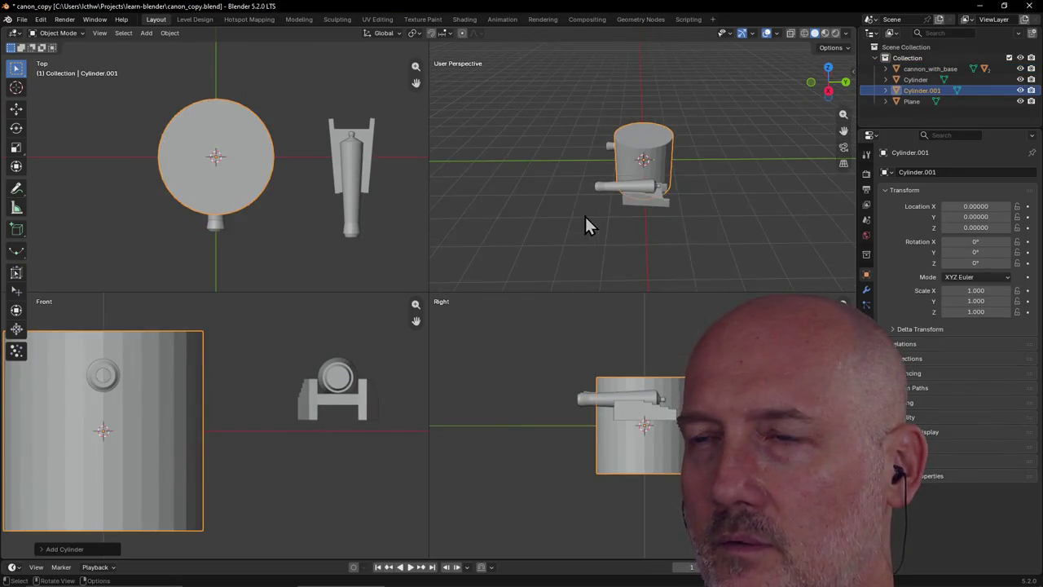
{"action": "scroll", "coordinate": [585, 214], "scroll_direction": "up", "scroll_amount": 1}
{"action": "scroll", "coordinate": [583, 198], "scroll_direction": "down", "scroll_amount": 1}
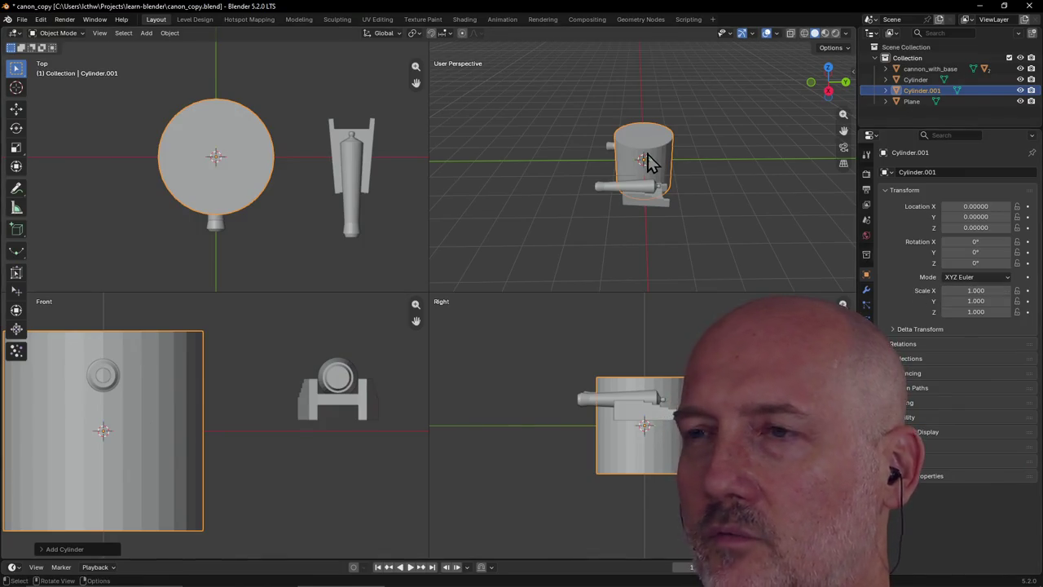
{"action": "key", "text": "s"}
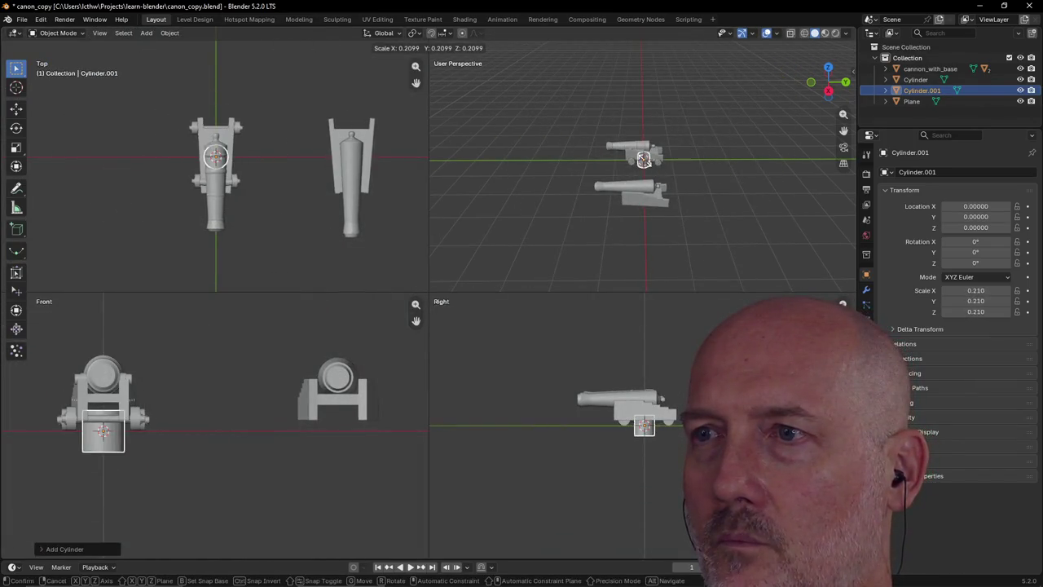
{"action": "left_click", "coordinate": [669, 178]}
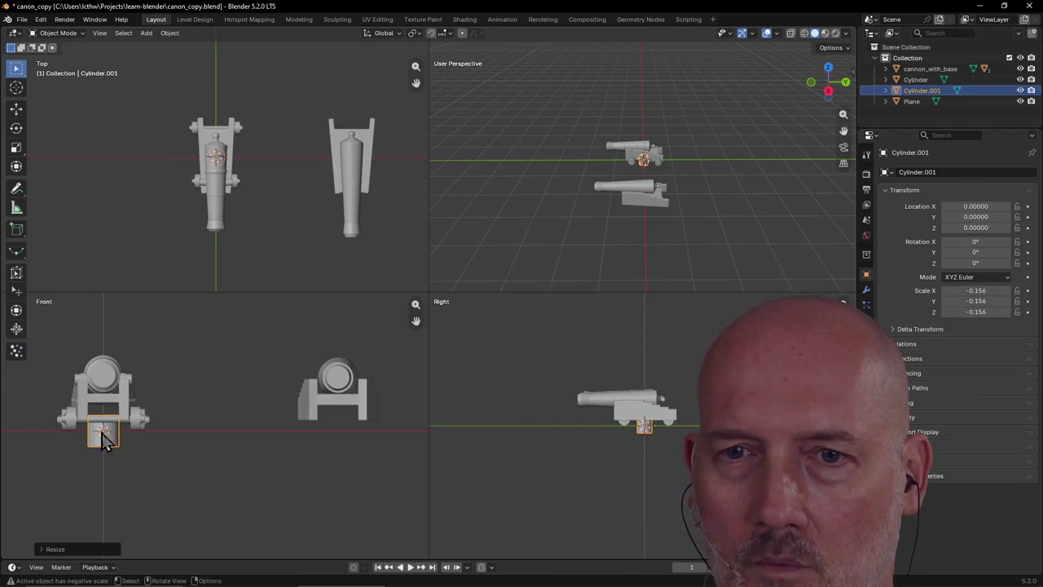
{"action": "key", "text": "g"}
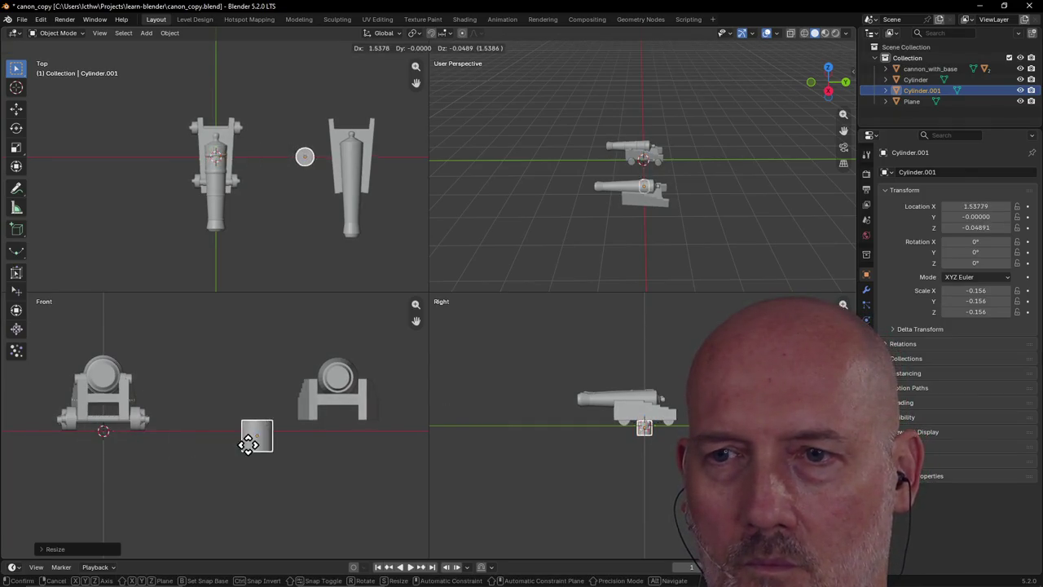
{"action": "left_click", "coordinate": [361, 402]}
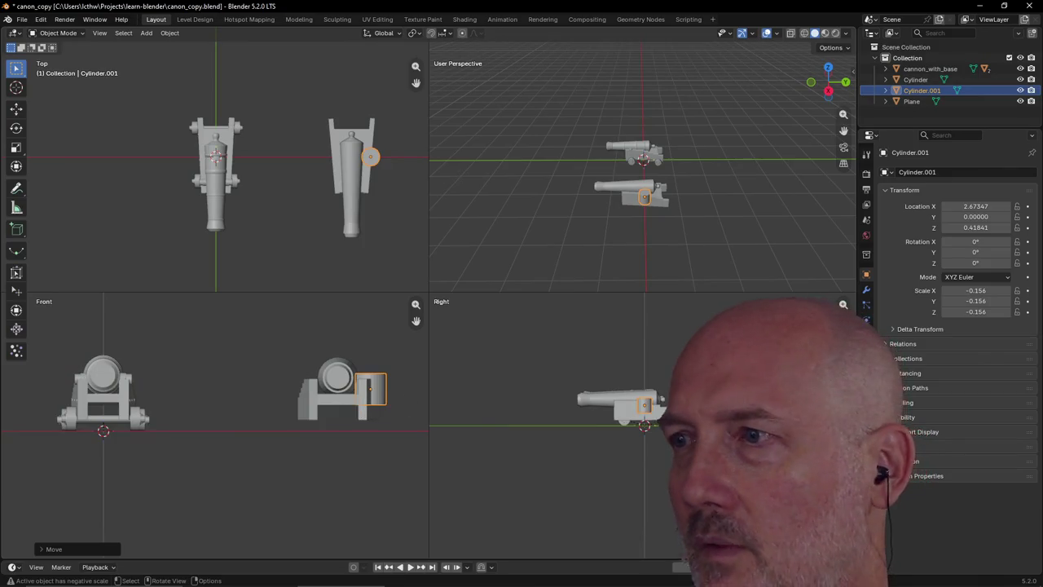
Rotate the cylinder 90° on X, then centre the cannon in the front view
{"action": "left_click", "coordinate": [983, 243]}
{"action": "type", "text": "90"}
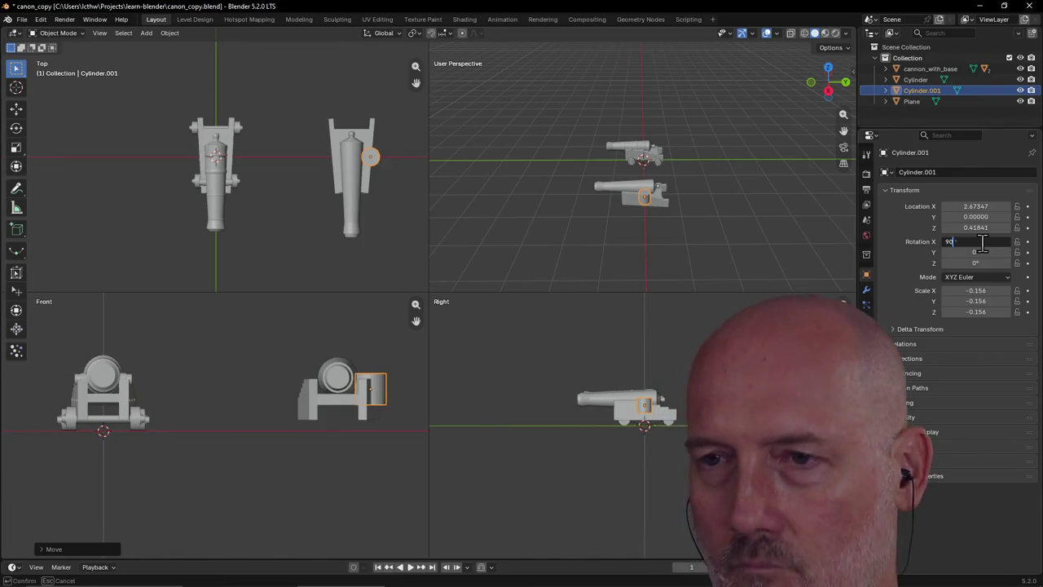
{"action": "key", "text": "Return"}
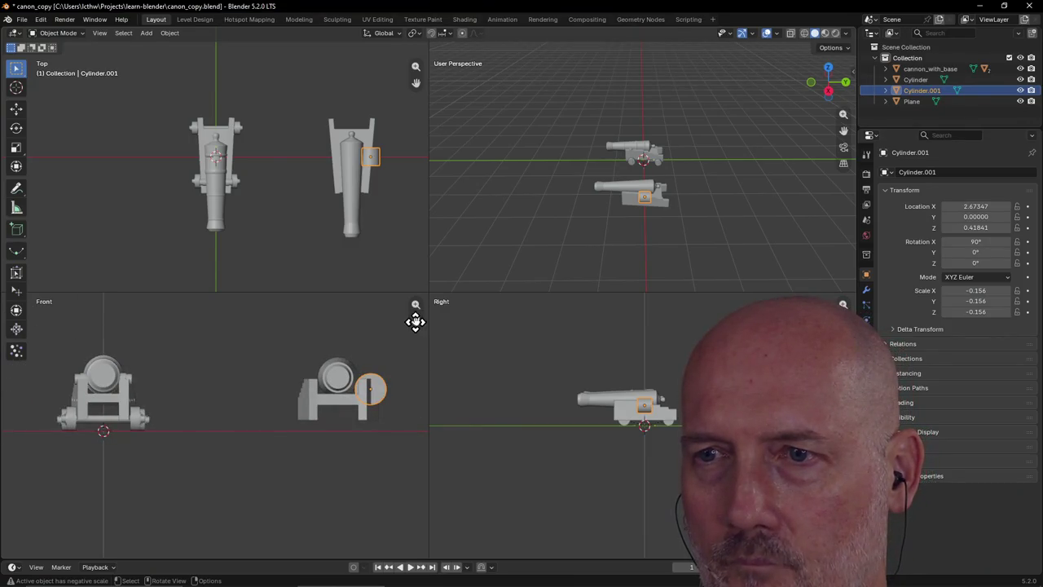
{"action": "left_click_drag", "start_coordinate": [415, 321], "coordinate": [372, 401]}
{"action": "scroll", "coordinate": [365, 408], "scroll_direction": "up", "scroll_amount": 5}
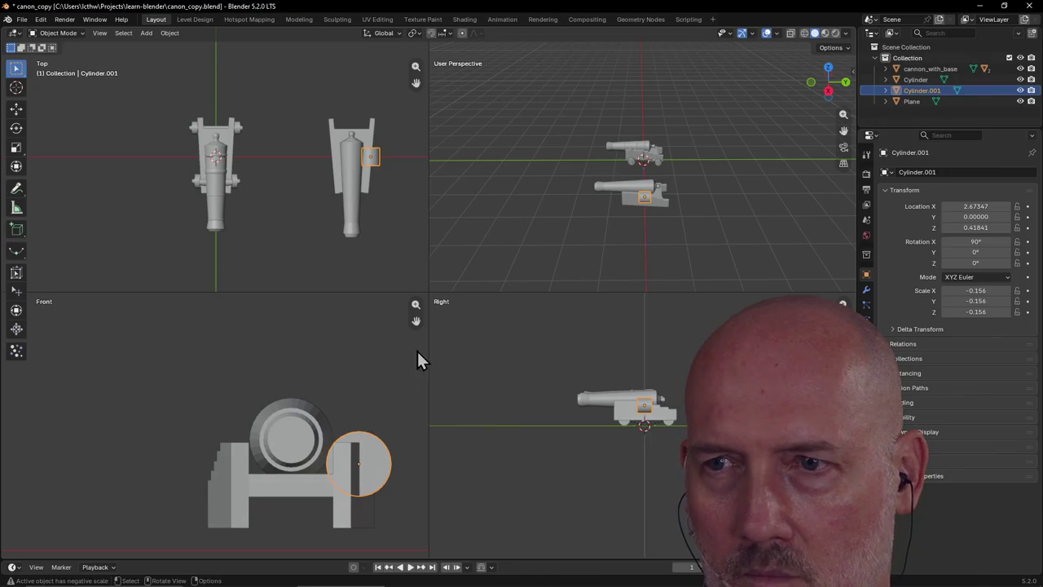
{"action": "left_click_drag", "start_coordinate": [416, 321], "coordinate": [338, 300]}
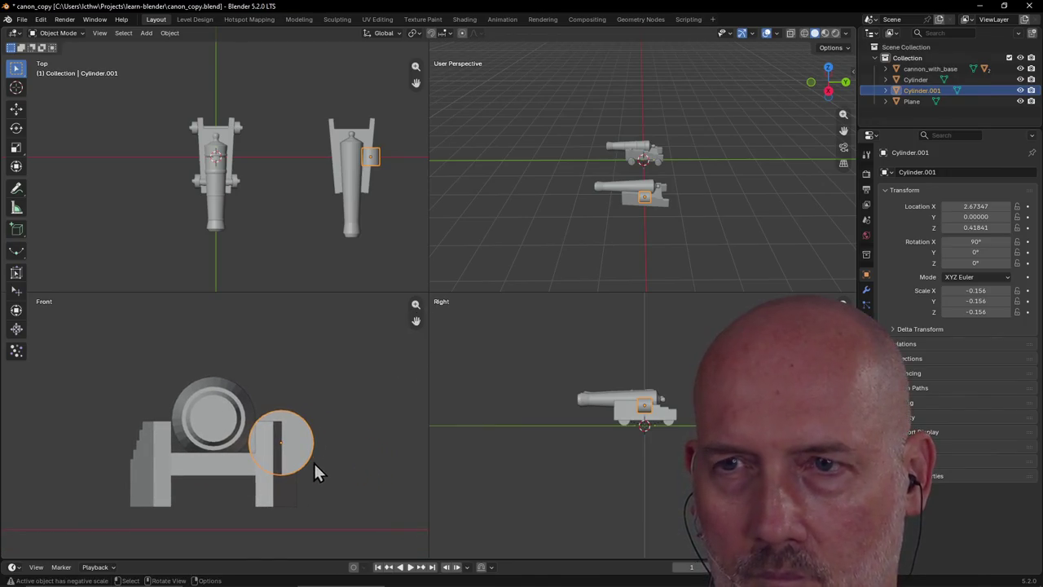
{"action": "scroll", "coordinate": [382, 156], "scroll_direction": "up", "scroll_amount": 3}
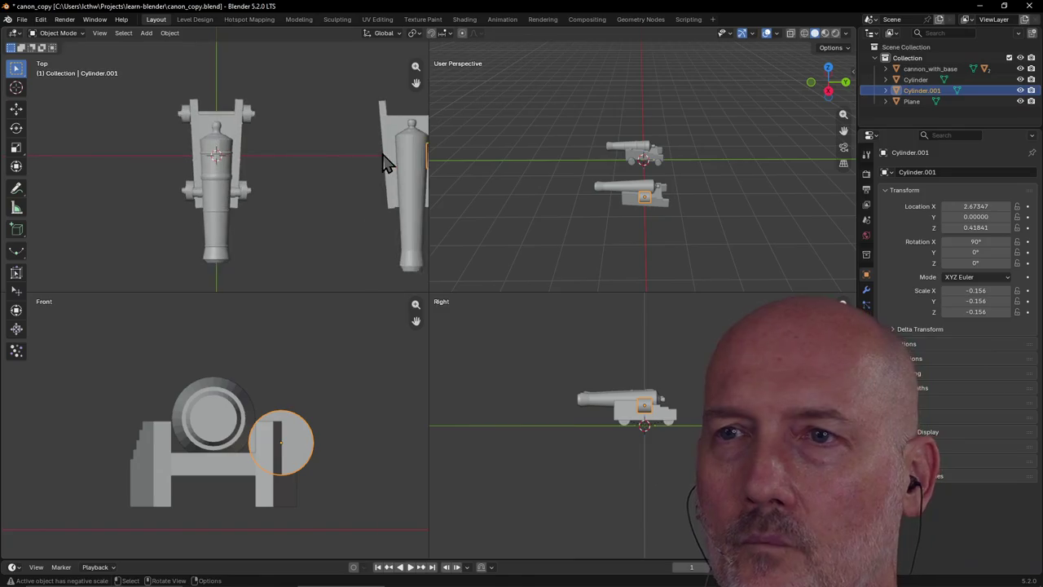
{"action": "scroll", "coordinate": [384, 160], "scroll_direction": "down", "scroll_amount": 2}
{"action": "scroll", "coordinate": [385, 160], "scroll_direction": "down", "scroll_amount": 1}
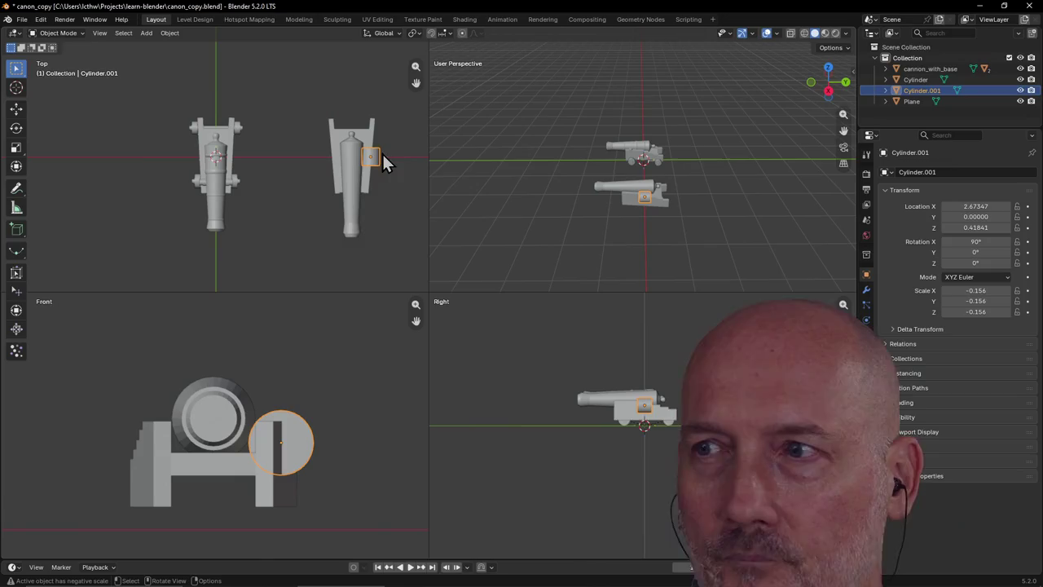
Set the cylinder's rotation to Y 0° and Z 90°
{"action": "left_click", "coordinate": [996, 253]}
{"action": "type", "text": "90"}
{"action": "key", "text": "Return"}
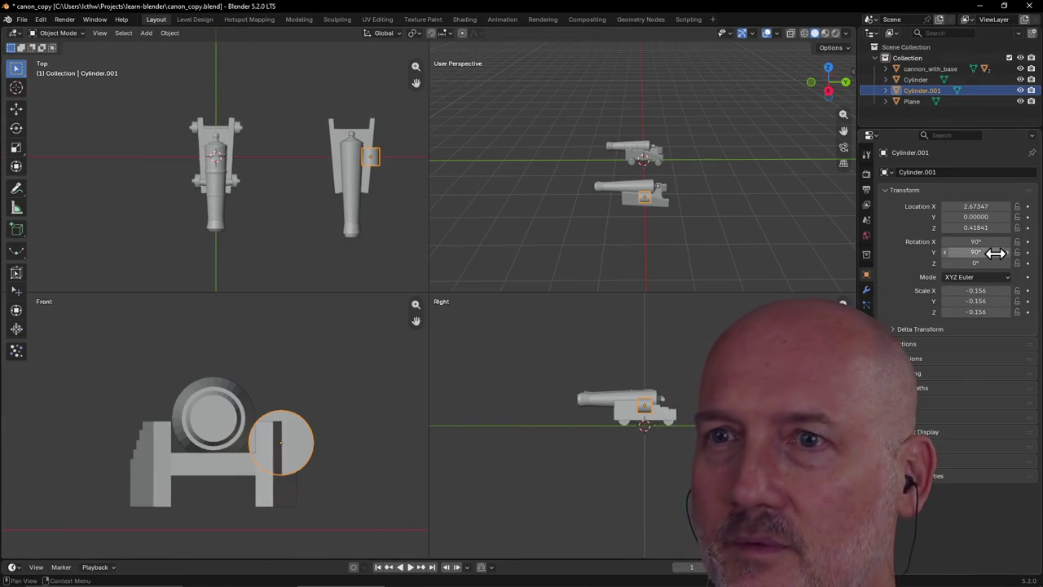
{"action": "left_click", "coordinate": [996, 252]}
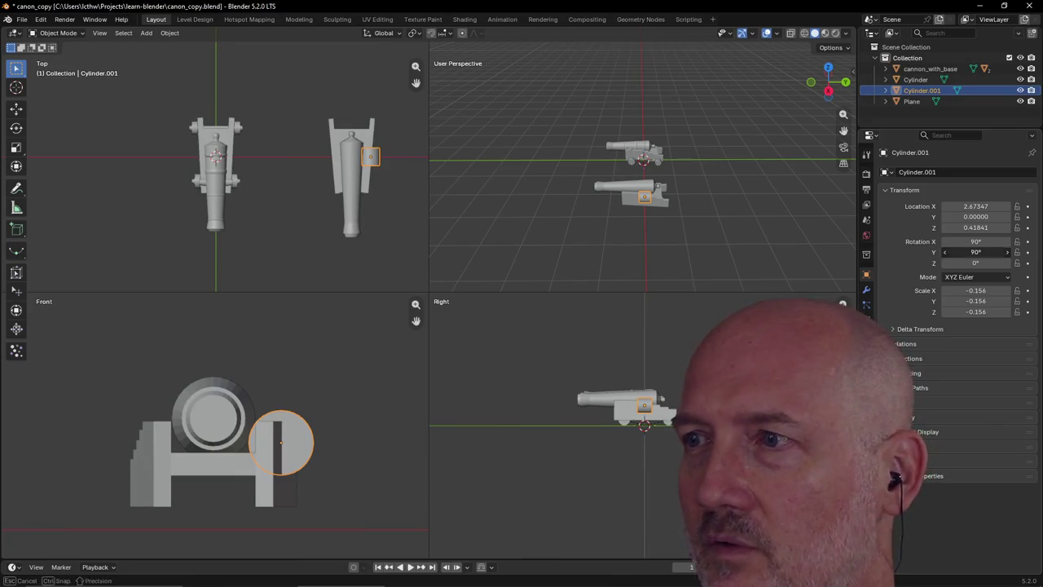
{"action": "type", "text": "0"}
{"action": "left_click", "coordinate": [974, 263]}
{"action": "type", "text": "90"}
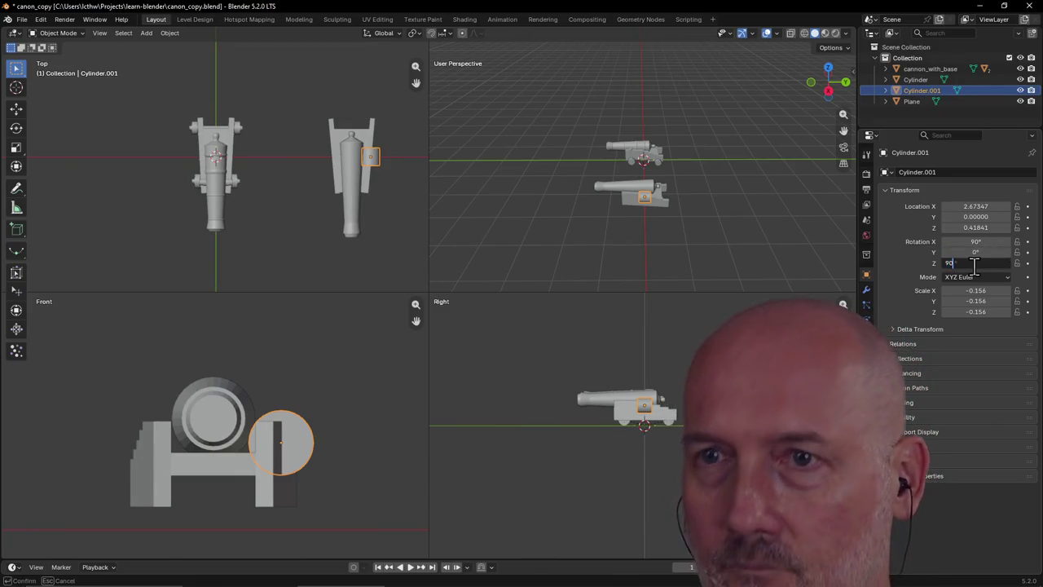
{"action": "key", "text": "Return"}
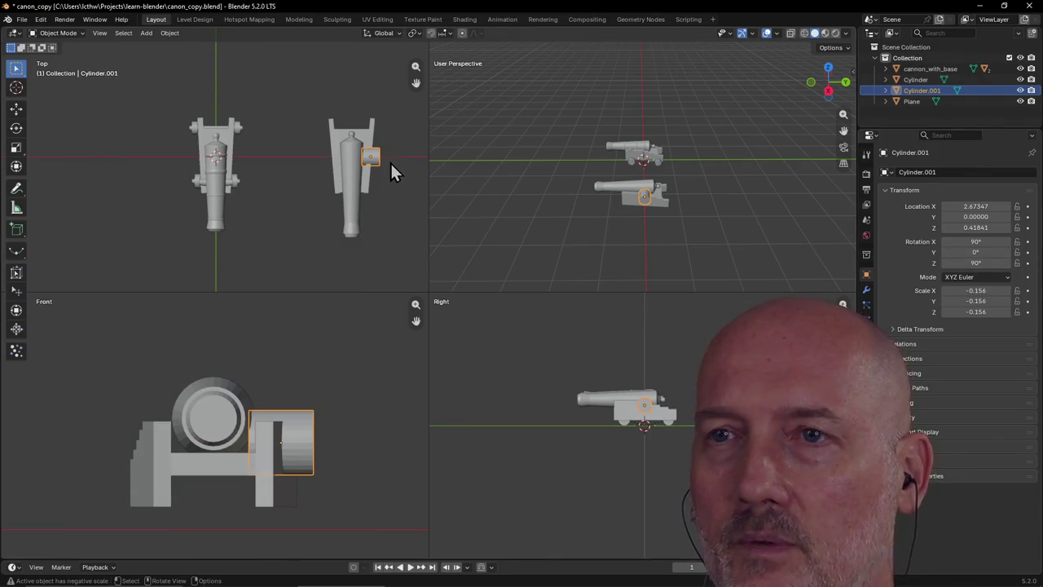
Shrink the cylinder further and move it onto the stepped carriage beside the barrel
{"action": "key", "text": "s"}
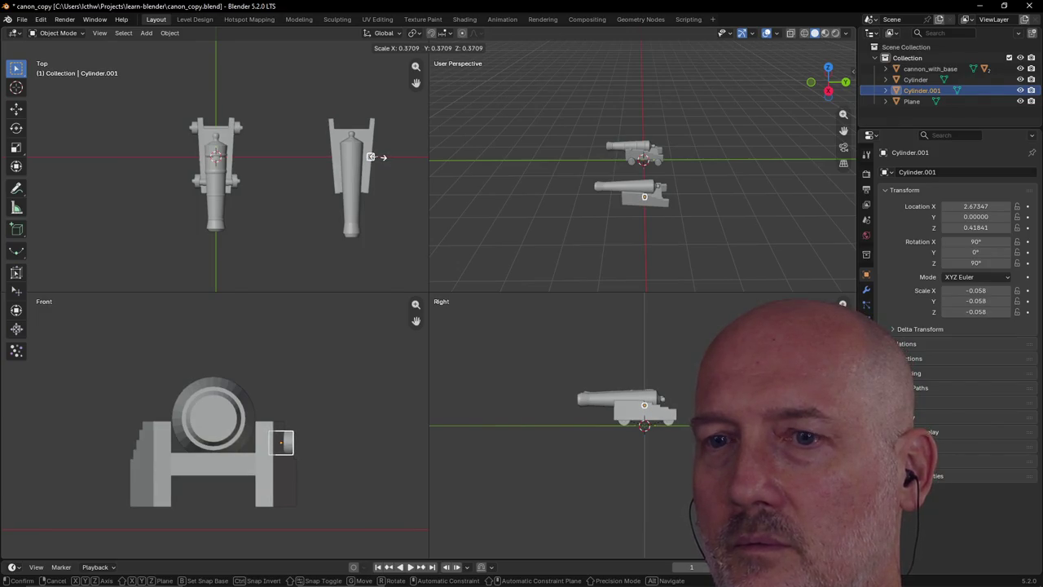
{"action": "left_click", "coordinate": [377, 156]}
{"action": "scroll", "coordinate": [392, 159], "scroll_direction": "up", "scroll_amount": 3}
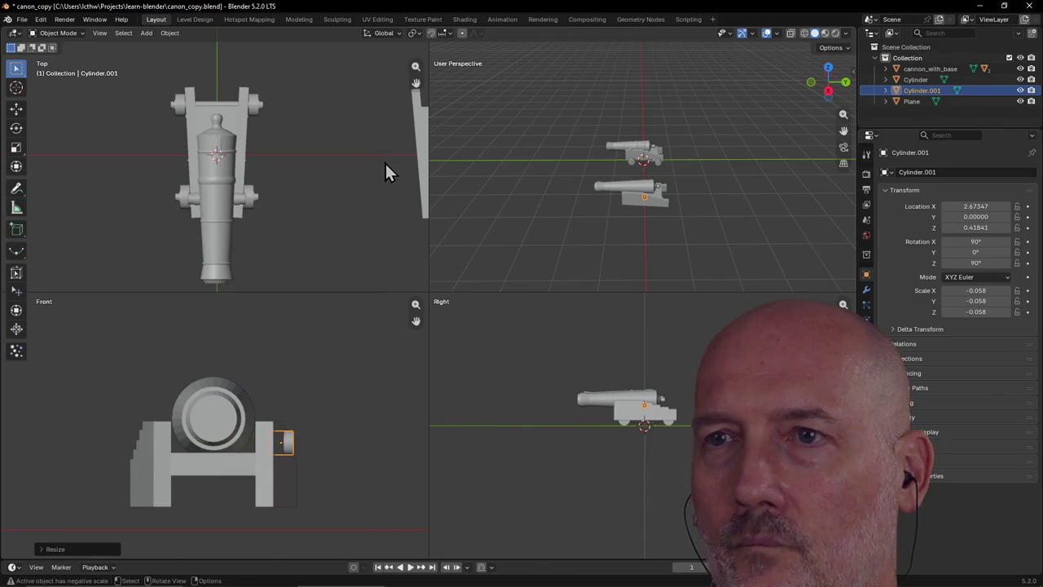
{"action": "scroll", "coordinate": [387, 163], "scroll_direction": "down", "scroll_amount": 3}
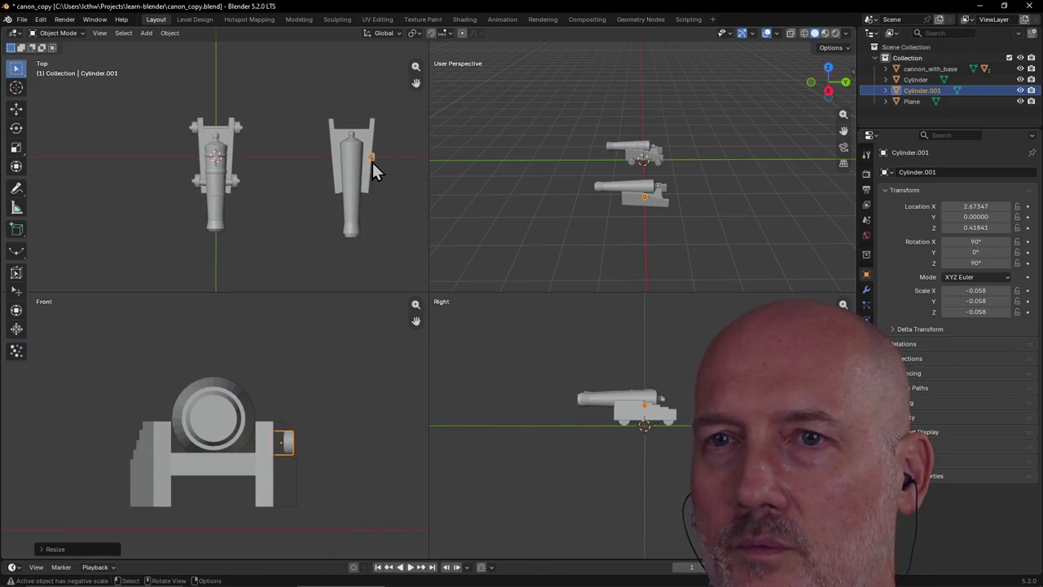
{"action": "key", "text": "g"}
{"action": "left_click", "coordinate": [232, 192]}
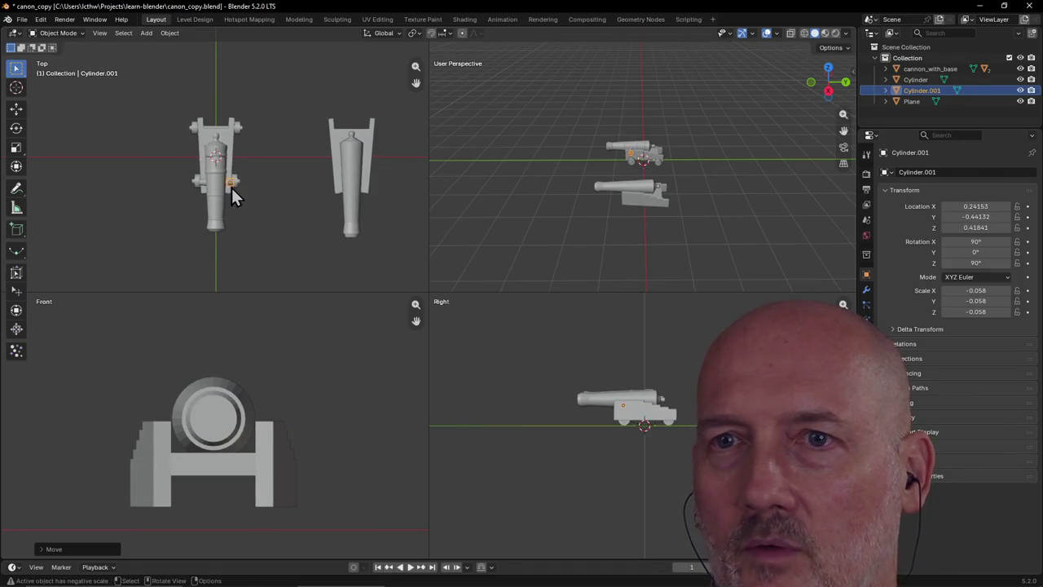
{"action": "scroll", "coordinate": [241, 199], "scroll_direction": "up", "scroll_amount": 4}
{"action": "scroll", "coordinate": [261, 222], "scroll_direction": "up", "scroll_amount": 2}
{"action": "scroll", "coordinate": [277, 259], "scroll_direction": "up", "scroll_amount": 2}
{"action": "scroll", "coordinate": [283, 277], "scroll_direction": "down", "scroll_amount": 1}
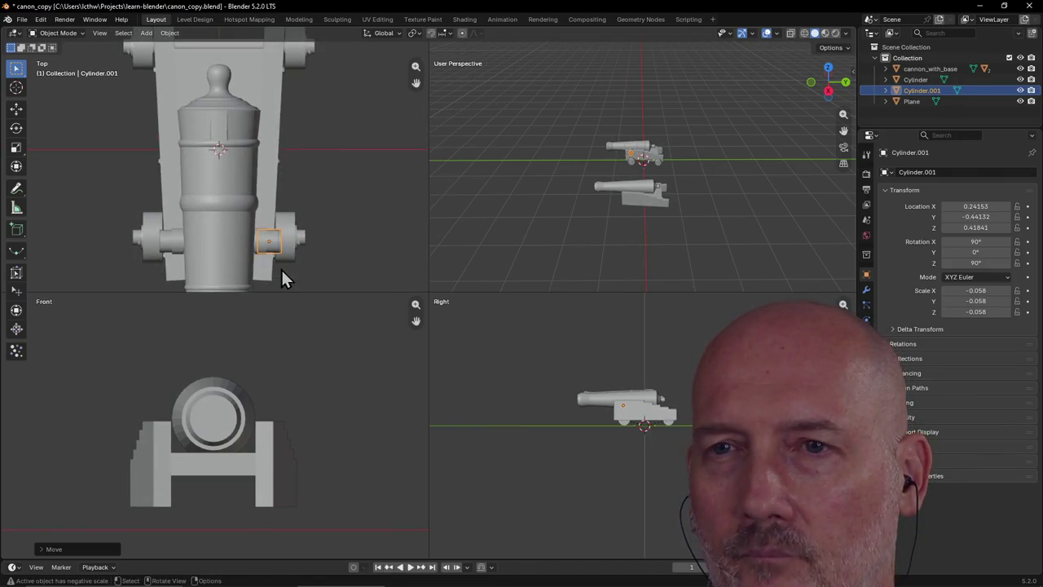
{"action": "key", "text": "g"}
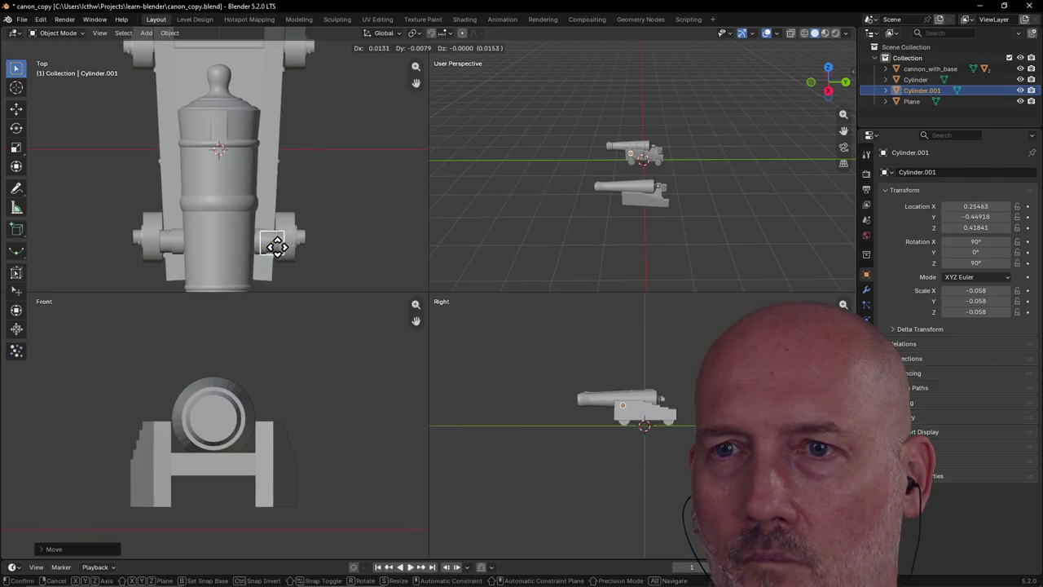
{"action": "left_click", "coordinate": [274, 249]}
{"action": "scroll", "coordinate": [277, 252], "scroll_direction": "up", "scroll_amount": 2}
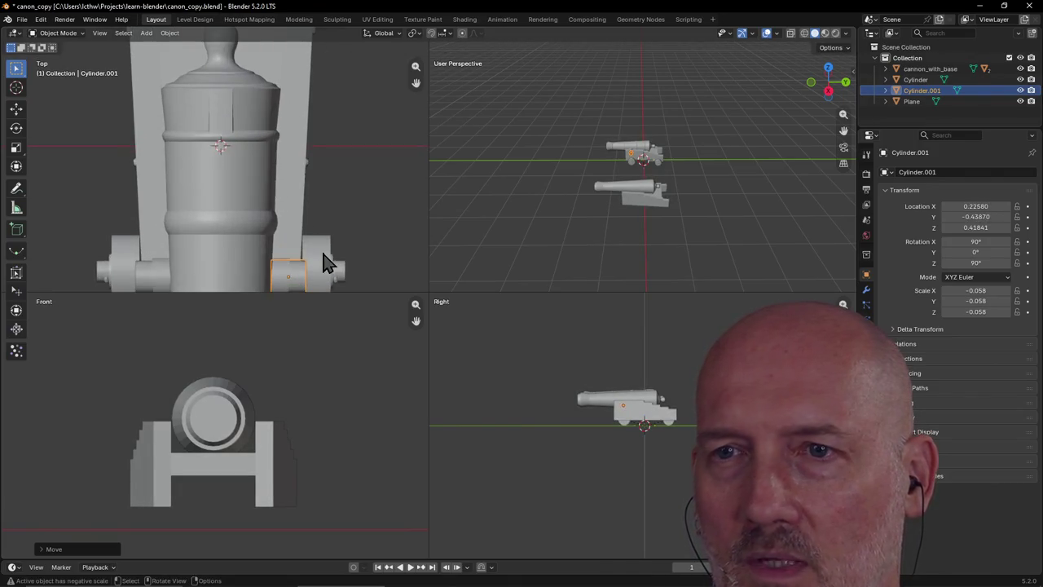
{"action": "scroll", "coordinate": [317, 275], "scroll_direction": "down", "scroll_amount": 2}
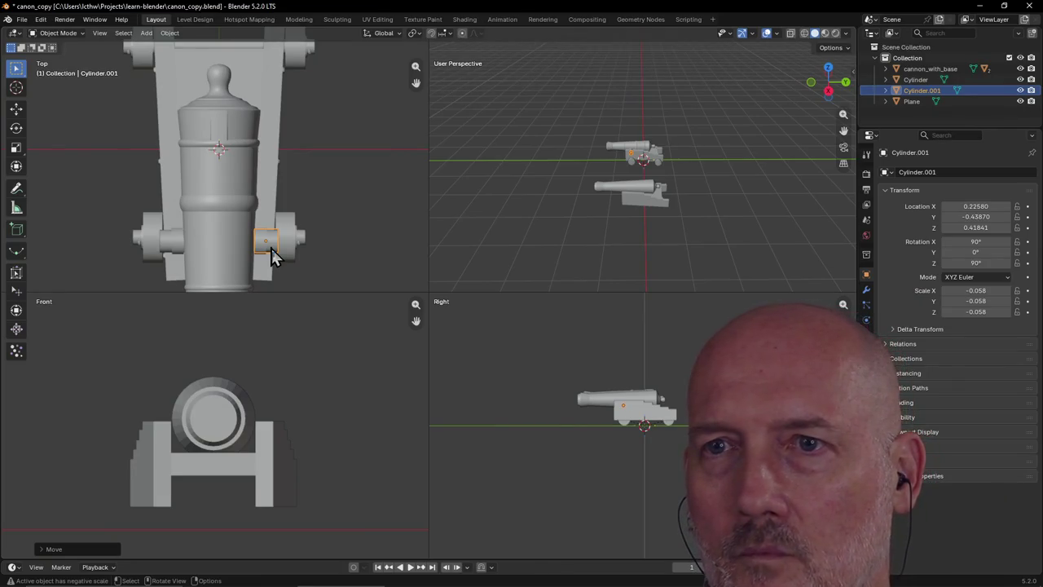
Stretch the cylinder along X, shift it along X into place, and clear the selection
{"action": "key", "text": "s"}
{"action": "key", "text": "x"}
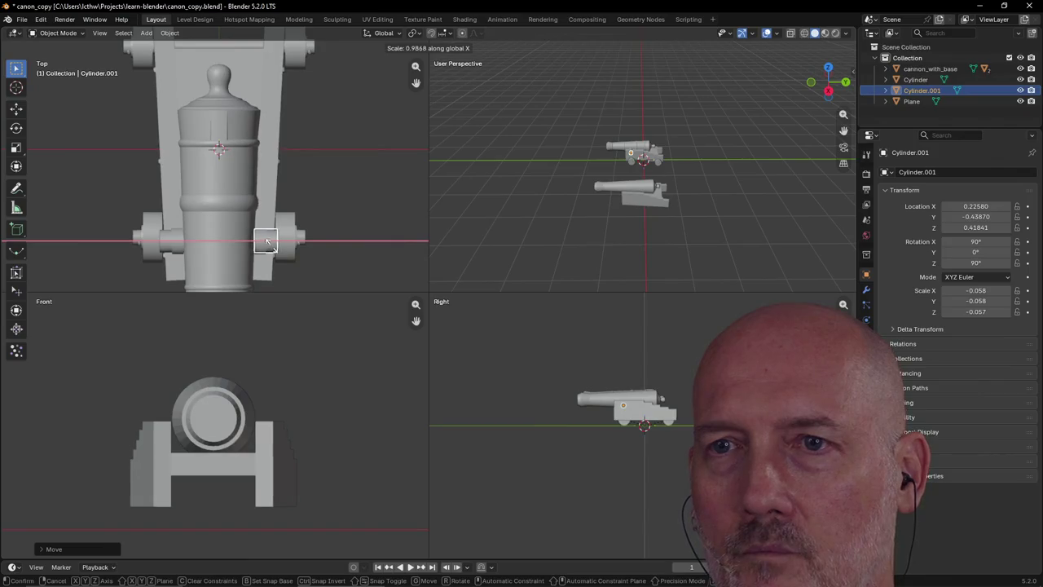
{"action": "left_click", "coordinate": [271, 245]}
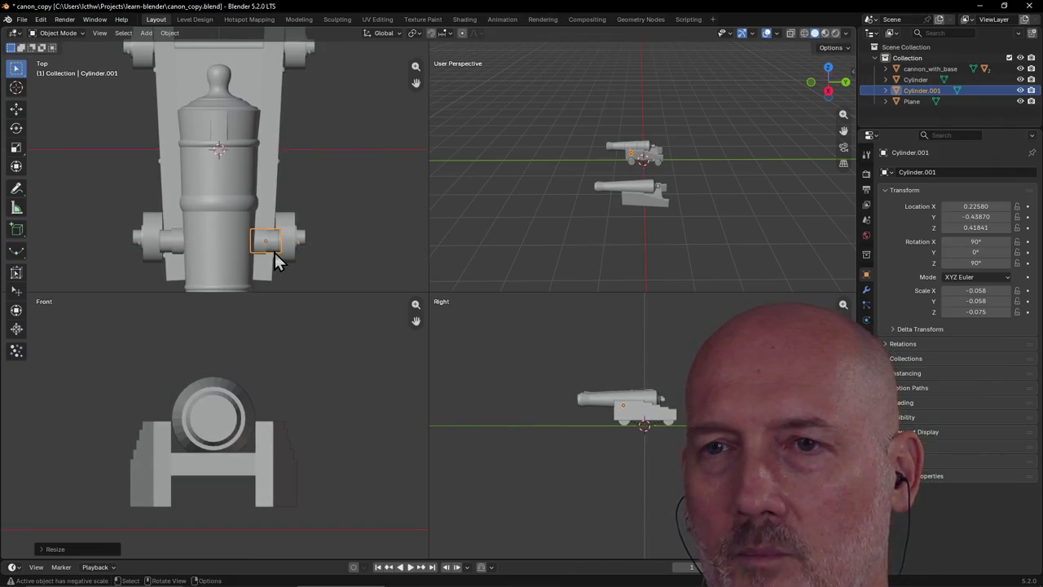
{"action": "key", "text": "g"}
{"action": "key", "text": "x"}
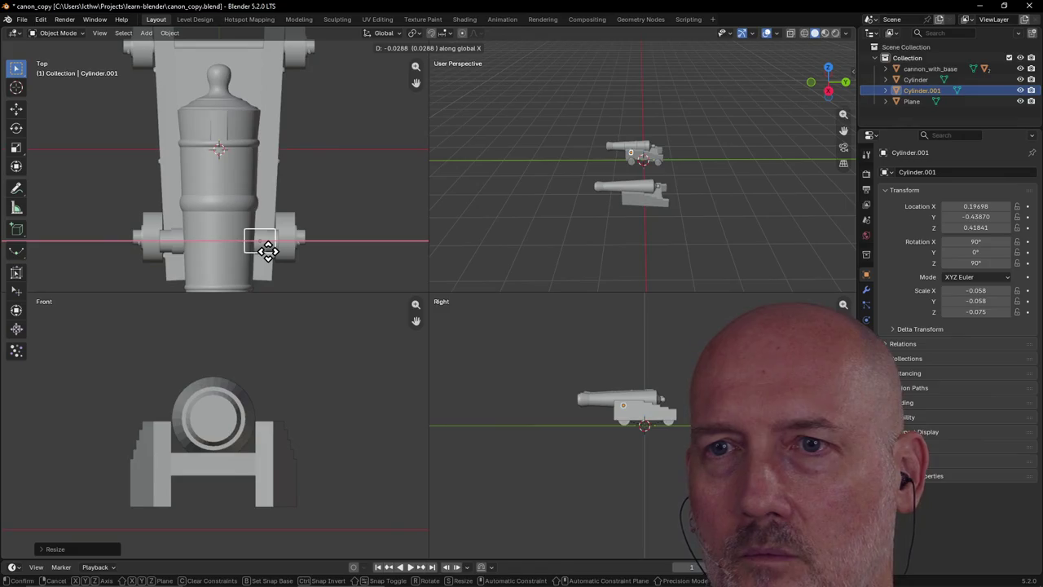
{"action": "left_click", "coordinate": [268, 250]}
{"action": "left_click", "coordinate": [344, 251]}
{"action": "scroll", "coordinate": [344, 251], "scroll_direction": "up", "scroll_amount": 1}
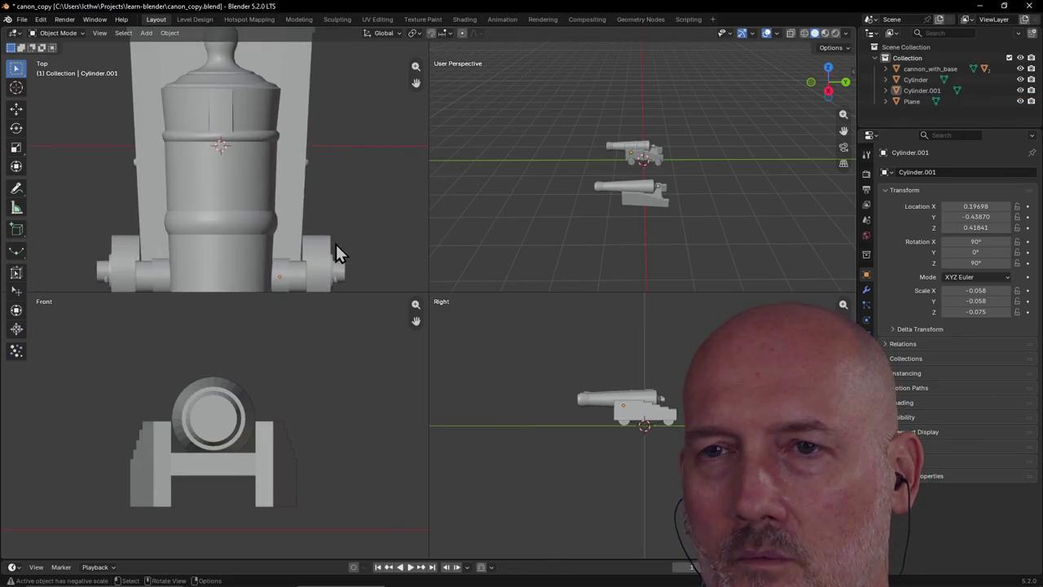
{"action": "scroll", "coordinate": [336, 244], "scroll_direction": "down", "scroll_amount": 1}
Select the small cylinder Cylinder.001 in the outliner
{"action": "left_click", "coordinate": [270, 245]}
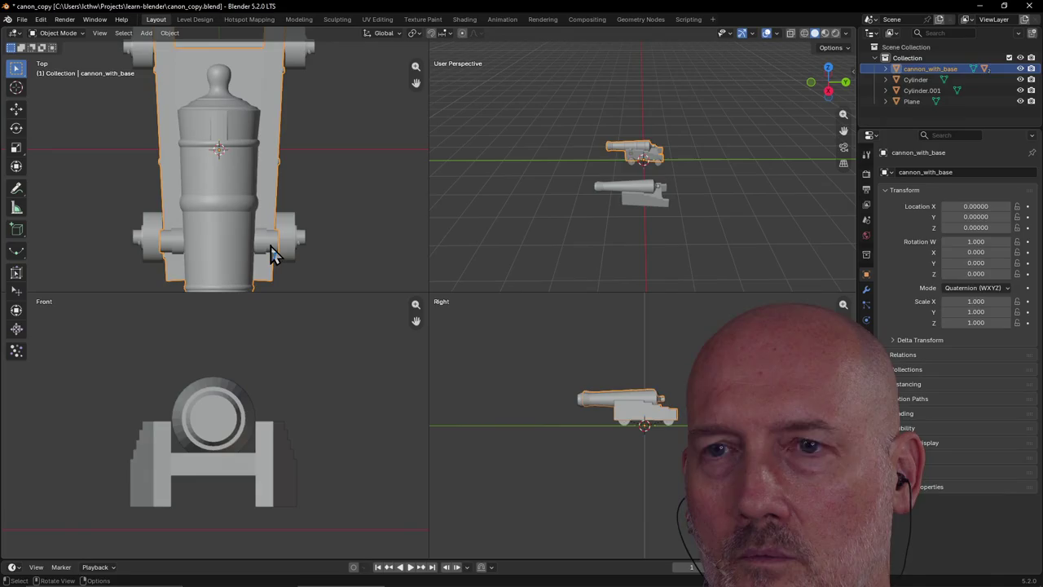
{"action": "scroll", "coordinate": [289, 251], "scroll_direction": "down", "scroll_amount": 2}
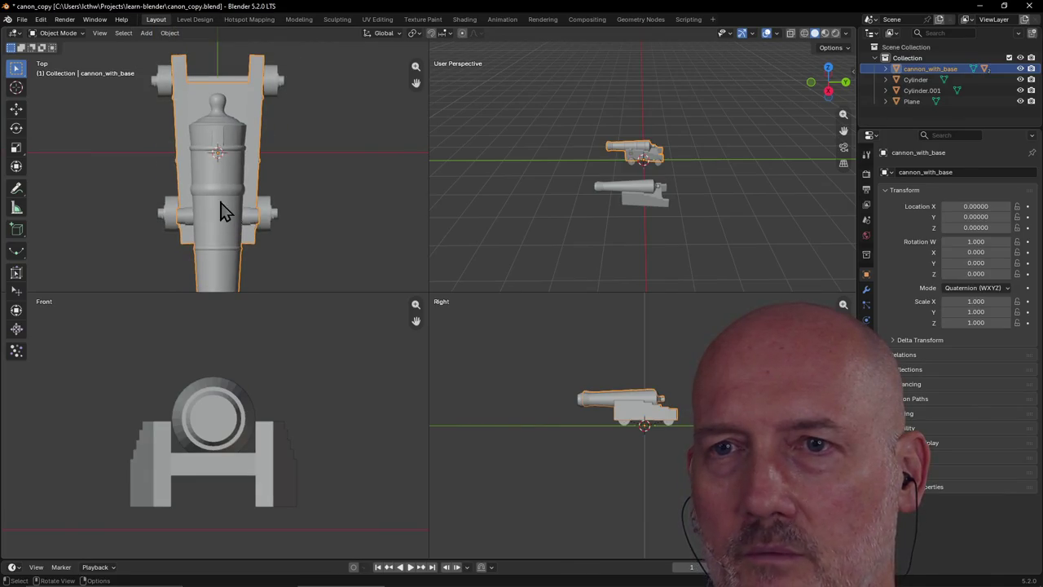
{"action": "scroll", "coordinate": [277, 238], "scroll_direction": "down", "scroll_amount": 3}
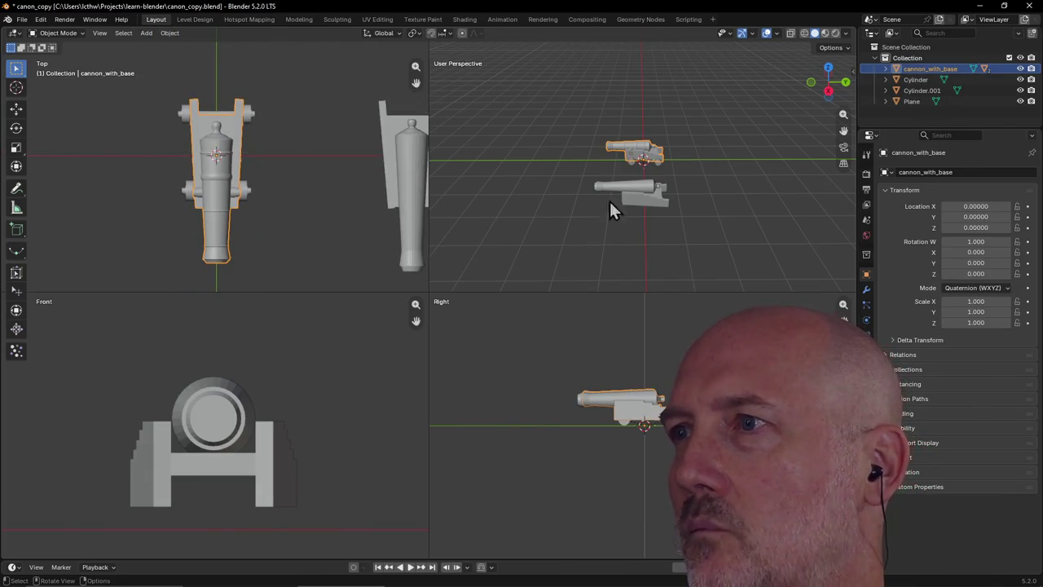
{"action": "left_click", "coordinate": [911, 79]}
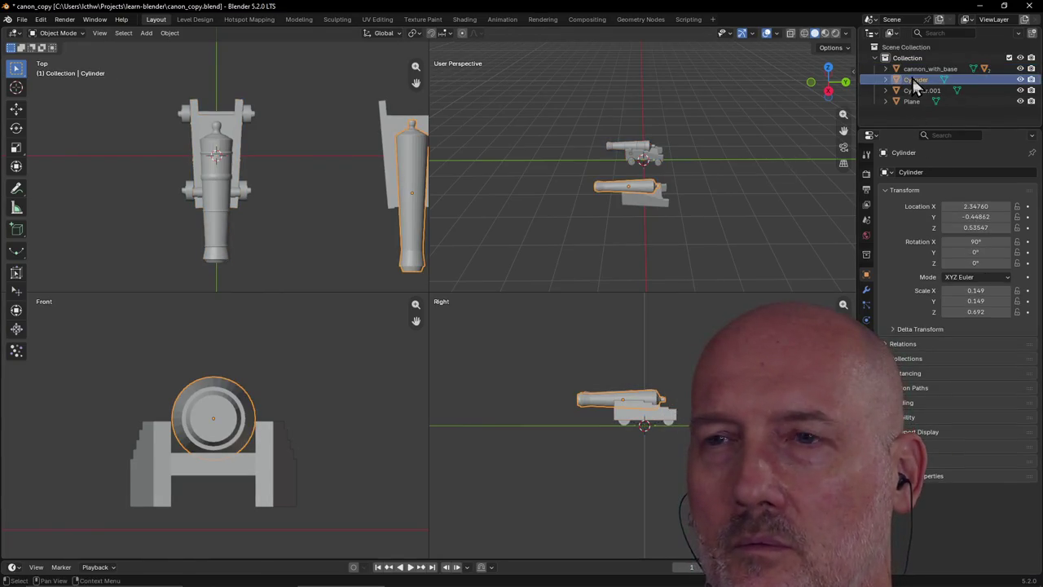
{"action": "left_click", "coordinate": [912, 91]}
{"action": "scroll", "coordinate": [282, 204], "scroll_direction": "up", "scroll_amount": 2}
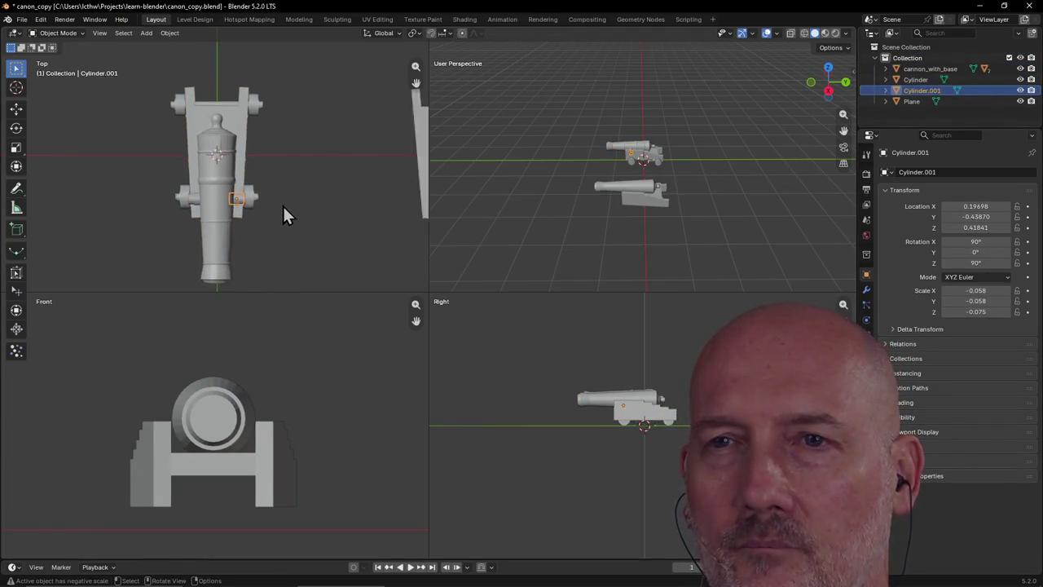
{"action": "scroll", "coordinate": [282, 206], "scroll_direction": "up", "scroll_amount": 2}
{"action": "scroll", "coordinate": [283, 206], "scroll_direction": "down", "scroll_amount": 4}
{"action": "scroll", "coordinate": [282, 204], "scroll_direction": "down", "scroll_amount": 2}
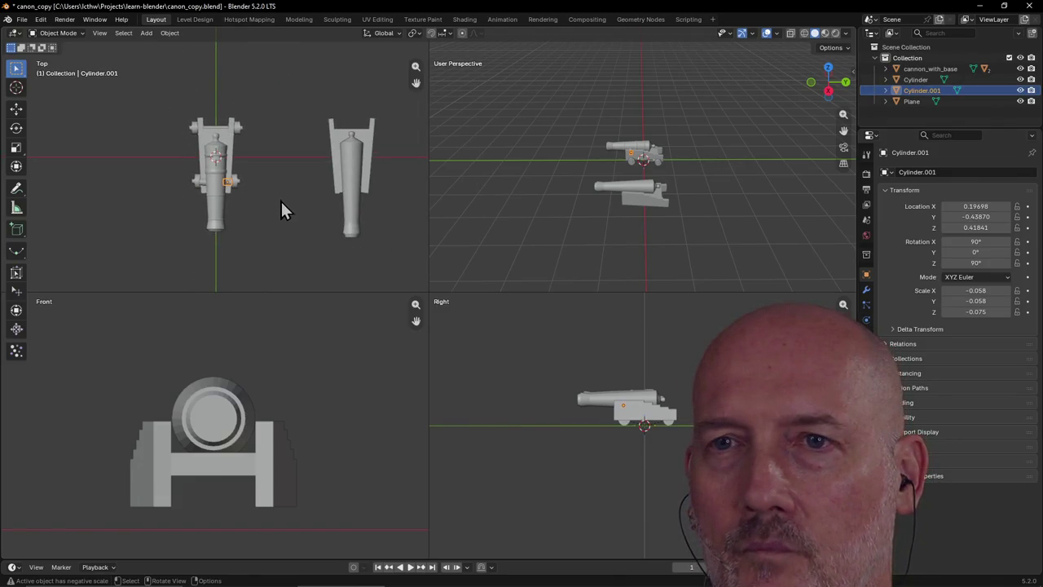
Move Cylinder.001 onto the second cannon's stepped carriage
{"action": "key", "text": "g"}
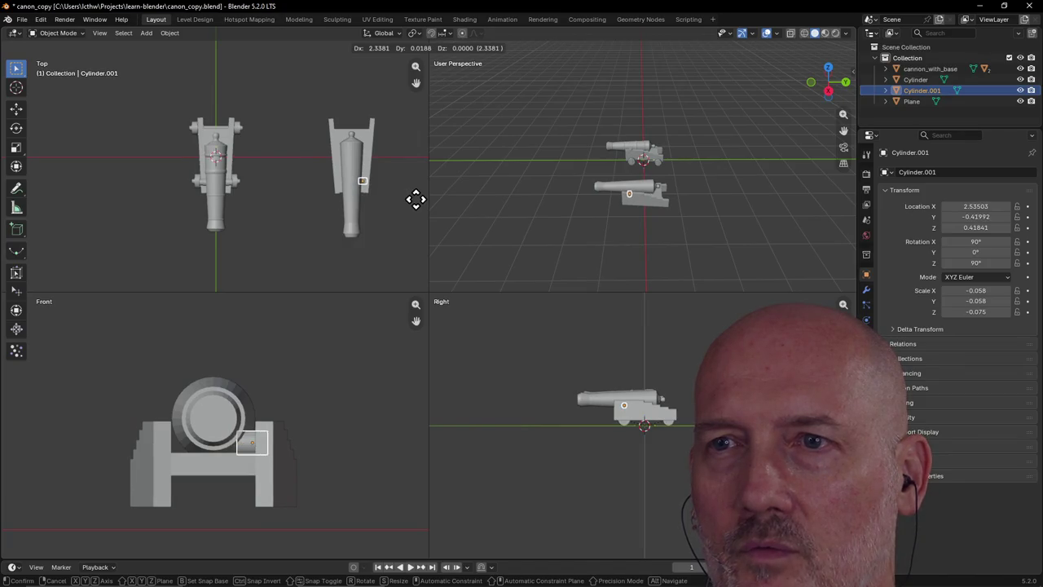
{"action": "left_click", "coordinate": [415, 203]}
{"action": "scroll", "coordinate": [416, 203], "scroll_direction": "up", "scroll_amount": 2}
{"action": "scroll", "coordinate": [412, 202], "scroll_direction": "up", "scroll_amount": 1}
{"action": "scroll", "coordinate": [411, 199], "scroll_direction": "down", "scroll_amount": 2}
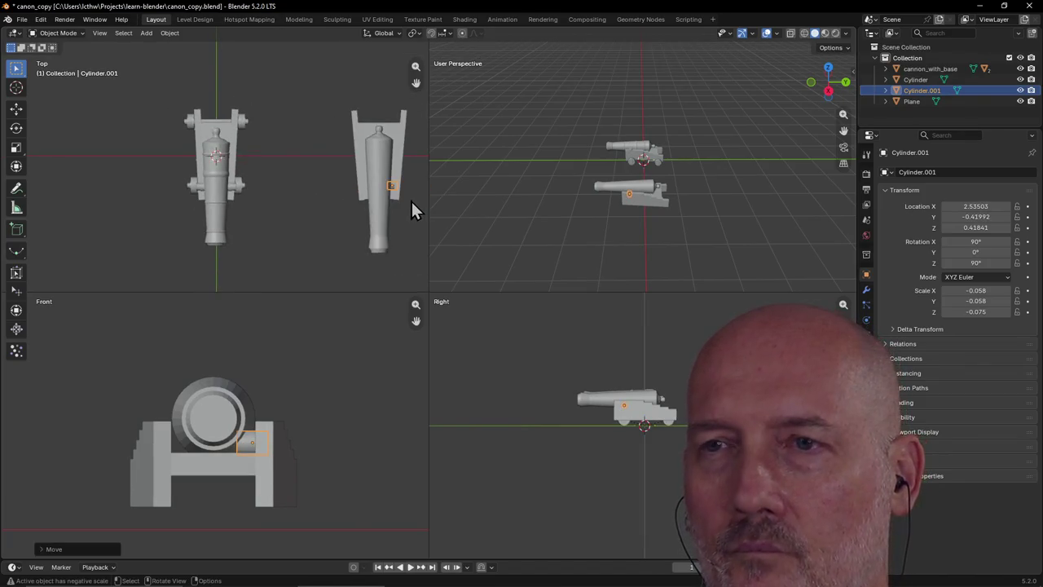
Duplicate Cylinder.001 onto the opposite side of the second carriage, then maximize the viewport and look down on it
{"action": "key", "text": "shift+d"}
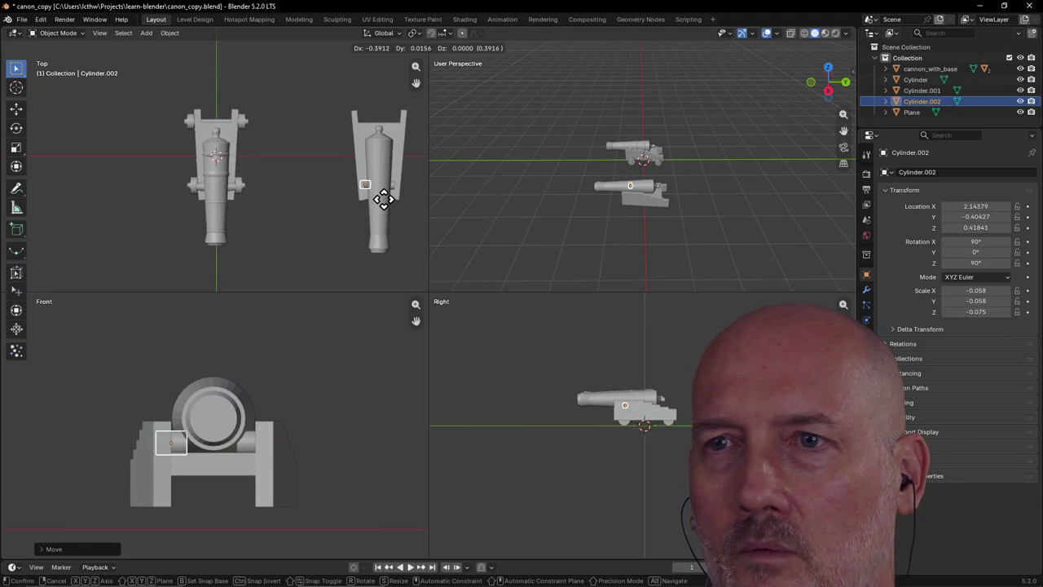
{"action": "left_click", "coordinate": [383, 200]}
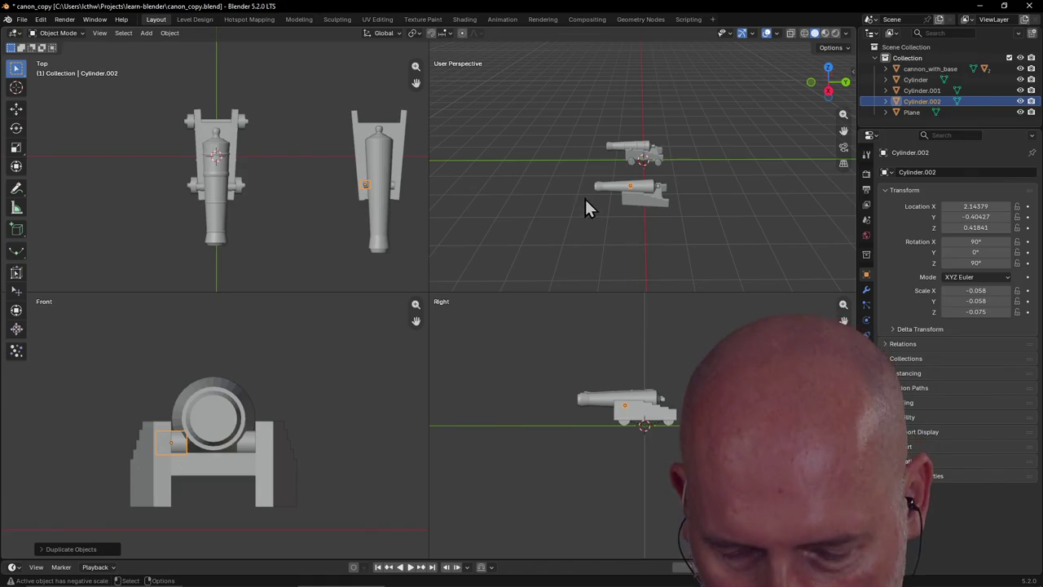
{"action": "key", "text": "ctrl+alt+q"}
{"action": "scroll", "coordinate": [544, 244], "scroll_direction": "up", "scroll_amount": 3}
{"action": "mouse_move", "coordinate": [544, 247]}
{"action": "middle_mouse_down"}
{"action": "mouse_move", "coordinate": [443, 311]}
{"action": "mouse_move", "coordinate": [325, 330]}
{"action": "mouse_move", "coordinate": [412, 318]}
{"action": "mouse_move", "coordinate": [356, 302]}
{"action": "mouse_move", "coordinate": [350, 312]}
{"action": "mouse_move", "coordinate": [365, 317]}
{"action": "mouse_move", "coordinate": [334, 310]}
{"action": "mouse_move", "coordinate": [298, 340]}
{"action": "mouse_move", "coordinate": [302, 386]}
{"action": "middle_mouse_up"}
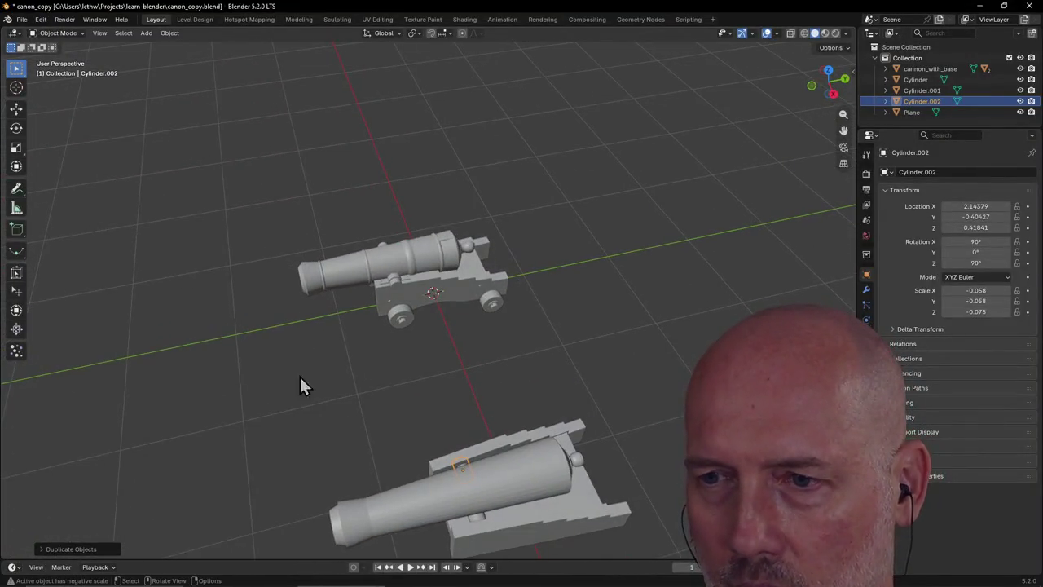
Select both small cylinders and raise them along Z on the second carriage
{"action": "left_click", "coordinate": [478, 526], "text": "shift"}
{"action": "key", "text": "ctrl+alt+q"}
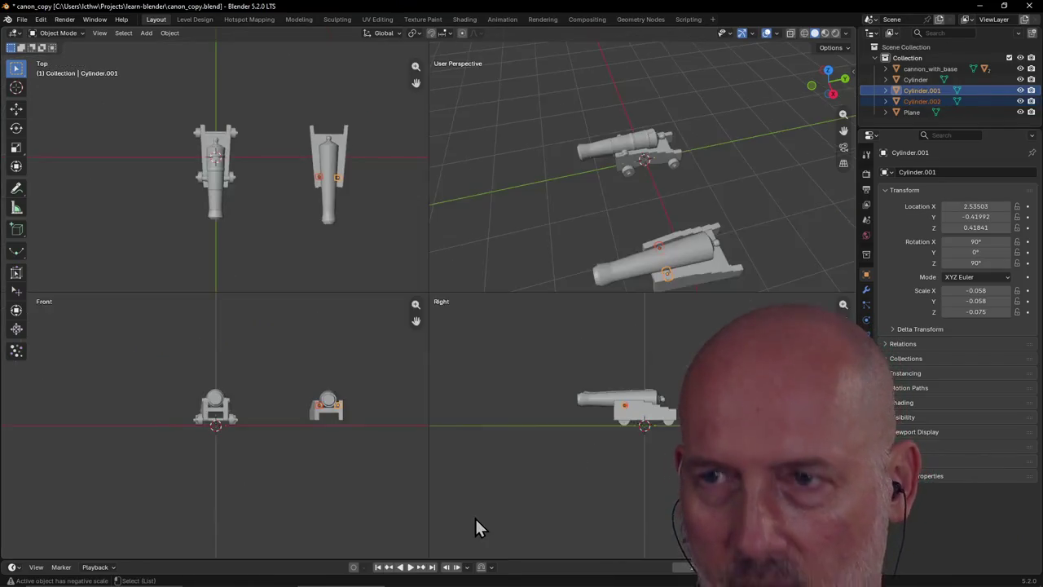
{"action": "scroll", "coordinate": [336, 428], "scroll_direction": "up", "scroll_amount": 5}
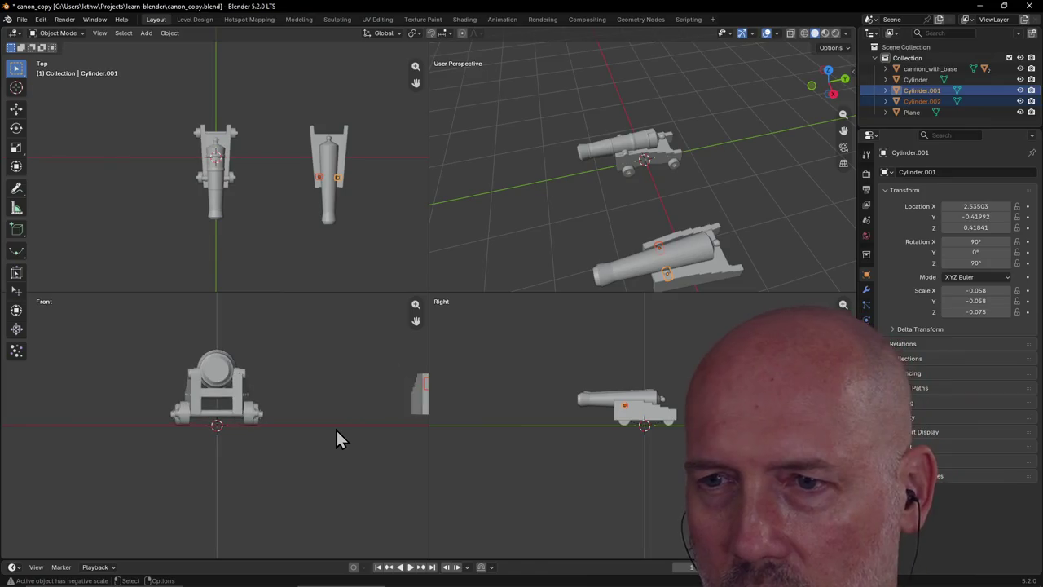
{"action": "left_click_drag", "start_coordinate": [415, 323], "coordinate": [415, 323]}
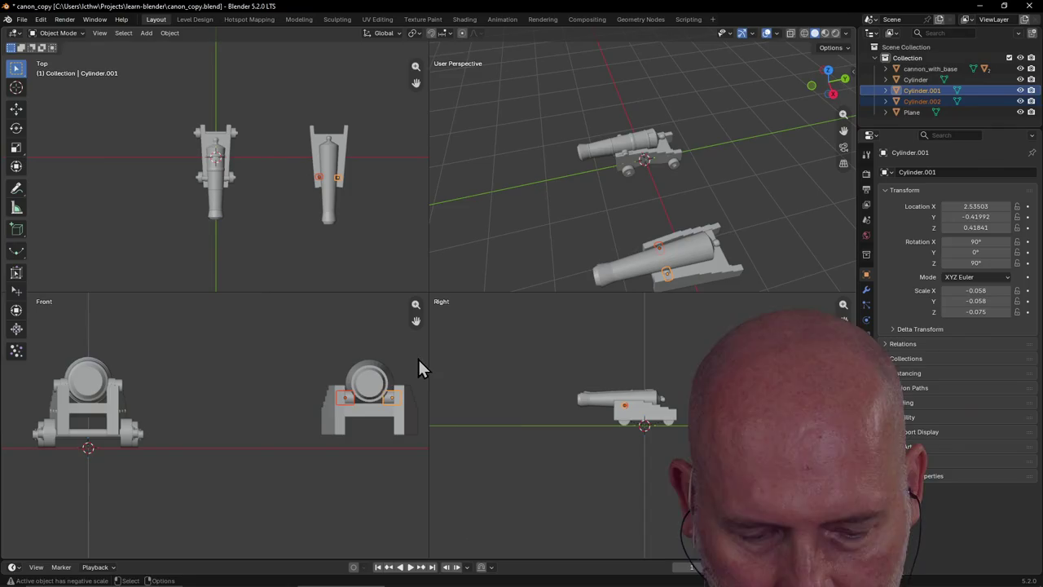
{"action": "key", "text": "g"}
{"action": "key", "text": "z"}
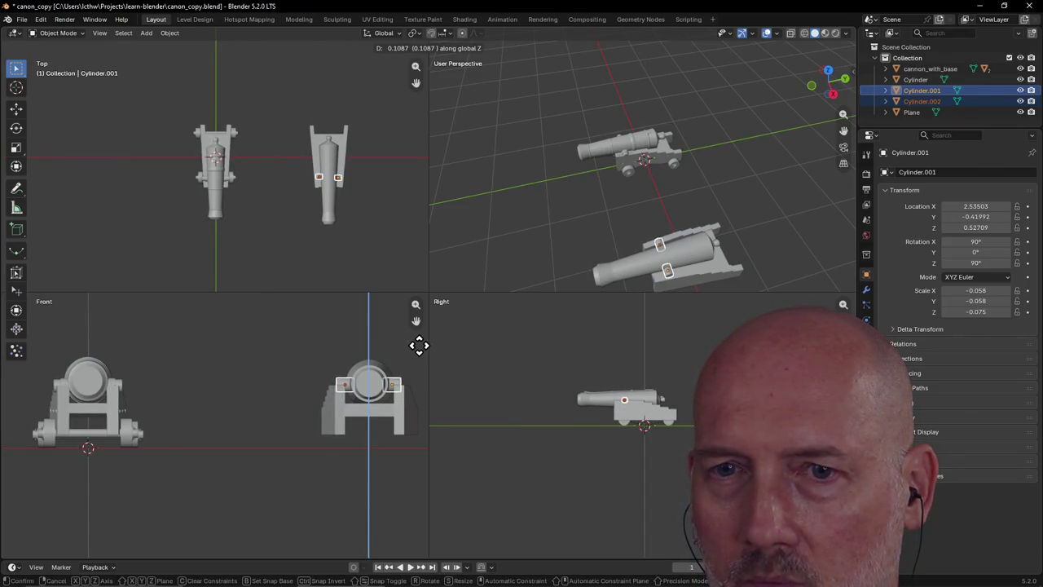
{"action": "left_click", "coordinate": [419, 346]}
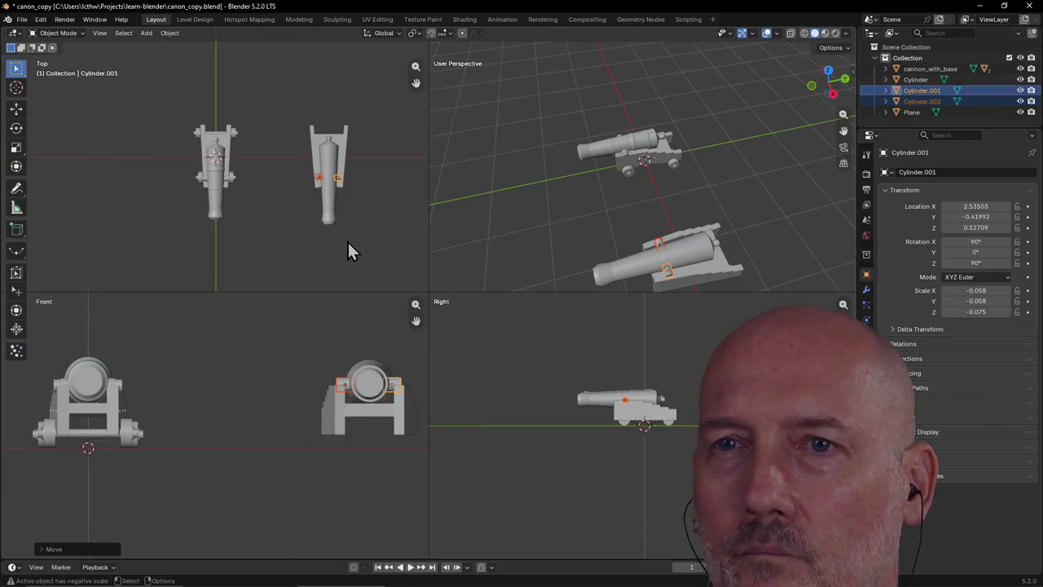
Nudge both cylinders slightly along Y against the barrel, then deselect them
{"action": "key", "text": "g"}
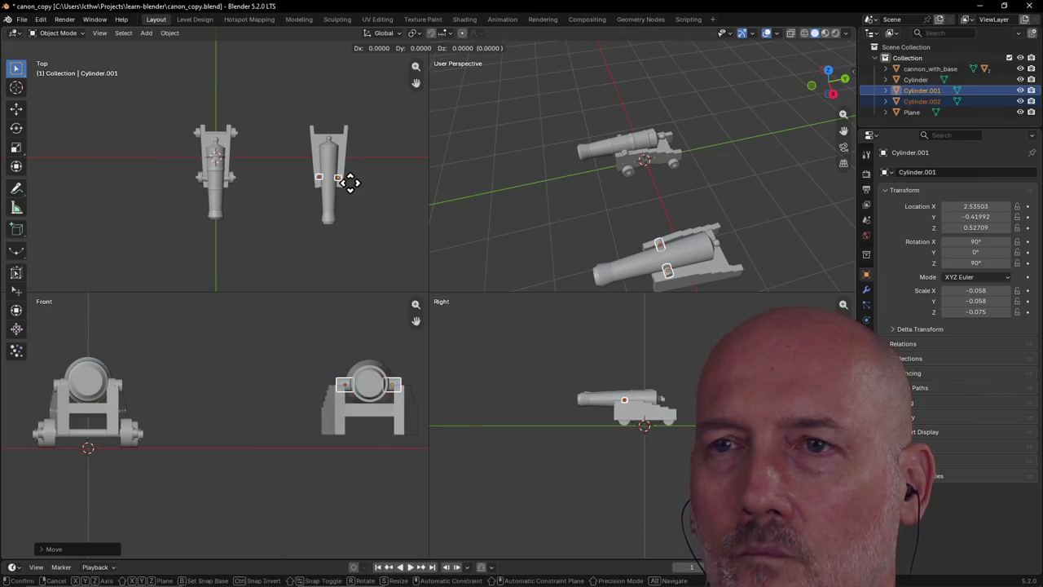
{"action": "key", "text": "y"}
{"action": "left_click", "coordinate": [349, 183]}
{"action": "left_click", "coordinate": [352, 247]}
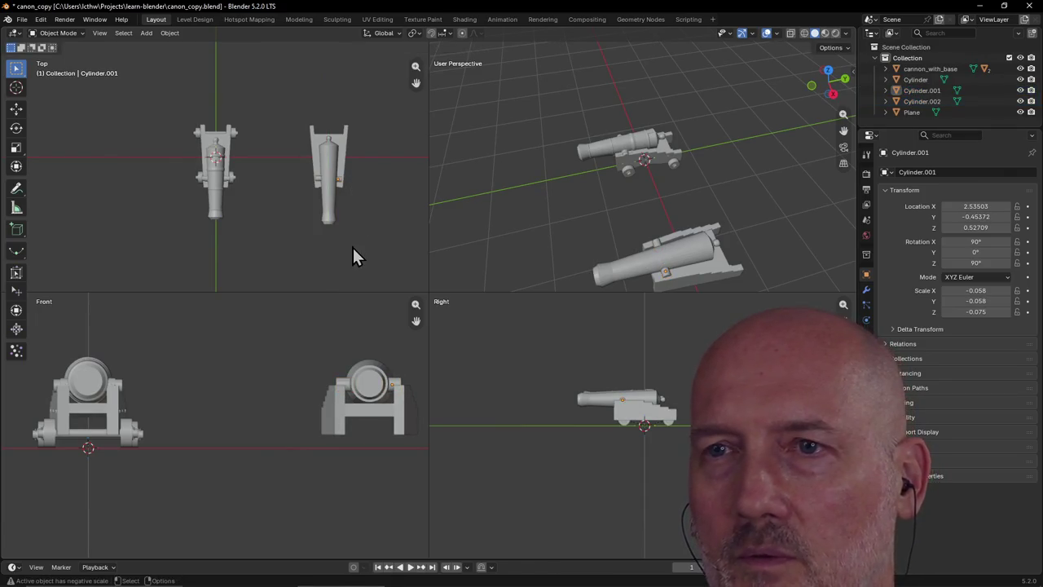
Inspect both cannons from new angles in the modelling workspace, then go back to the Layout workspace
{"action": "left_click", "coordinate": [299, 20]}
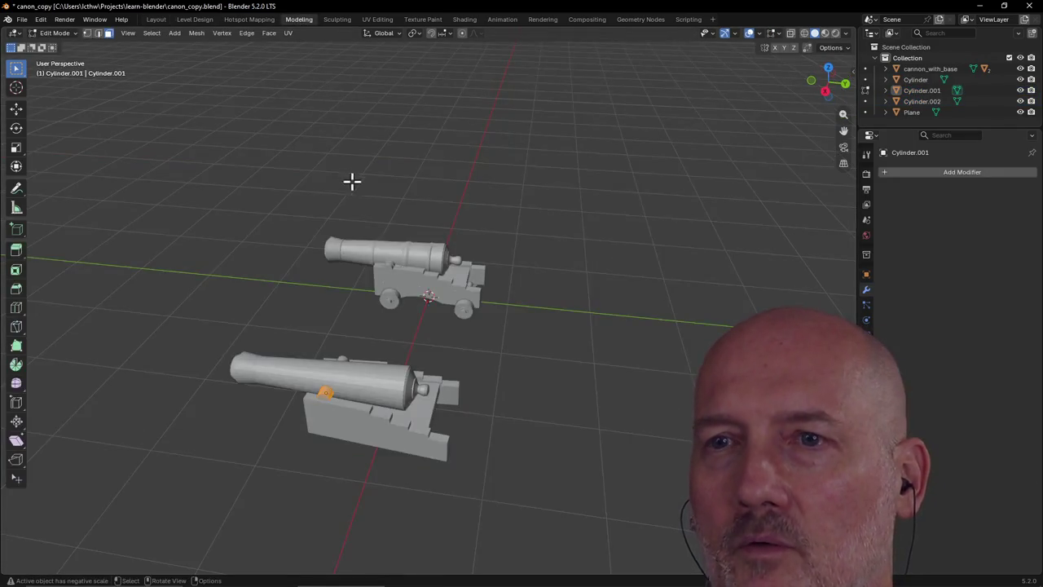
{"action": "mouse_move", "coordinate": [489, 384]}
{"action": "middle_mouse_down"}
{"action": "mouse_move", "coordinate": [394, 327]}
{"action": "mouse_move", "coordinate": [509, 345]}
{"action": "middle_mouse_up"}
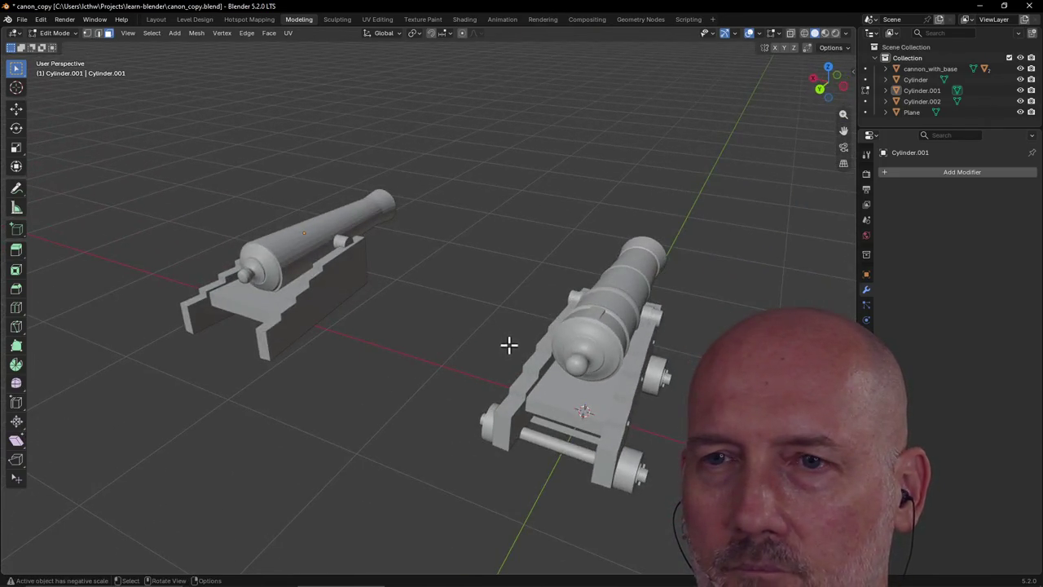
{"action": "mouse_move", "coordinate": [324, 321]}
{"action": "middle_mouse_down"}
{"action": "mouse_move", "coordinate": [421, 317]}
{"action": "mouse_move", "coordinate": [372, 323]}
{"action": "middle_mouse_up"}
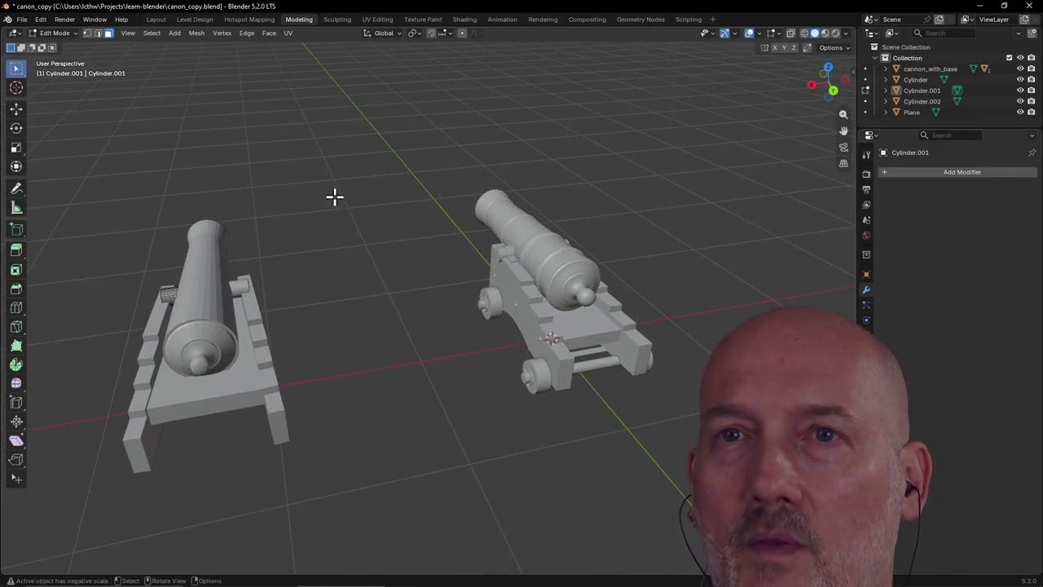
{"action": "left_click", "coordinate": [155, 20]}
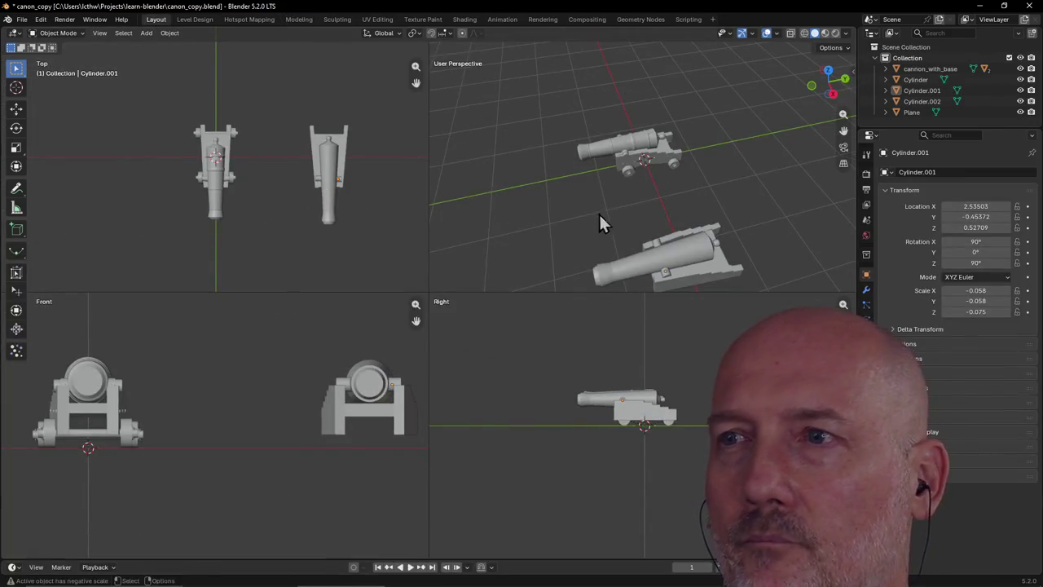
Select the second cannon's barrel and raise it slightly along Z to 0.55589
{"action": "mouse_move", "coordinate": [599, 213]}
{"action": "middle_mouse_down"}
{"action": "mouse_move", "coordinate": [466, 163]}
{"action": "mouse_move", "coordinate": [577, 158]}
{"action": "mouse_move", "coordinate": [565, 172]}
{"action": "middle_mouse_up"}
{"action": "left_click", "coordinate": [504, 176]}
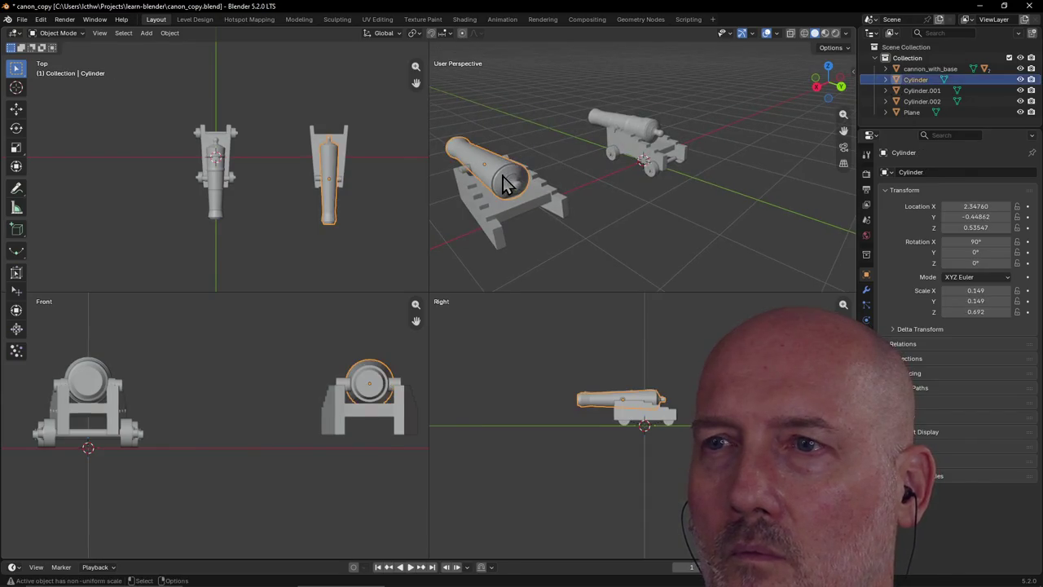
{"action": "key", "text": "g"}
{"action": "key", "text": "z"}
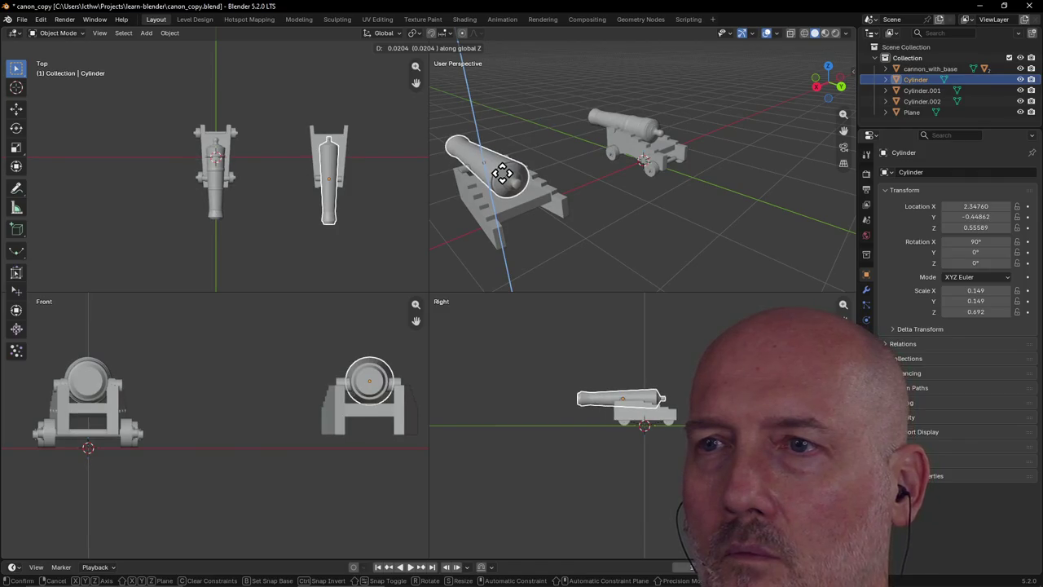
{"action": "left_click", "coordinate": [502, 174]}
Frame the barrel and shrink it slightly to 0.143, 0.143, 0.664
{"action": "mouse_move", "coordinate": [516, 180]}
{"action": "middle_mouse_down"}
{"action": "mouse_move", "coordinate": [516, 171]}
{"action": "mouse_move", "coordinate": [486, 177]}
{"action": "middle_mouse_up"}
{"action": "key", "text": "grave"}
{"action": "left_click", "coordinate": [563, 209]}
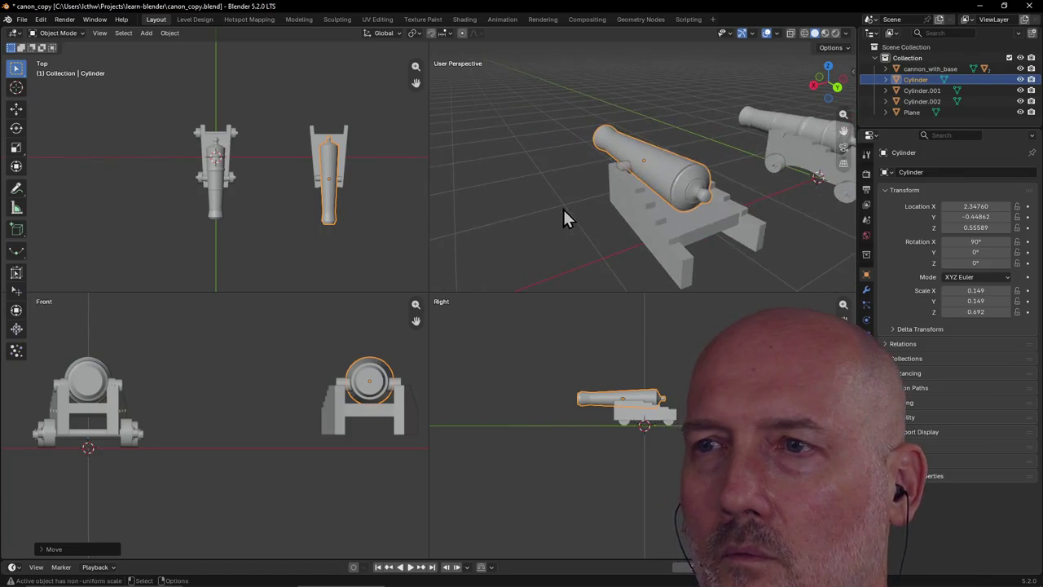
{"action": "mouse_move", "coordinate": [636, 225]}
{"action": "middle_mouse_down"}
{"action": "mouse_move", "coordinate": [611, 206]}
{"action": "mouse_move", "coordinate": [679, 221]}
{"action": "mouse_move", "coordinate": [714, 252]}
{"action": "mouse_move", "coordinate": [762, 246]}
{"action": "mouse_move", "coordinate": [679, 175]}
{"action": "mouse_move", "coordinate": [692, 152]}
{"action": "middle_mouse_up"}
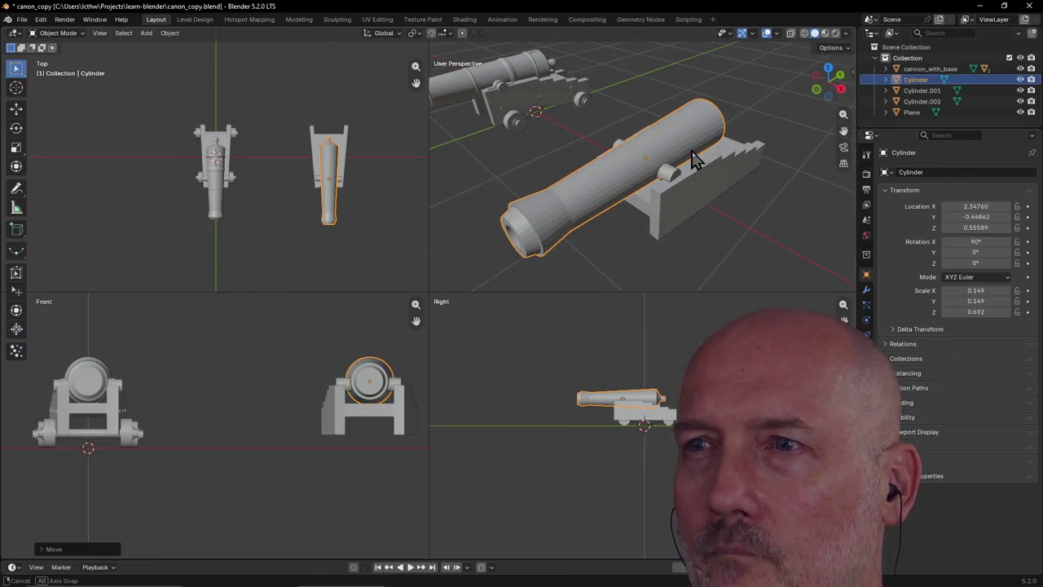
{"action": "key", "text": "s"}
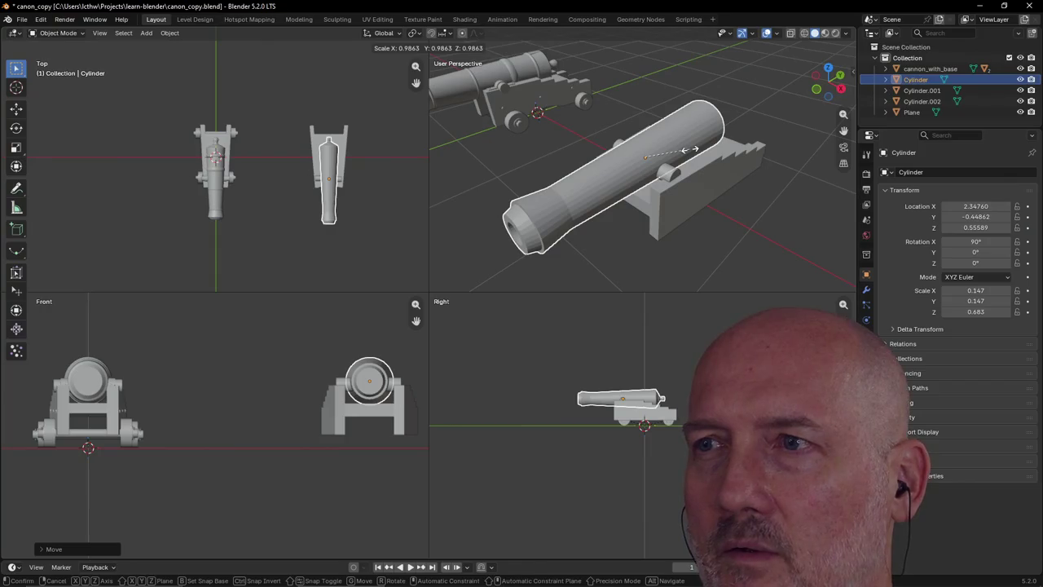
{"action": "left_click", "coordinate": [693, 150]}
{"action": "mouse_move", "coordinate": [692, 151]}
{"action": "middle_mouse_down"}
{"action": "mouse_move", "coordinate": [676, 158]}
{"action": "mouse_move", "coordinate": [526, 125]}
{"action": "mouse_move", "coordinate": [636, 144]}
{"action": "mouse_move", "coordinate": [675, 137]}
{"action": "mouse_move", "coordinate": [668, 128]}
{"action": "mouse_move", "coordinate": [761, 145]}
{"action": "mouse_move", "coordinate": [649, 159]}
{"action": "mouse_move", "coordinate": [622, 130]}
{"action": "mouse_move", "coordinate": [749, 161]}
{"action": "mouse_move", "coordinate": [756, 144]}
{"action": "mouse_move", "coordinate": [601, 147]}
{"action": "mouse_move", "coordinate": [720, 130]}
{"action": "mouse_move", "coordinate": [637, 199]}
{"action": "middle_mouse_up"}
Save canon_copy.blend and view the cannon from a near side-on angle
{"action": "key", "text": "KP_Decimal"}
{"action": "key", "text": "ctrl+s"}
{"action": "scroll", "coordinate": [739, 145], "scroll_direction": "down", "scroll_amount": 5}
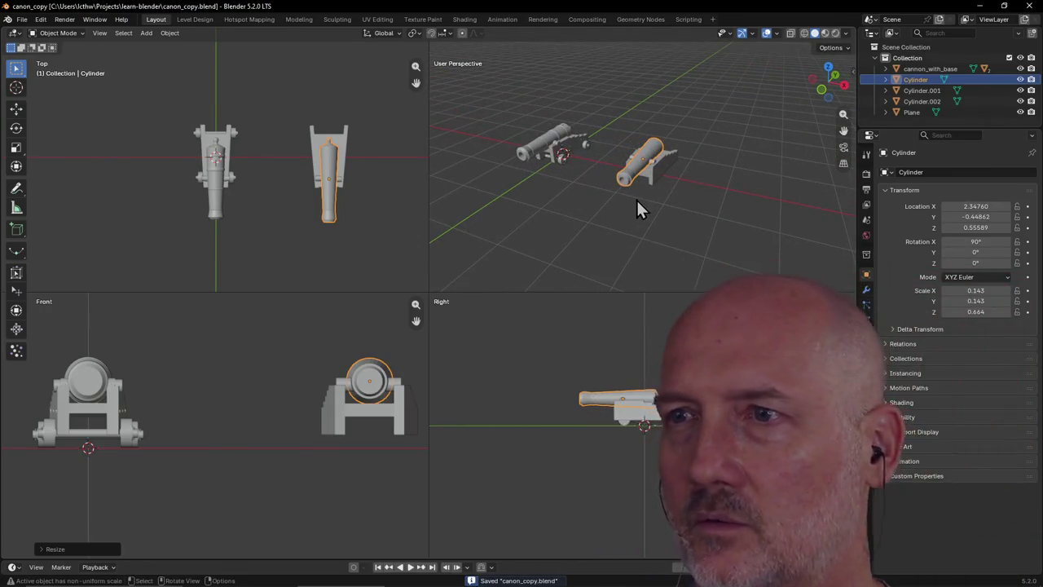
{"action": "scroll", "coordinate": [636, 198], "scroll_direction": "up", "scroll_amount": 3}
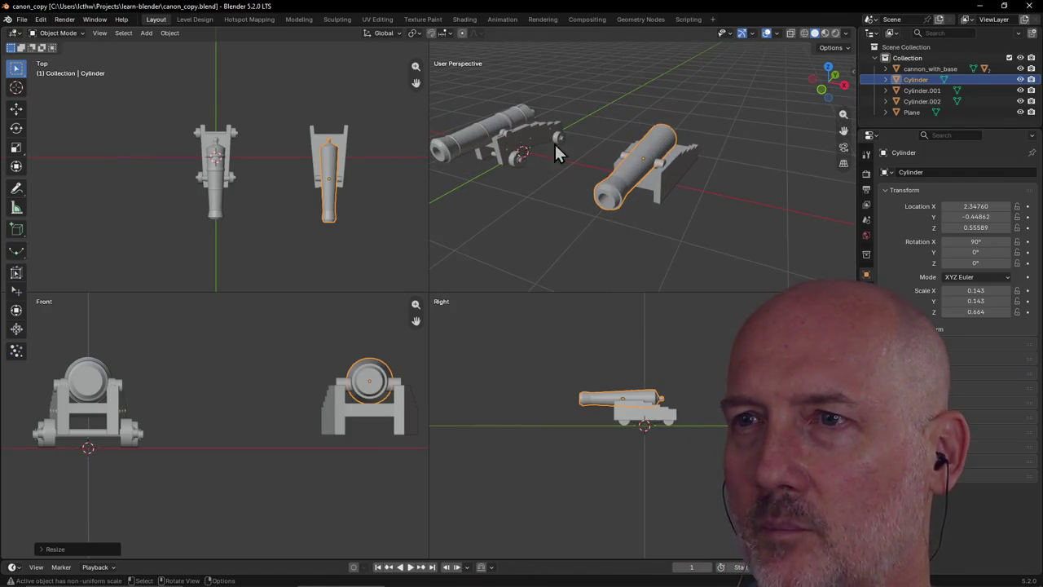
{"action": "mouse_move", "coordinate": [562, 142]}
{"action": "middle_mouse_down"}
{"action": "mouse_move", "coordinate": [703, 176]}
{"action": "mouse_move", "coordinate": [603, 161]}
{"action": "mouse_move", "coordinate": [582, 179]}
{"action": "middle_mouse_up"}
{"action": "scroll", "coordinate": [704, 175], "scroll_direction": "up", "scroll_amount": 3}
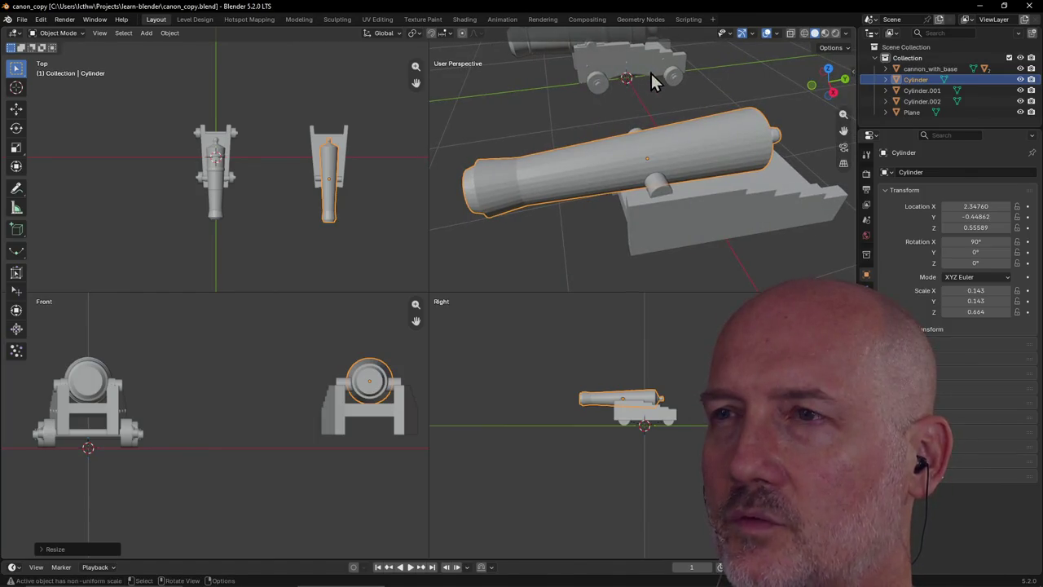
{"action": "mouse_move", "coordinate": [624, 96]}
{"action": "middle_mouse_down"}
{"action": "mouse_move", "coordinate": [647, 287]}
{"action": "mouse_move", "coordinate": [679, 57]}
{"action": "middle_mouse_up"}
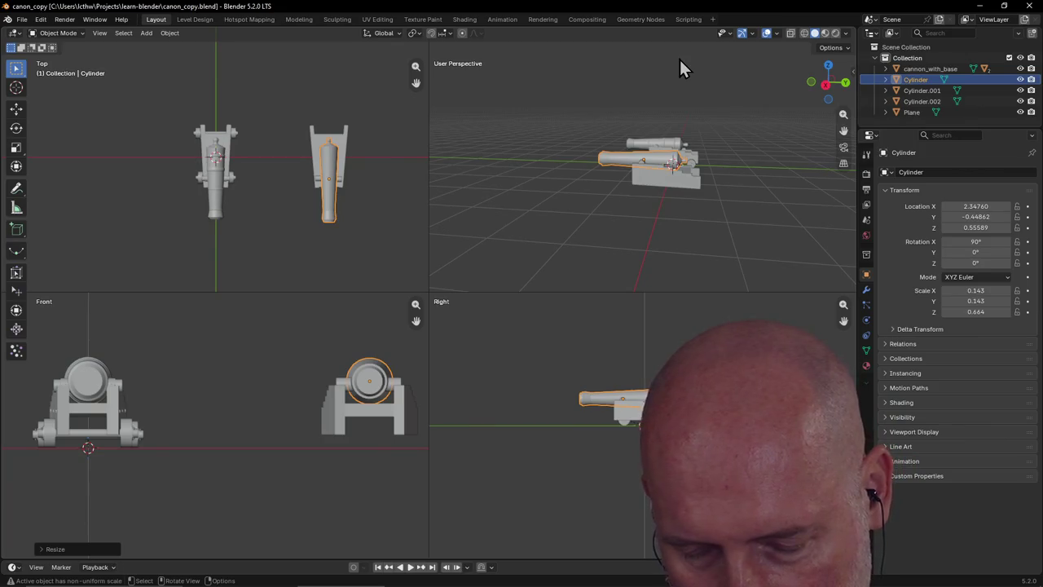
Add a new cylinder and rotate it 90° on X and 90° on Z
{"action": "key", "text": "shift+a"}
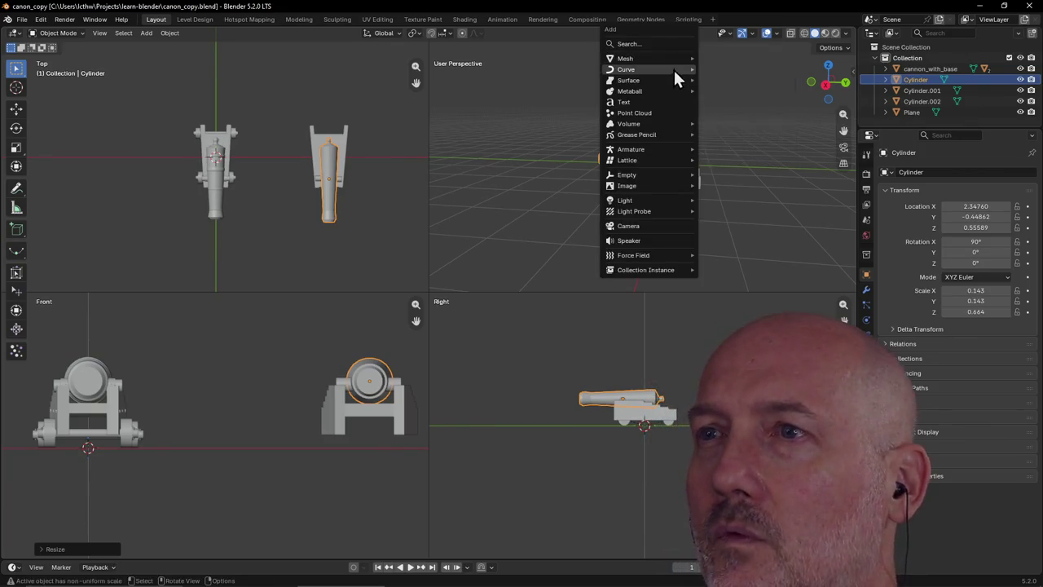
{"action": "mouse_move", "coordinate": [625, 58]}
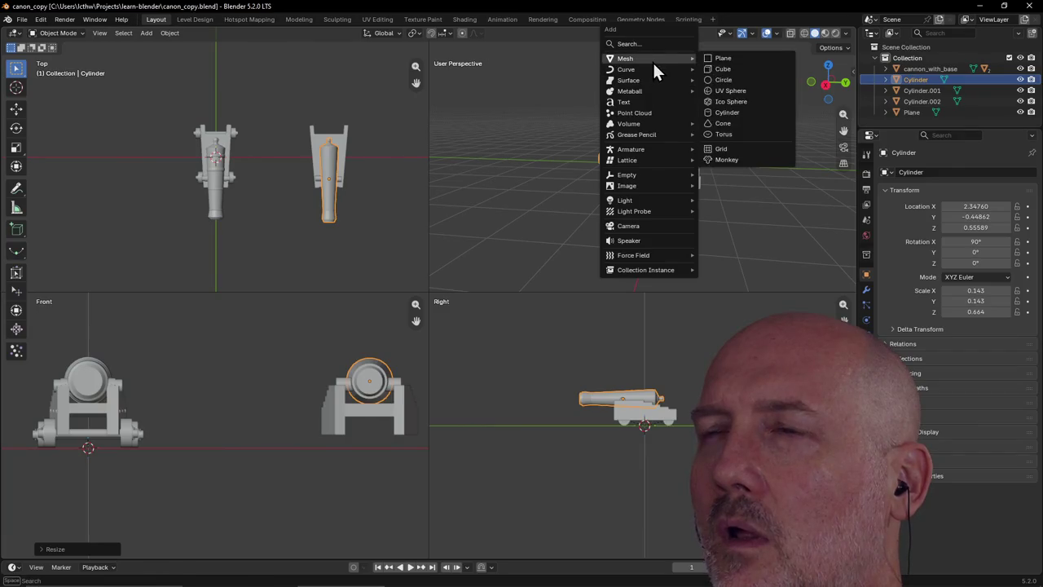
{"action": "left_click", "coordinate": [748, 114]}
{"action": "mouse_move", "coordinate": [685, 175]}
{"action": "middle_mouse_down"}
{"action": "mouse_move", "coordinate": [691, 187]}
{"action": "mouse_move", "coordinate": [927, 236]}
{"action": "middle_mouse_up"}
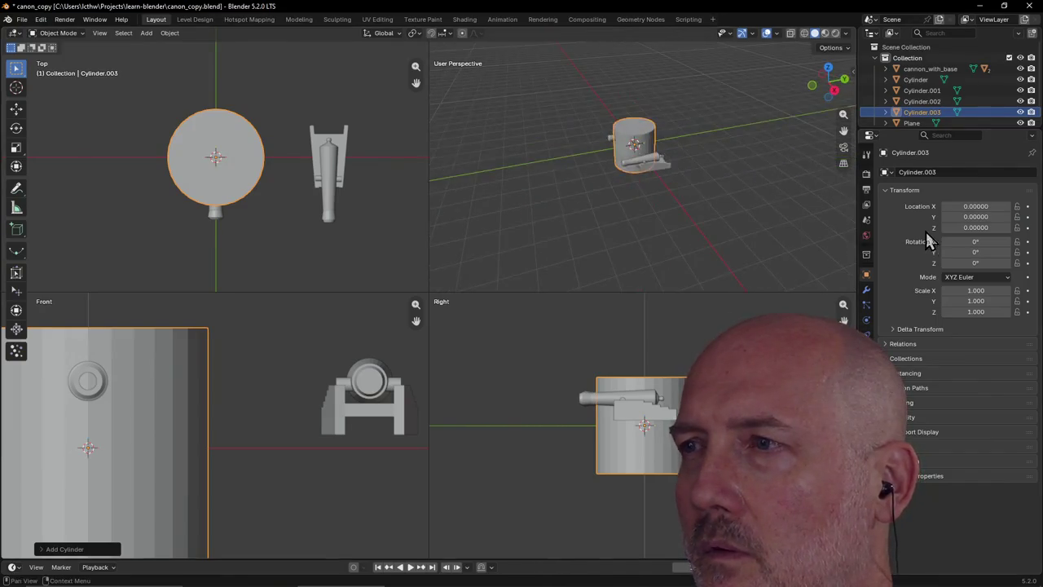
{"action": "left_click", "coordinate": [973, 243]}
{"action": "type", "text": "90"}
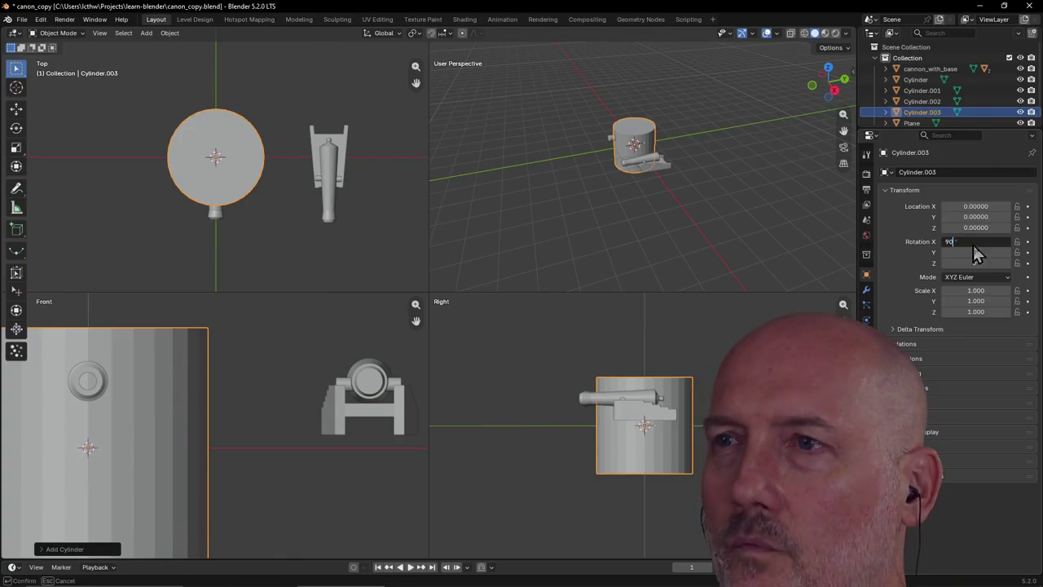
{"action": "key", "text": "Return"}
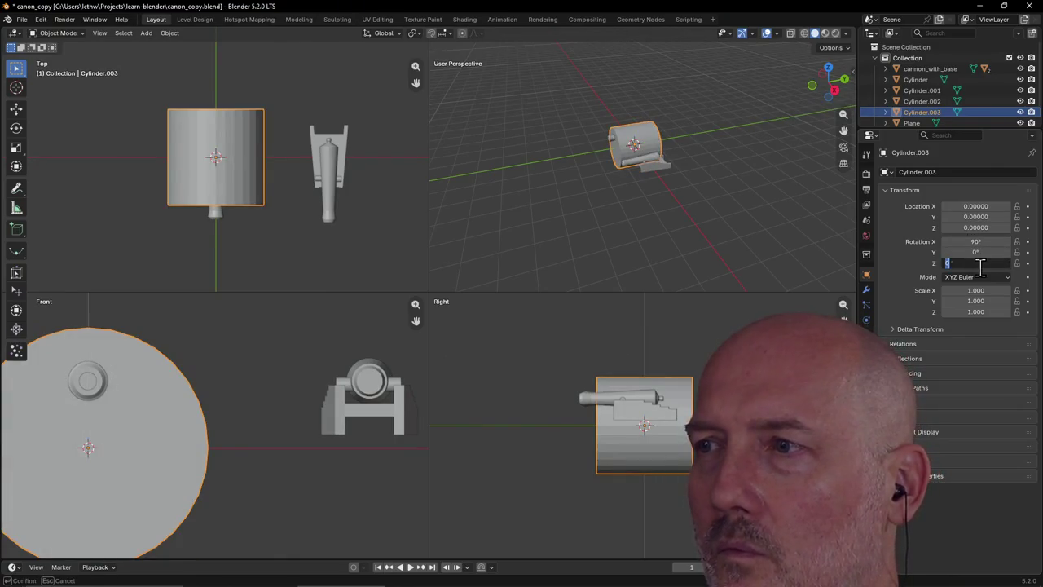
{"action": "type", "text": "90"}
{"action": "key", "text": "Return"}
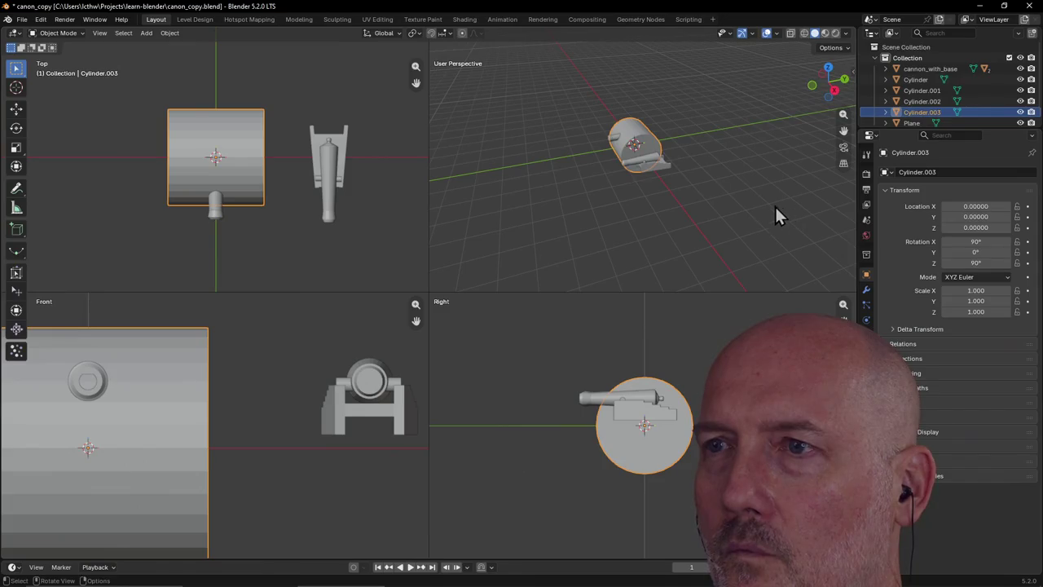
Lower the cylinder along Z and slide it along X beneath the second cannon
{"action": "key", "text": "g"}
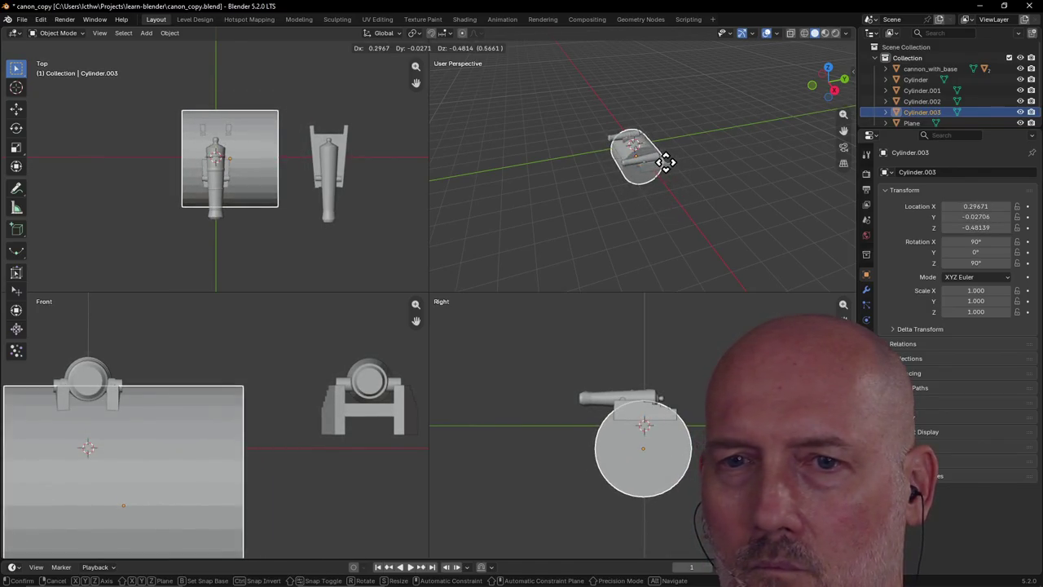
{"action": "left_click", "coordinate": [666, 162]}
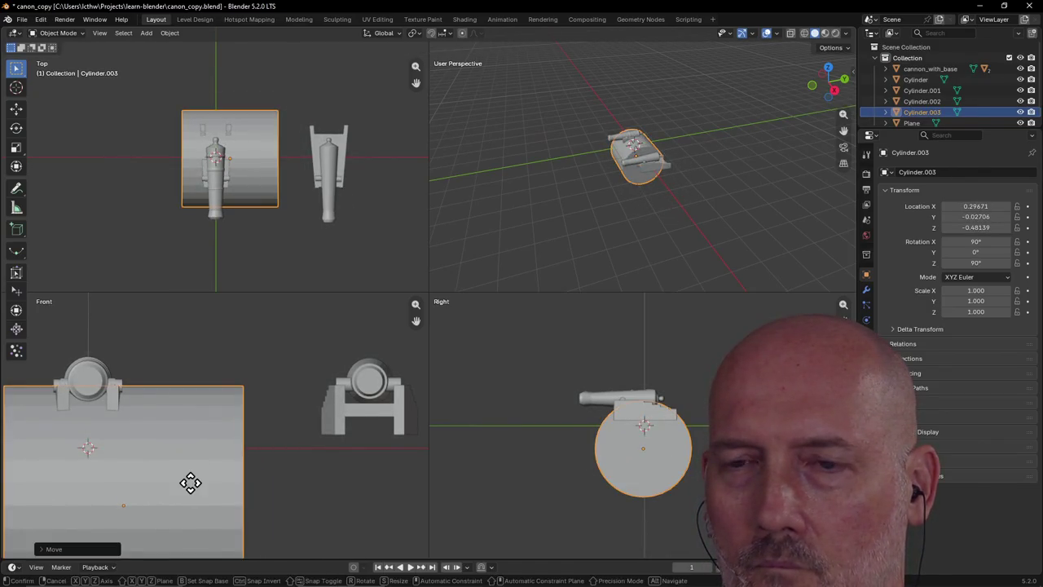
{"action": "key", "text": "z"}
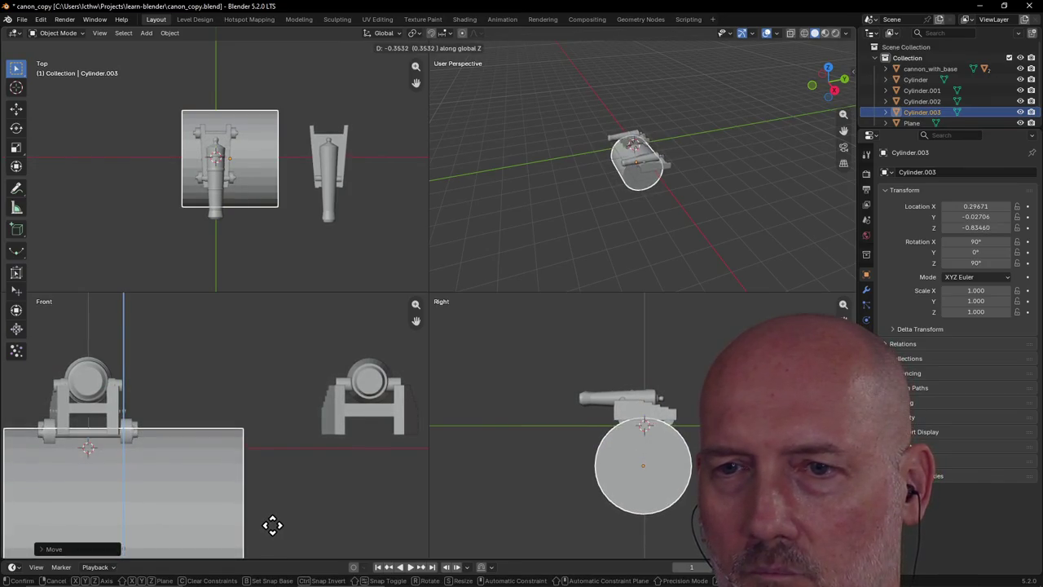
{"action": "left_click", "coordinate": [273, 524]}
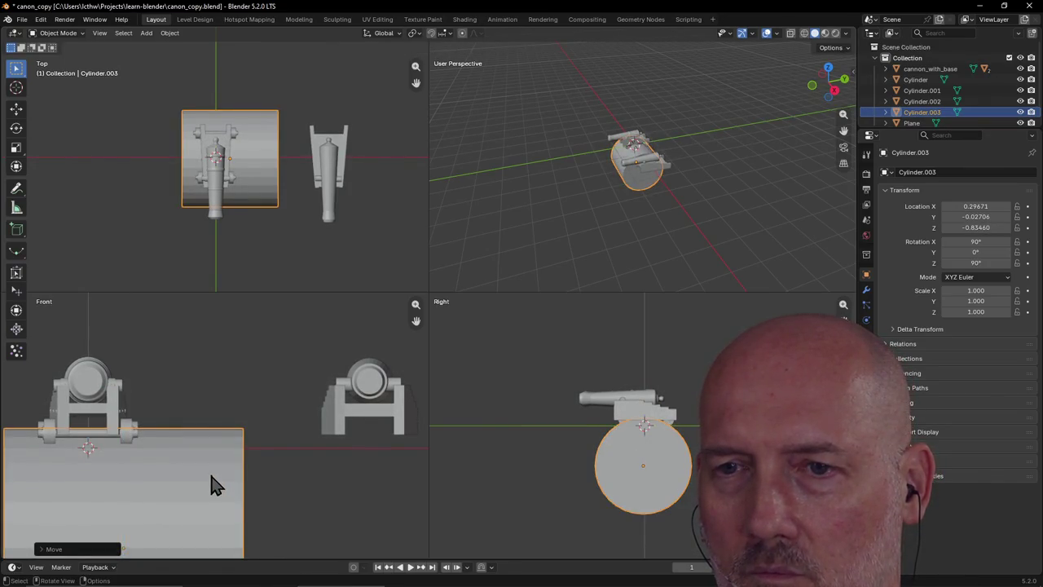
{"action": "key", "text": "g"}
{"action": "key", "text": "x"}
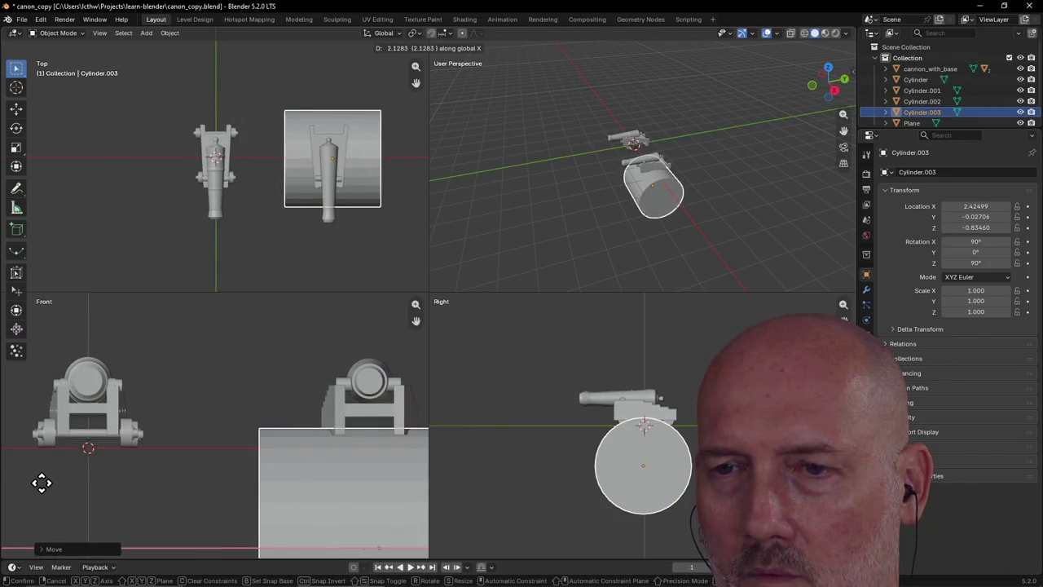
{"action": "left_click", "coordinate": [43, 484]}
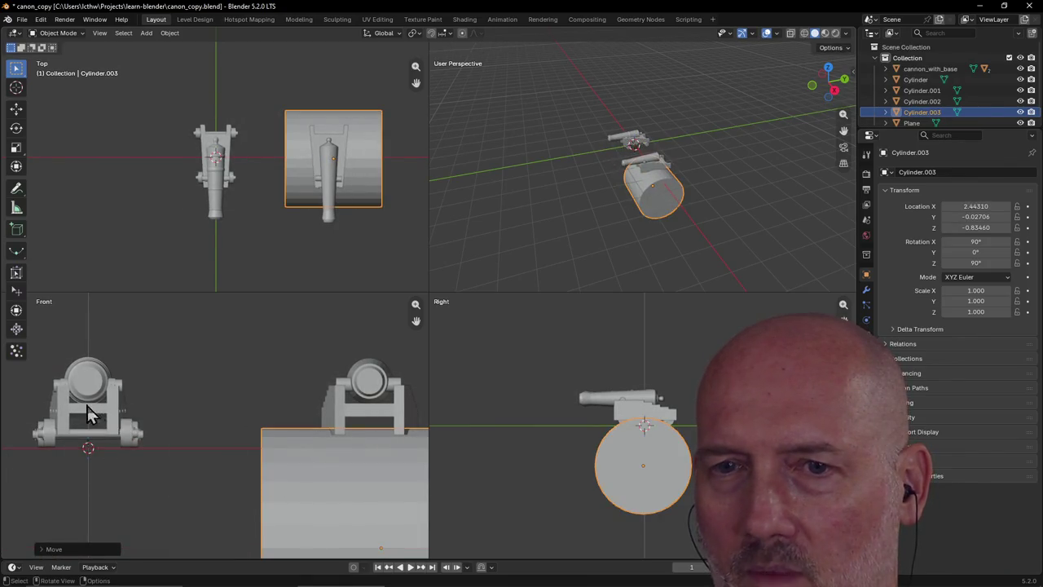
{"action": "scroll", "coordinate": [90, 414], "scroll_direction": "up", "scroll_amount": 2}
{"action": "scroll", "coordinate": [173, 432], "scroll_direction": "down", "scroll_amount": 3}
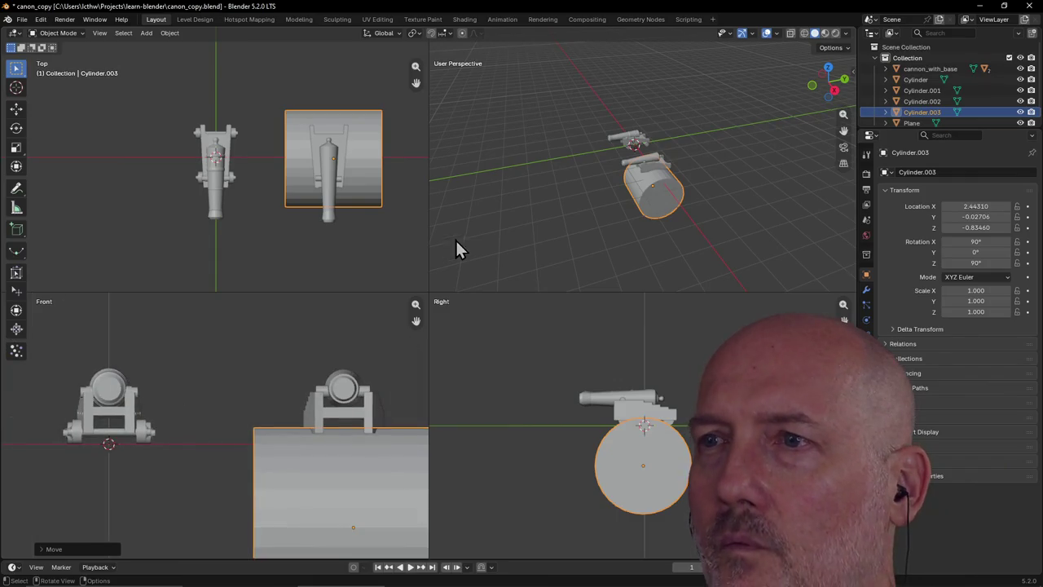
{"action": "mouse_move", "coordinate": [455, 238]}
{"action": "middle_mouse_down"}
{"action": "mouse_move", "coordinate": [670, 220]}
{"action": "mouse_move", "coordinate": [502, 216]}
{"action": "mouse_move", "coordinate": [712, 221]}
{"action": "mouse_move", "coordinate": [682, 235]}
{"action": "mouse_move", "coordinate": [692, 221]}
{"action": "mouse_move", "coordinate": [706, 228]}
{"action": "mouse_move", "coordinate": [697, 208]}
{"action": "mouse_move", "coordinate": [701, 238]}
{"action": "middle_mouse_up"}
{"action": "scroll", "coordinate": [670, 220], "scroll_direction": "up", "scroll_amount": 2}
{"action": "scroll", "coordinate": [670, 218], "scroll_direction": "up", "scroll_amount": 2}
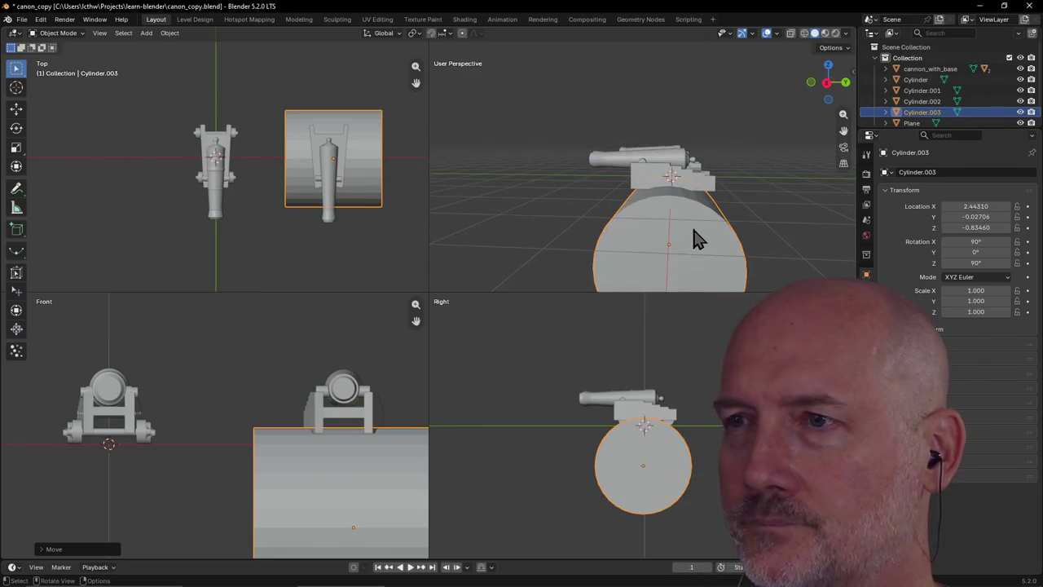
Scale the cylinder to 0.86 and raise it along Z toward the carriage base
{"action": "key", "text": "s"}
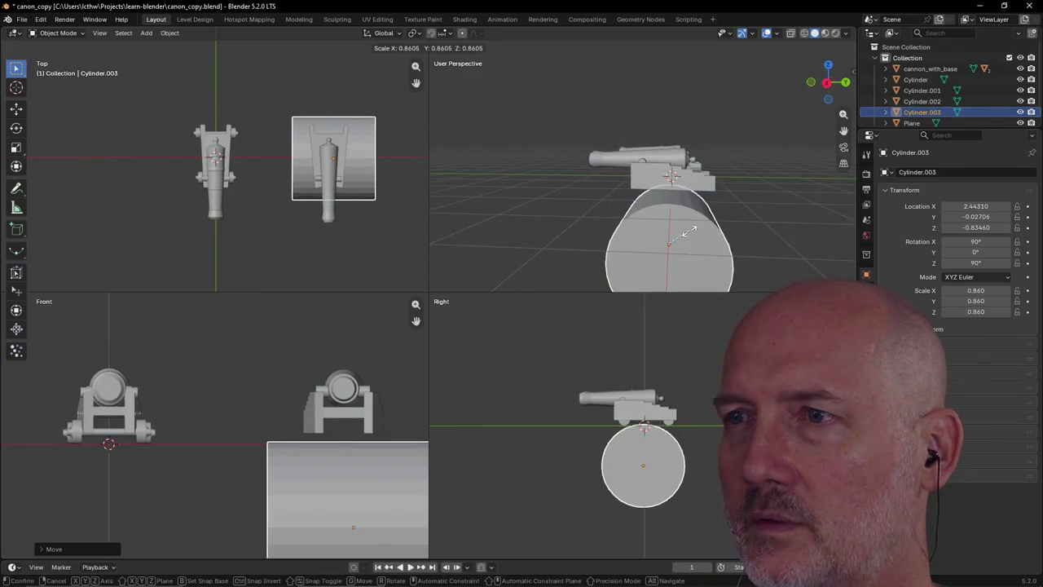
{"action": "left_click", "coordinate": [689, 232]}
{"action": "key", "text": "g"}
{"action": "key", "text": "z"}
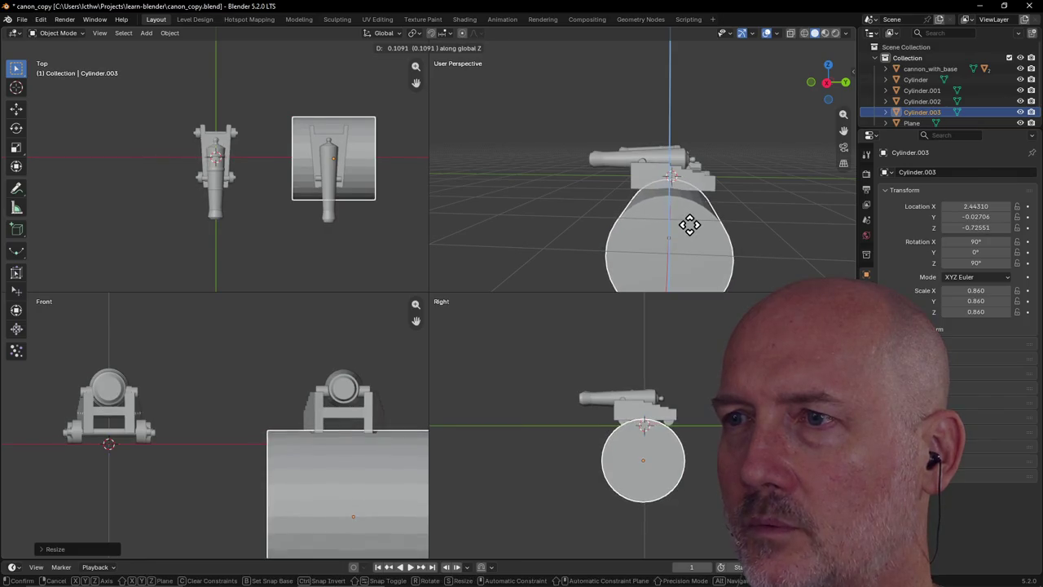
{"action": "left_click", "coordinate": [689, 221]}
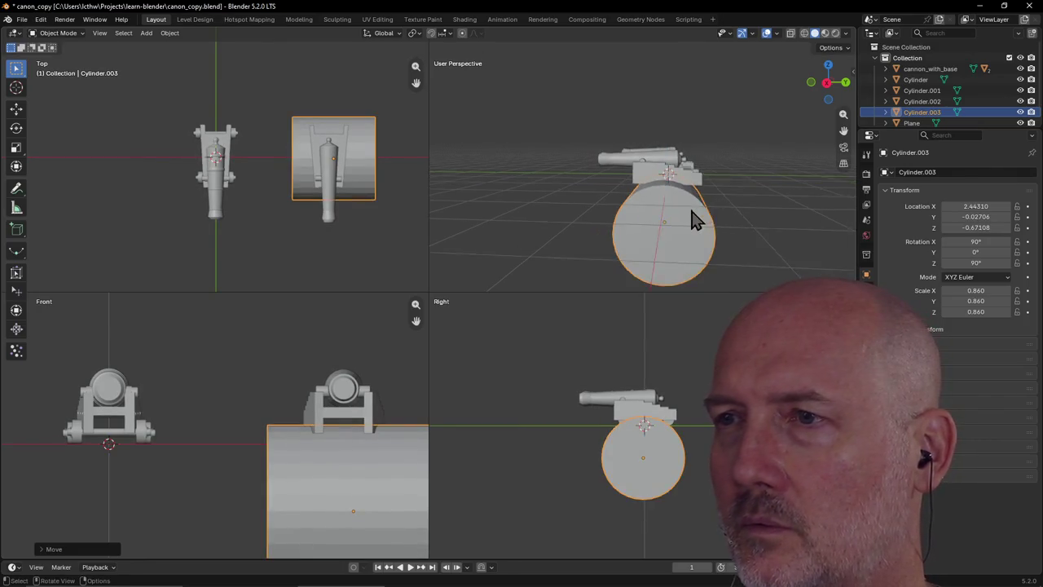
{"action": "middle_click_drag", "start_coordinate": [693, 221], "coordinate": [631, 236]}
{"action": "scroll", "coordinate": [652, 234], "scroll_direction": "up", "scroll_amount": 2}
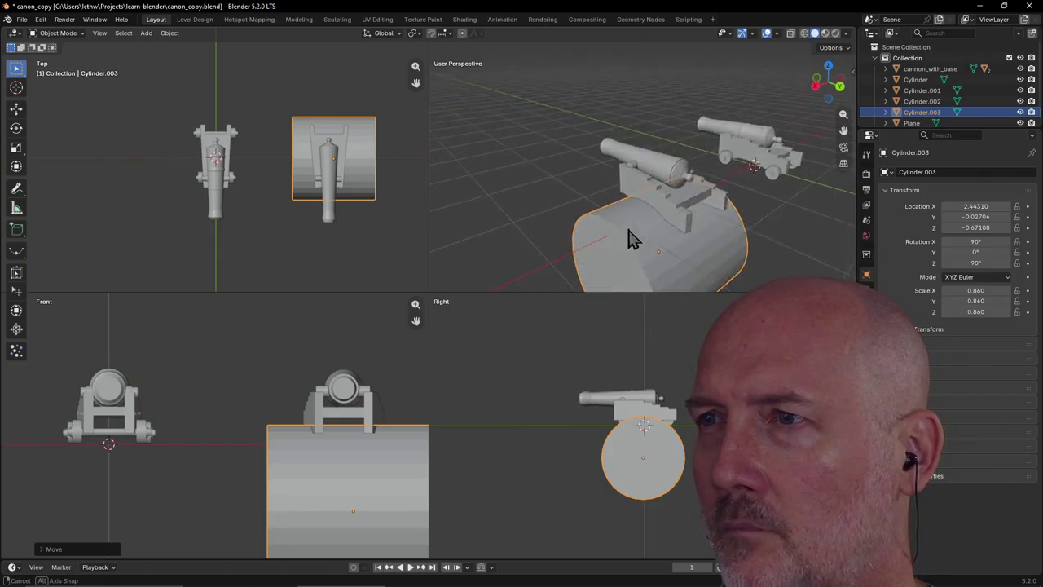
{"action": "scroll", "coordinate": [775, 186], "scroll_direction": "up", "scroll_amount": 5}
{"action": "mouse_move", "coordinate": [776, 186]}
{"action": "middle_mouse_down"}
{"action": "mouse_move", "coordinate": [751, 186]}
{"action": "mouse_move", "coordinate": [844, 184]}
{"action": "mouse_move", "coordinate": [815, 186]}
{"action": "mouse_move", "coordinate": [854, 170]}
{"action": "mouse_move", "coordinate": [461, 171]}
{"action": "middle_mouse_up"}
{"action": "scroll", "coordinate": [751, 186], "scroll_direction": "down", "scroll_amount": 2}
{"action": "scroll", "coordinate": [764, 179], "scroll_direction": "down", "scroll_amount": 2}
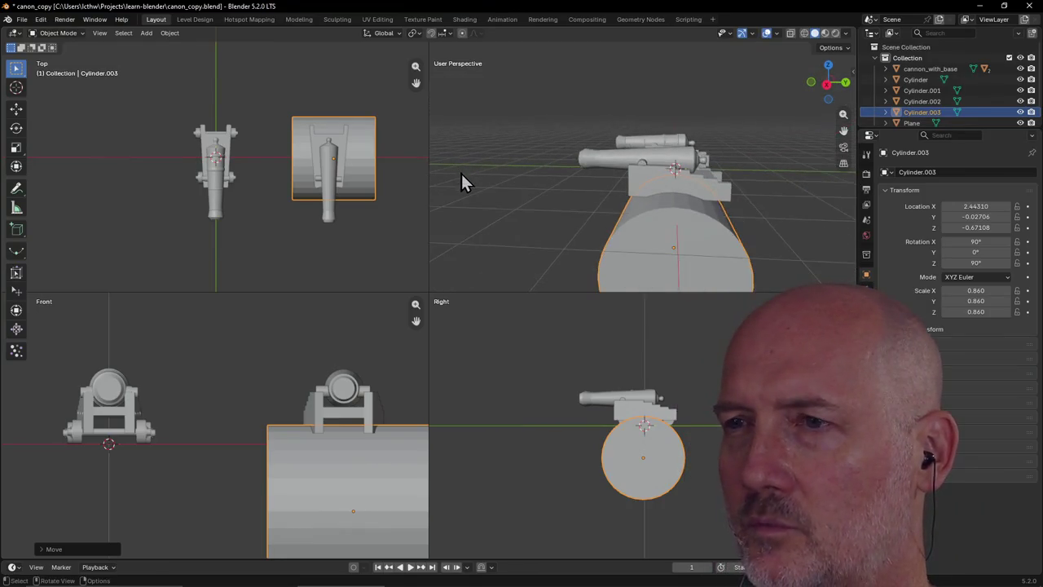
Shift the cylinder along Y to sit at 2.44310, -0.12701, -0.67108 under the carriage
{"action": "key", "text": "g"}
{"action": "key", "text": "y"}
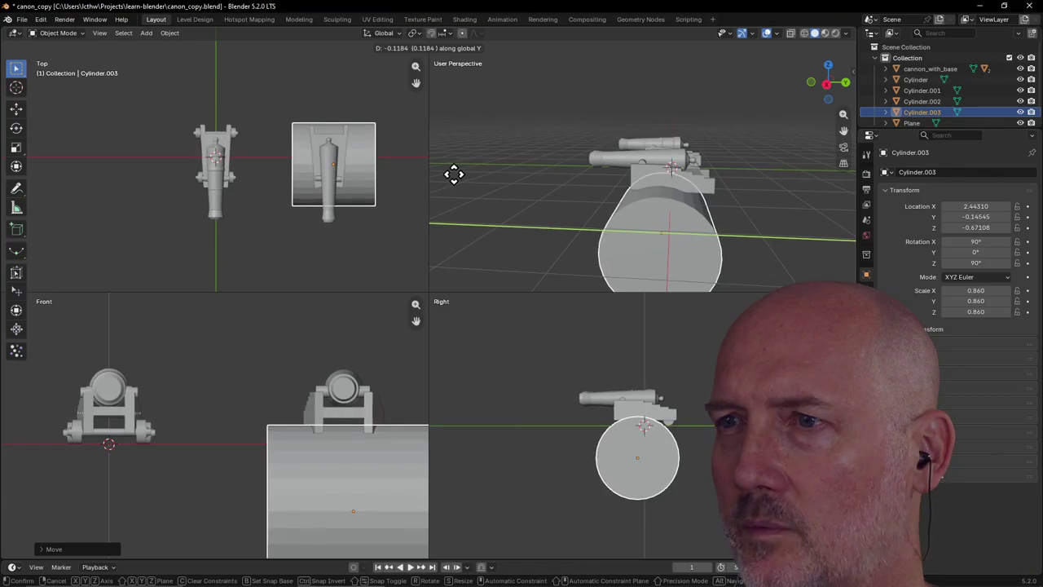
{"action": "left_click", "coordinate": [454, 174]}
{"action": "middle_click_drag", "start_coordinate": [455, 173], "coordinate": [554, 168]}
{"action": "scroll", "coordinate": [492, 171], "scroll_direction": "up", "scroll_amount": 3}
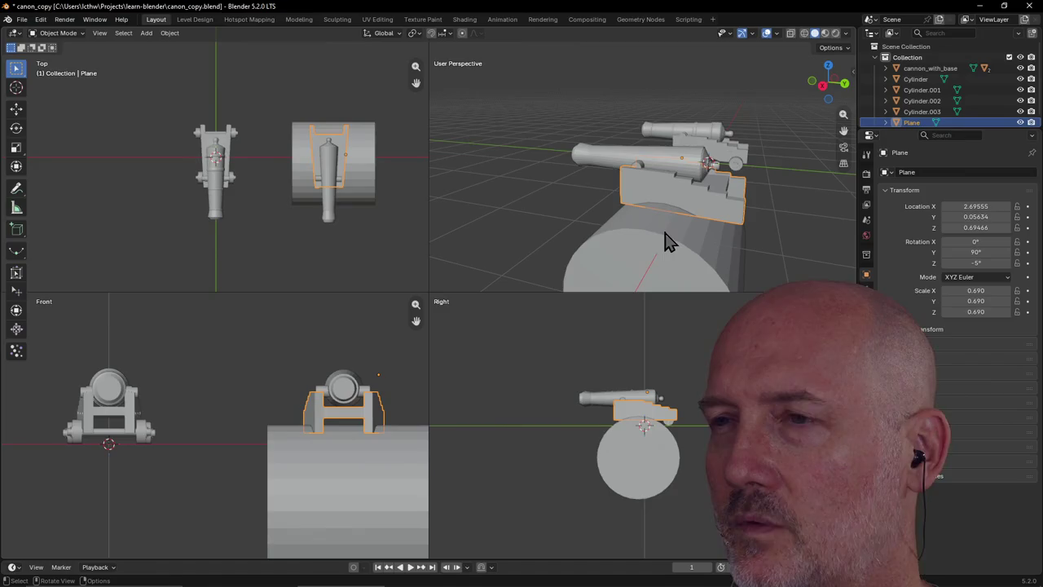
Subtract Cylinder.003 from the Plane carriage with Bool Tool Difference, carving a curved arch underneath
{"action": "left_click", "coordinate": [683, 204], "text": "shift"}
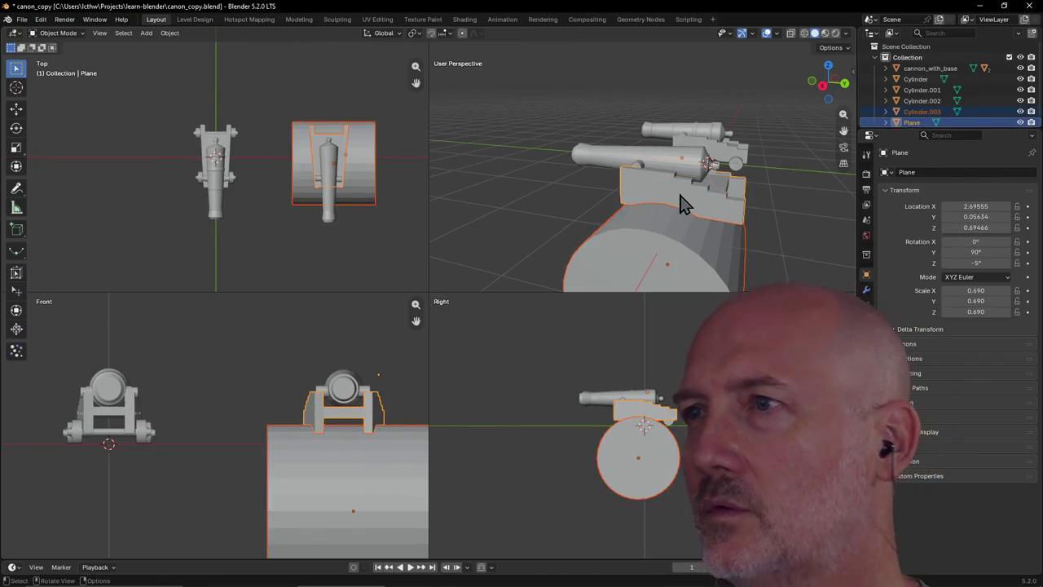
{"action": "key", "text": "n"}
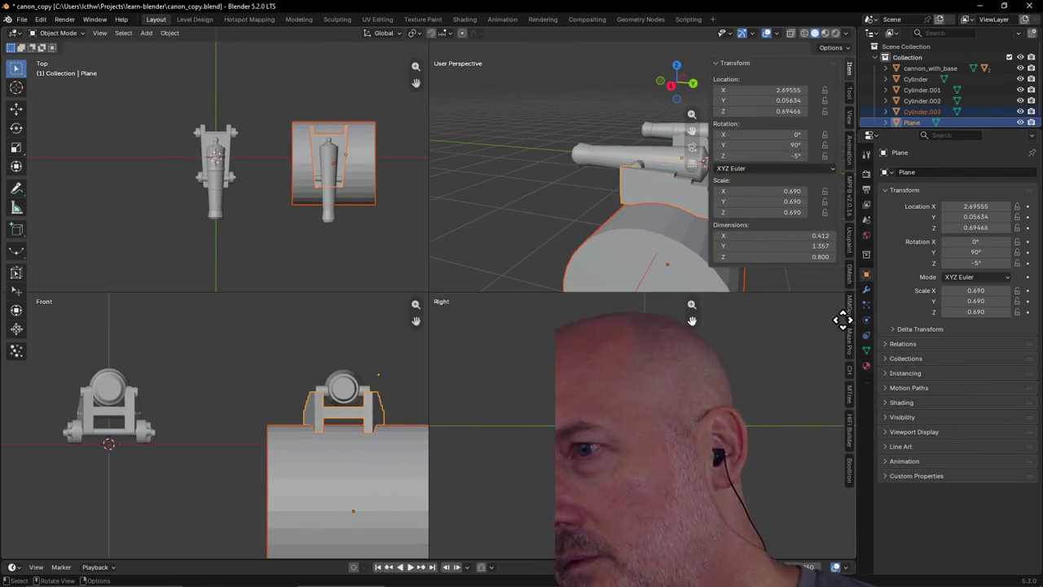
{"action": "left_click", "coordinate": [851, 474]}
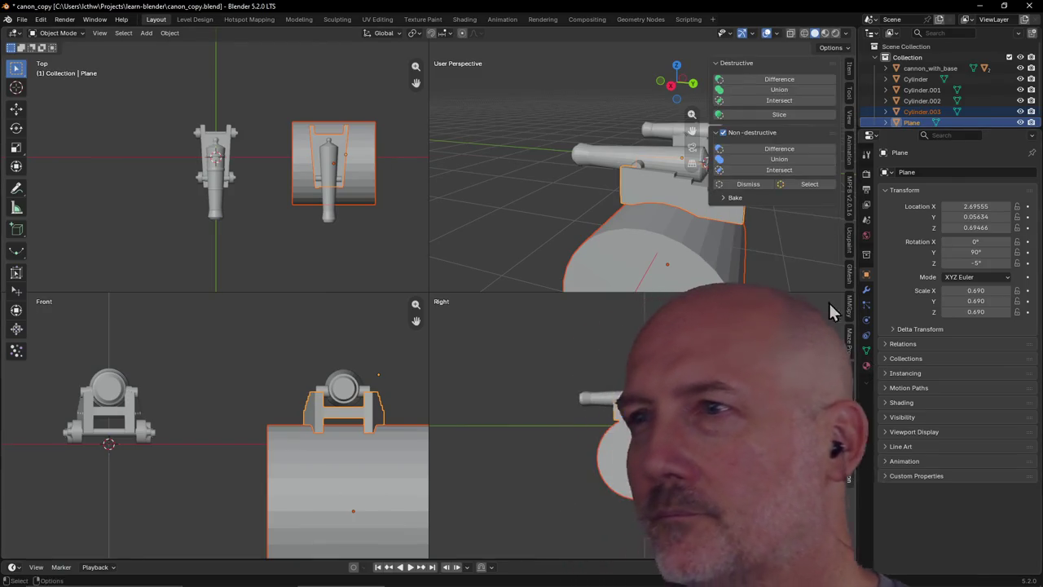
{"action": "left_click", "coordinate": [780, 80]}
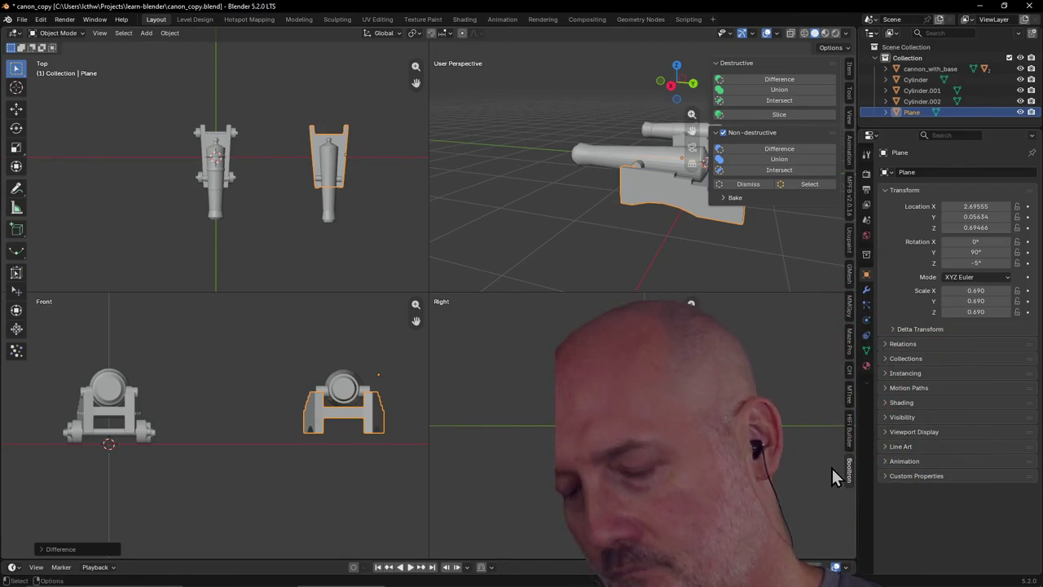
{"action": "key", "text": "n"}
{"action": "left_click", "coordinate": [630, 275]}
{"action": "mouse_move", "coordinate": [630, 274]}
{"action": "middle_mouse_down"}
{"action": "mouse_move", "coordinate": [721, 257]}
{"action": "mouse_move", "coordinate": [686, 258]}
{"action": "mouse_move", "coordinate": [668, 242]}
{"action": "mouse_move", "coordinate": [751, 247]}
{"action": "mouse_move", "coordinate": [781, 262]}
{"action": "mouse_move", "coordinate": [696, 255]}
{"action": "mouse_move", "coordinate": [699, 229]}
{"action": "mouse_move", "coordinate": [789, 151]}
{"action": "mouse_move", "coordinate": [468, 171]}
{"action": "mouse_move", "coordinate": [465, 221]}
{"action": "mouse_move", "coordinate": [736, 217]}
{"action": "mouse_move", "coordinate": [647, 221]}
{"action": "mouse_move", "coordinate": [763, 251]}
{"action": "mouse_move", "coordinate": [787, 250]}
{"action": "mouse_move", "coordinate": [762, 229]}
{"action": "mouse_move", "coordinate": [815, 228]}
{"action": "mouse_move", "coordinate": [712, 236]}
{"action": "mouse_move", "coordinate": [853, 204]}
{"action": "mouse_move", "coordinate": [804, 204]}
{"action": "mouse_move", "coordinate": [818, 205]}
{"action": "mouse_move", "coordinate": [806, 230]}
{"action": "mouse_move", "coordinate": [730, 207]}
{"action": "middle_mouse_up"}
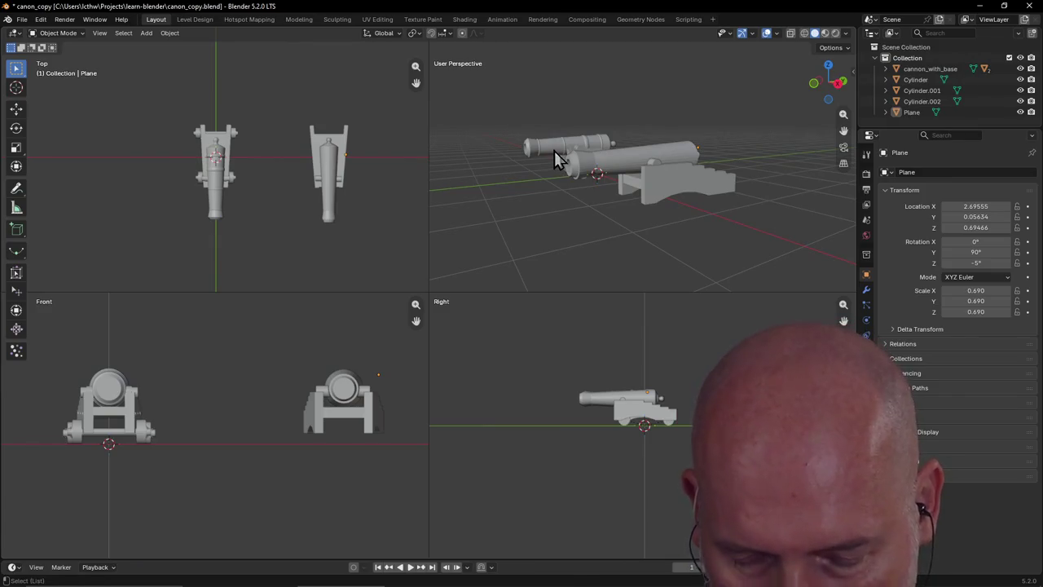
Turn off quad view (Ctrl+Alt+Q) and frame both cannons from a high angle
{"action": "key", "text": "ctrl+alt+q"}
{"action": "scroll", "coordinate": [477, 284], "scroll_direction": "down", "scroll_amount": 5}
{"action": "middle_click_drag", "start_coordinate": [478, 284], "coordinate": [531, 328]}
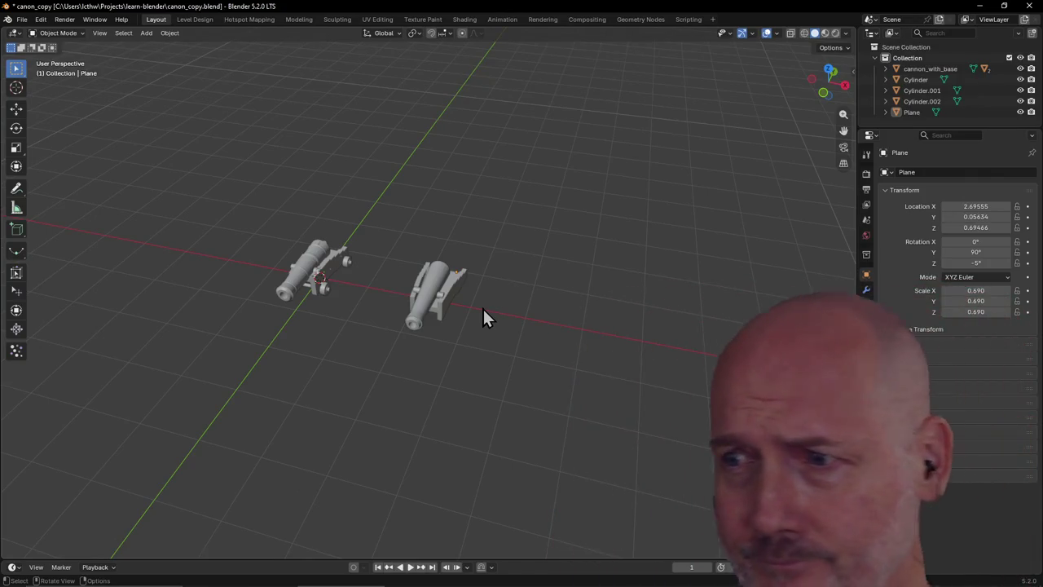
{"action": "scroll", "coordinate": [498, 283], "scroll_direction": "up", "scroll_amount": 2}
{"action": "scroll", "coordinate": [498, 284], "scroll_direction": "up", "scroll_amount": 2}
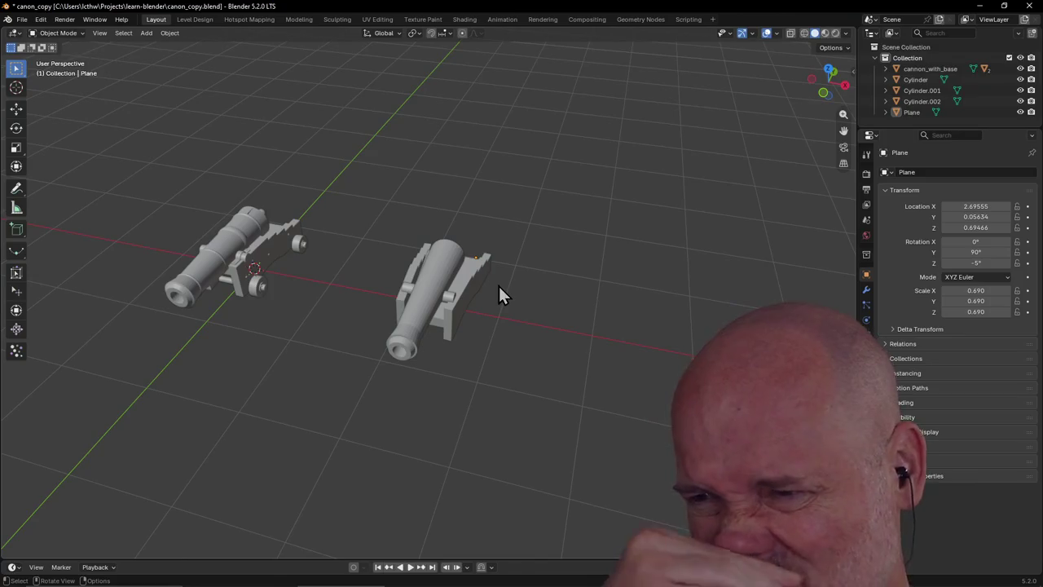
Add another cylinder rotated 90° on X and 90° on Z
{"action": "key", "text": "shift+a"}
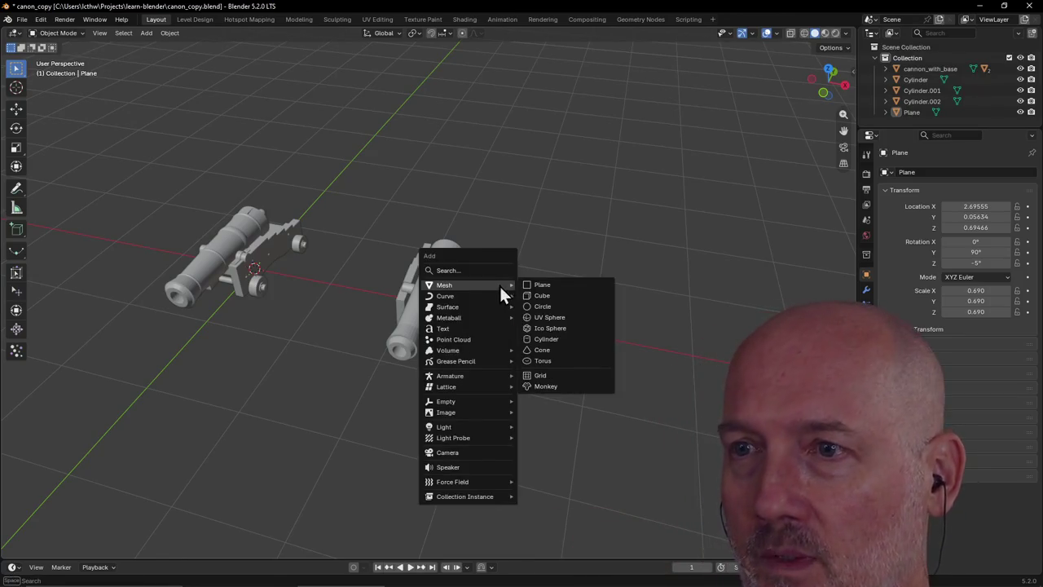
{"action": "left_click", "coordinate": [546, 340]}
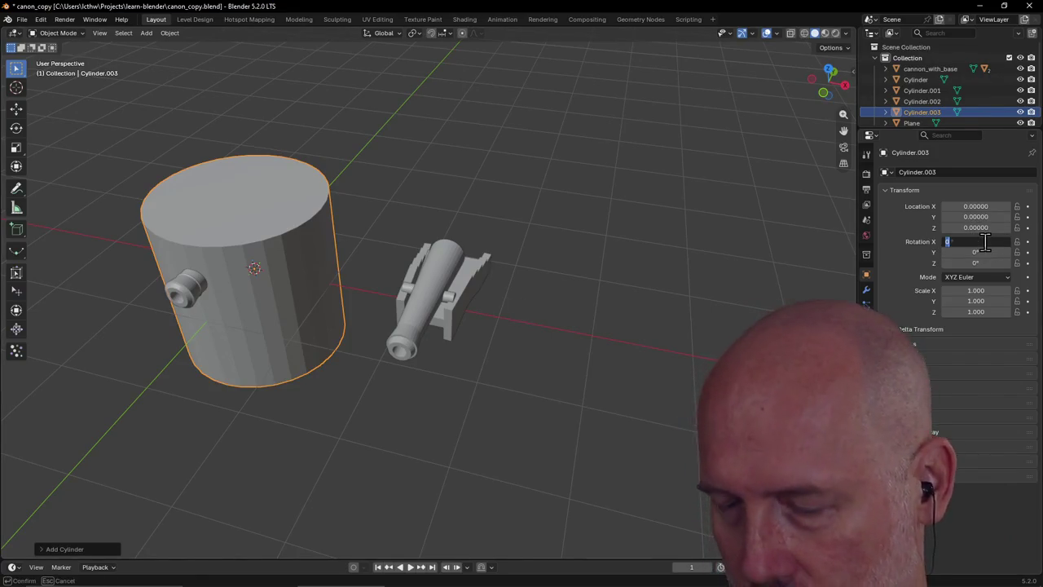
{"action": "type", "text": "90"}
{"action": "key", "text": "Return"}
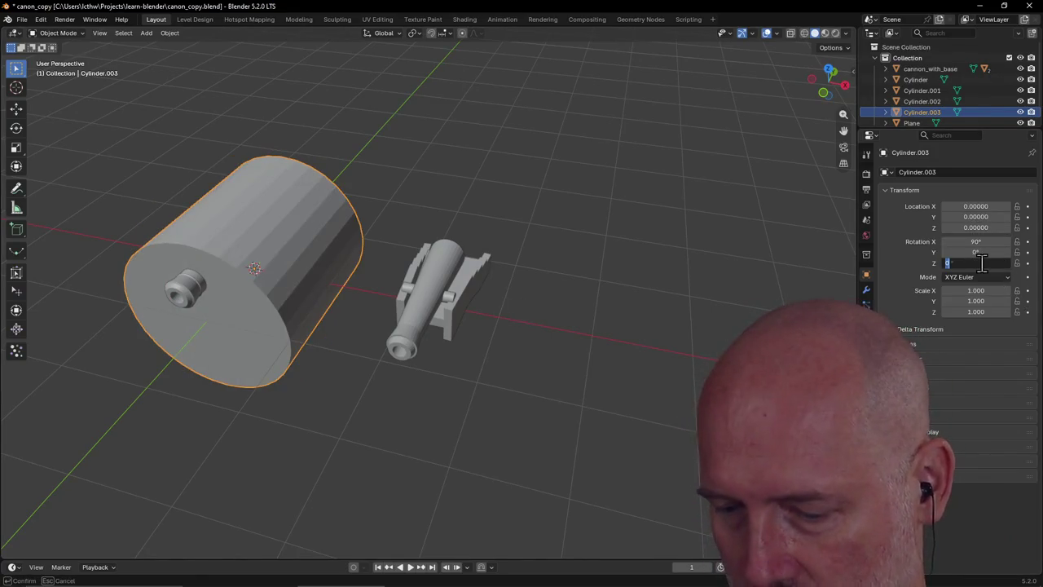
{"action": "type", "text": "90"}
{"action": "key", "text": "Return"}
Move the new cylinder along X out past the second cannon
{"action": "key", "text": "g"}
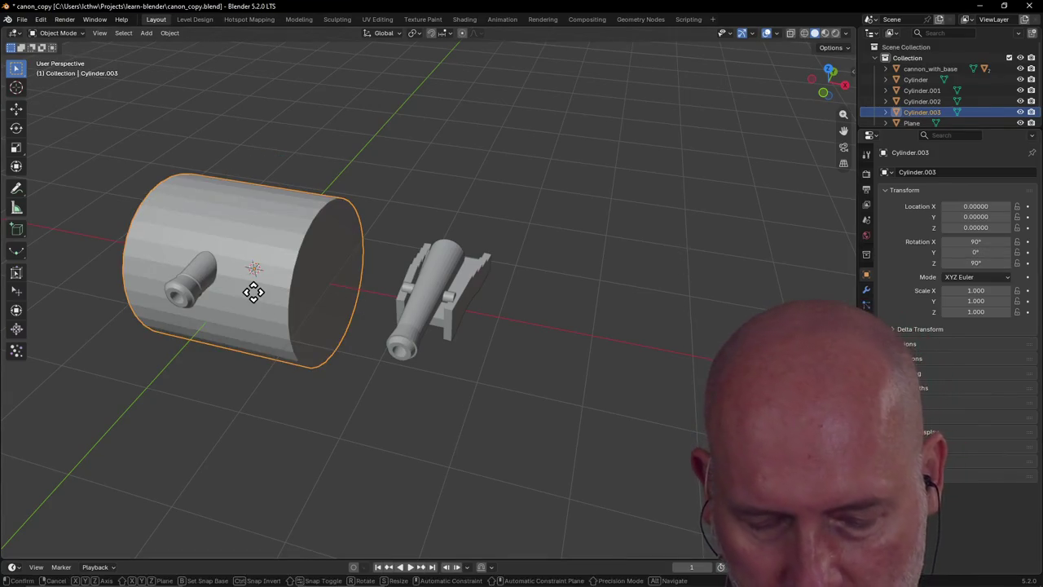
{"action": "key", "text": "x"}
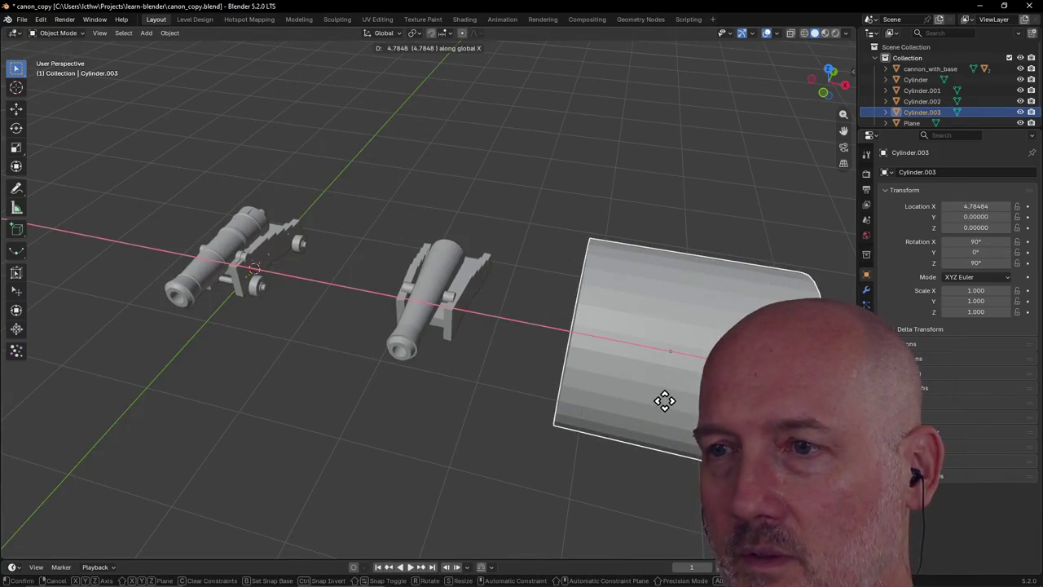
{"action": "left_click", "coordinate": [664, 400]}
{"action": "scroll", "coordinate": [666, 361], "scroll_direction": "down", "scroll_amount": 2}
{"action": "mouse_move", "coordinate": [666, 361]}
{"action": "middle_mouse_down"}
{"action": "mouse_move", "coordinate": [573, 325]}
{"action": "mouse_move", "coordinate": [657, 357]}
{"action": "mouse_move", "coordinate": [673, 349]}
{"action": "middle_mouse_up"}
{"action": "scroll", "coordinate": [672, 350], "scroll_direction": "up", "scroll_amount": 4}
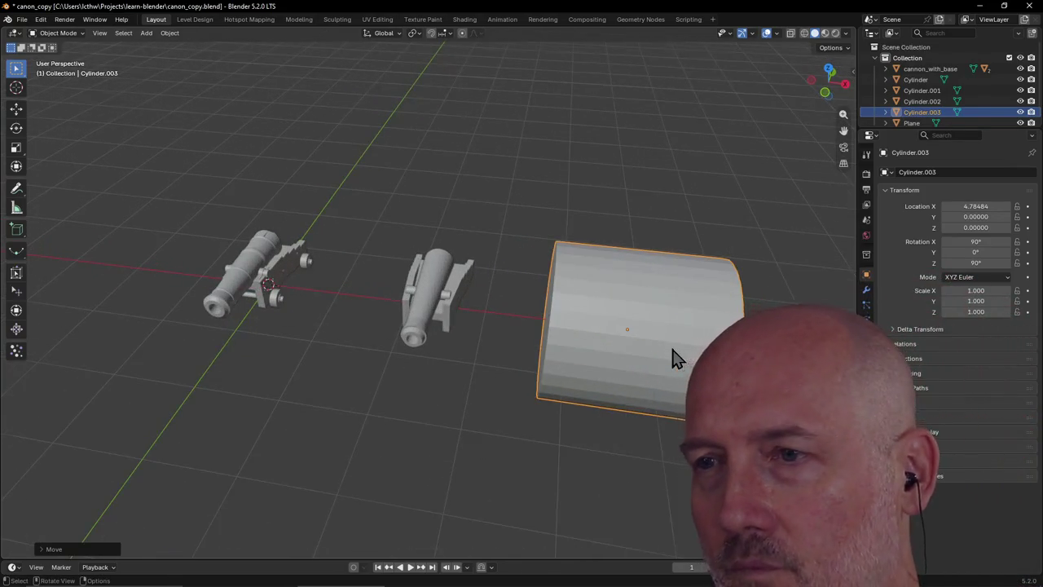
{"action": "scroll", "coordinate": [673, 359], "scroll_direction": "down", "scroll_amount": 2}
{"action": "scroll", "coordinate": [673, 358], "scroll_direction": "up", "scroll_amount": 1}
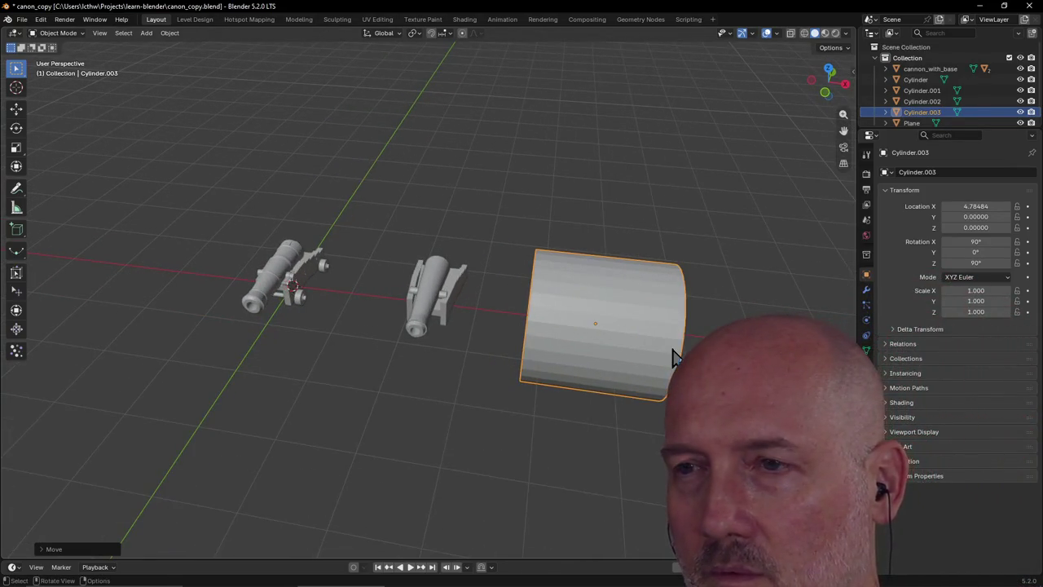
Shrink the cylinder to 0.460 and slide it along X to 2.31050 under the carriage
{"action": "key", "text": "s"}
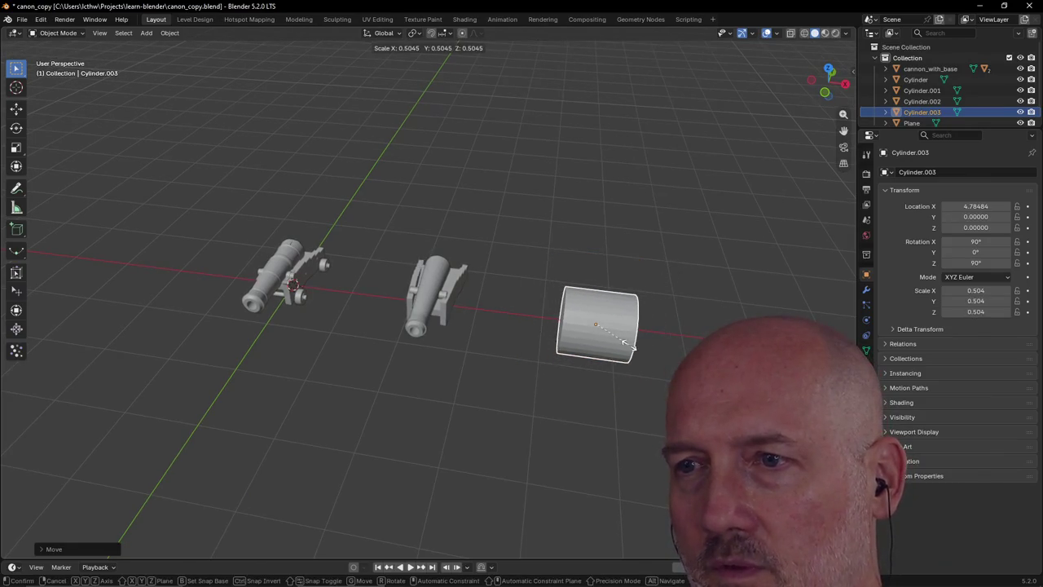
{"action": "left_click", "coordinate": [625, 346]}
{"action": "scroll", "coordinate": [625, 346], "scroll_direction": "up", "scroll_amount": 1}
{"action": "scroll", "coordinate": [625, 348], "scroll_direction": "up", "scroll_amount": 2}
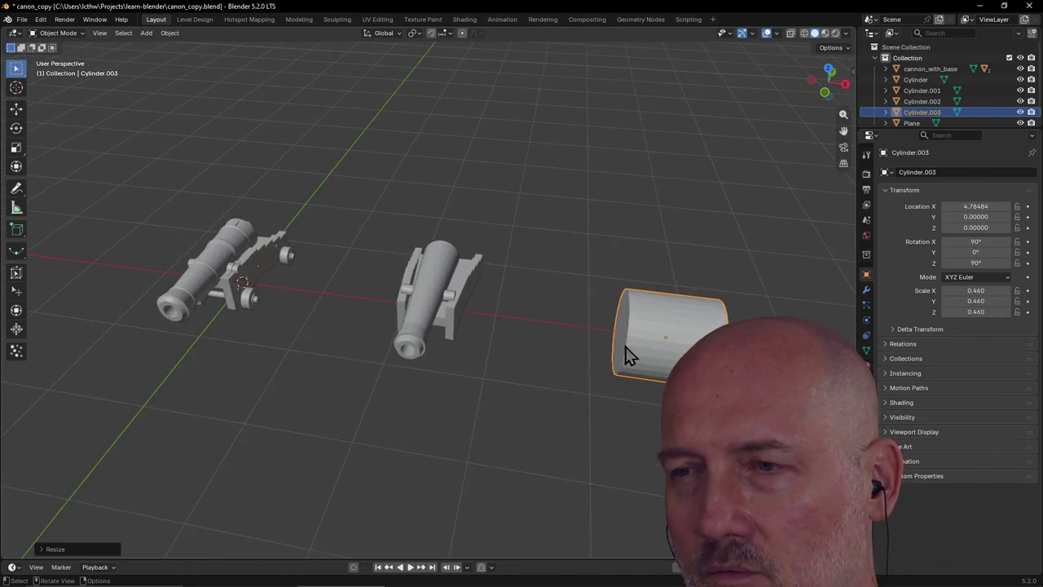
{"action": "key", "text": "g"}
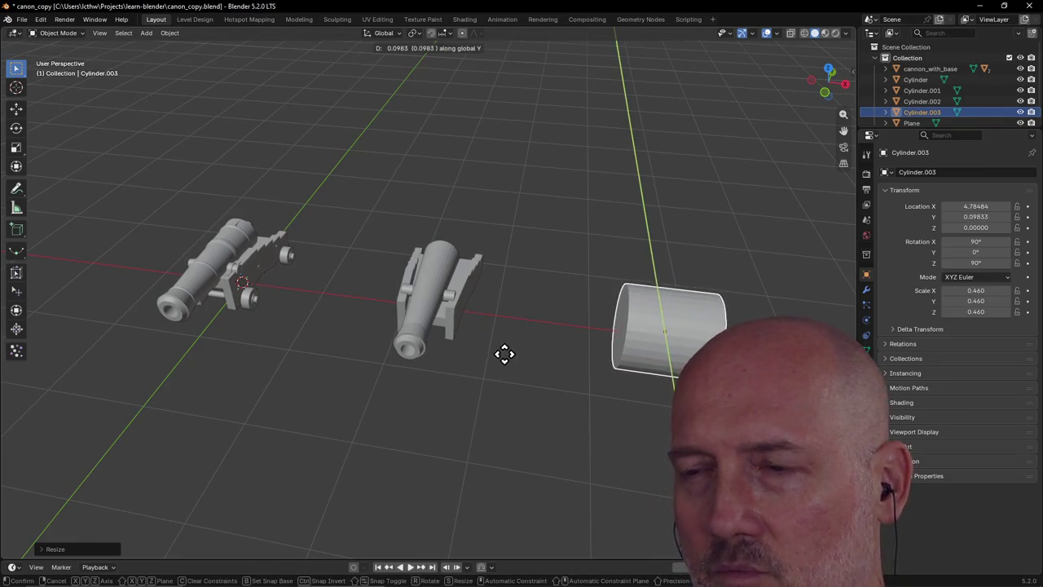
{"action": "key", "text": "x"}
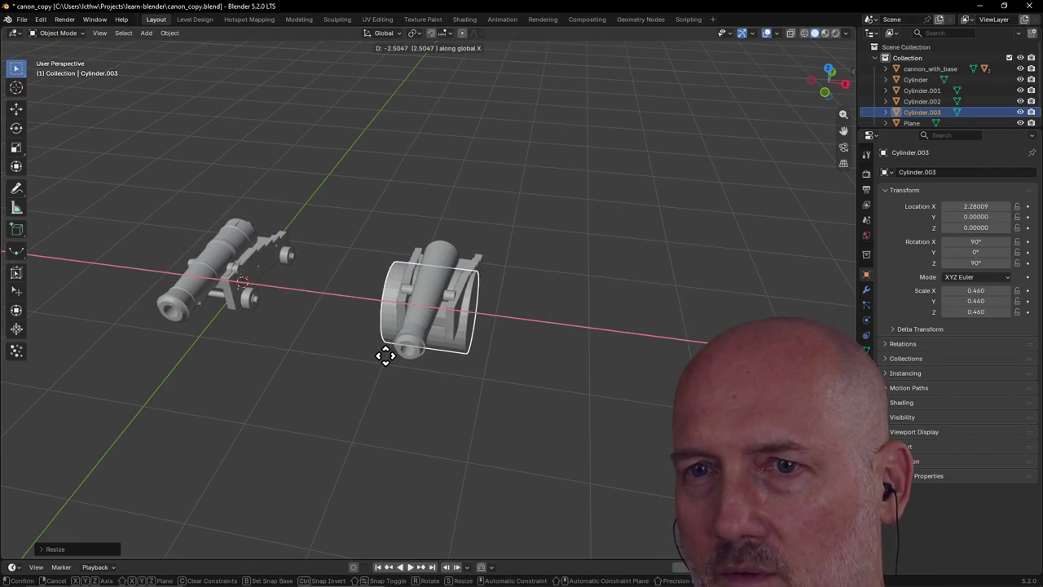
{"action": "left_click", "coordinate": [388, 355]}
{"action": "scroll", "coordinate": [459, 344], "scroll_direction": "up", "scroll_amount": 2}
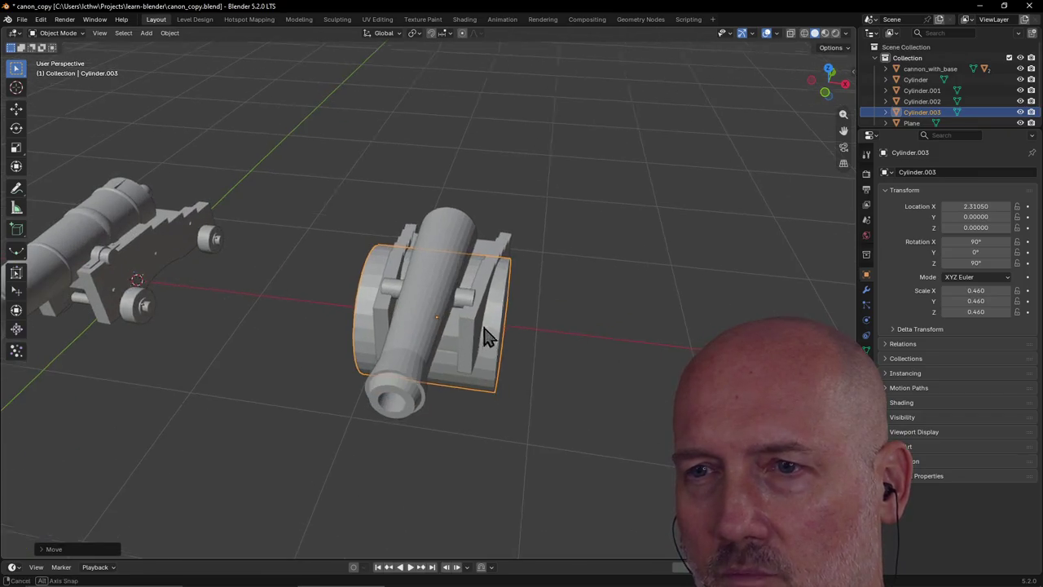
Inspect the drum around the second cannon and try a Y-only resize, then cancel it
{"action": "mouse_move", "coordinate": [482, 344]}
{"action": "middle_mouse_down"}
{"action": "mouse_move", "coordinate": [546, 311]}
{"action": "mouse_move", "coordinate": [361, 305]}
{"action": "mouse_move", "coordinate": [585, 306]}
{"action": "mouse_move", "coordinate": [437, 317]}
{"action": "mouse_move", "coordinate": [523, 315]}
{"action": "mouse_move", "coordinate": [461, 317]}
{"action": "middle_mouse_up"}
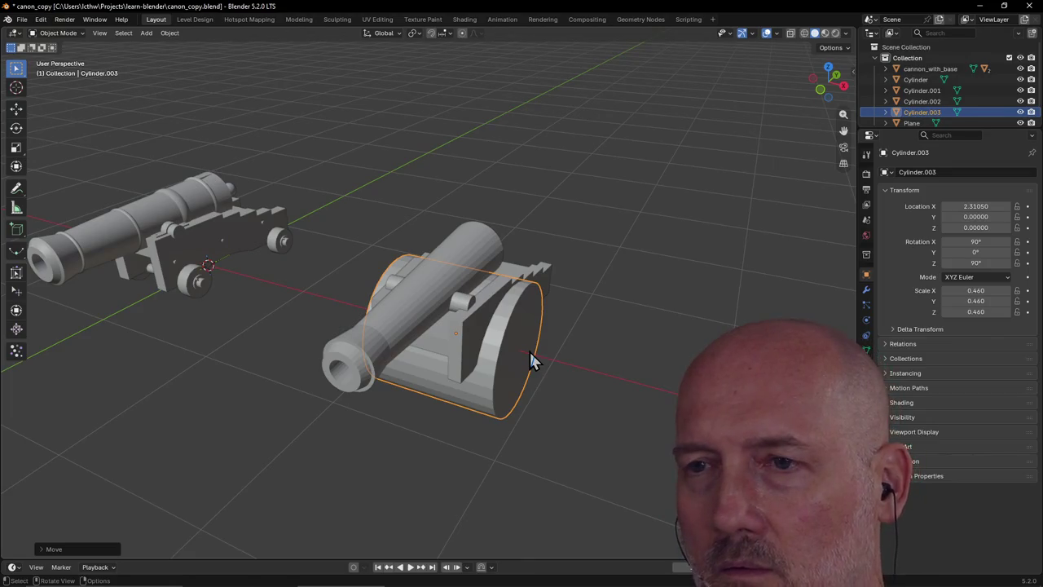
{"action": "middle_click_drag", "start_coordinate": [530, 361], "coordinate": [530, 361]}
{"action": "key", "text": "s"}
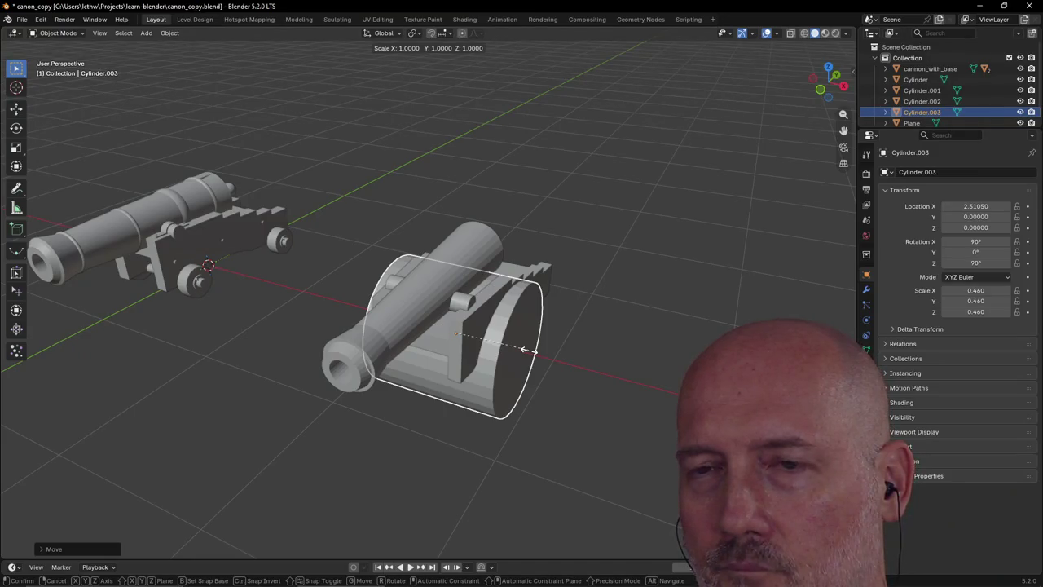
{"action": "key", "text": "y"}
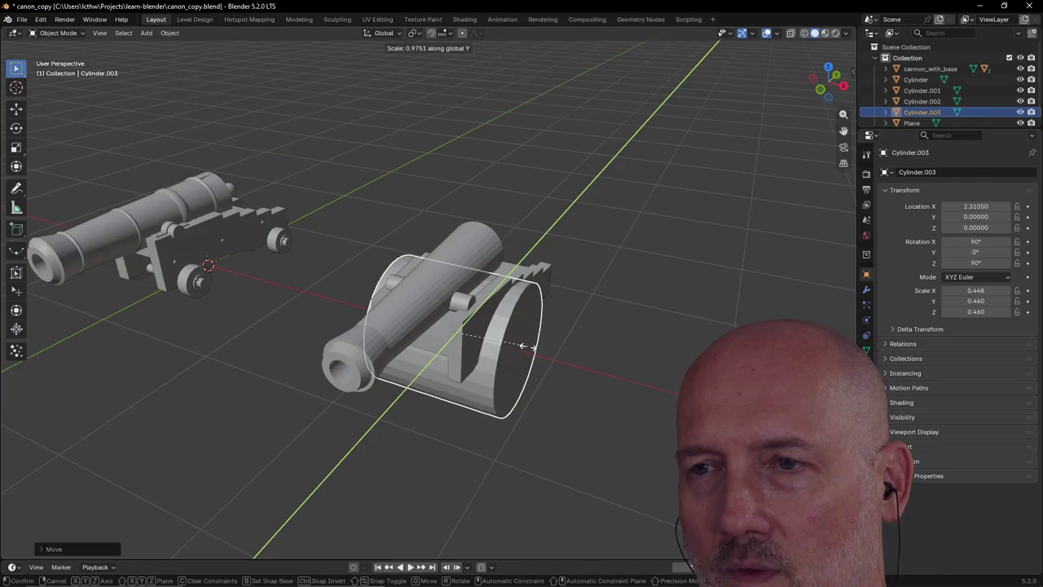
{"action": "key", "text": "Escape"}
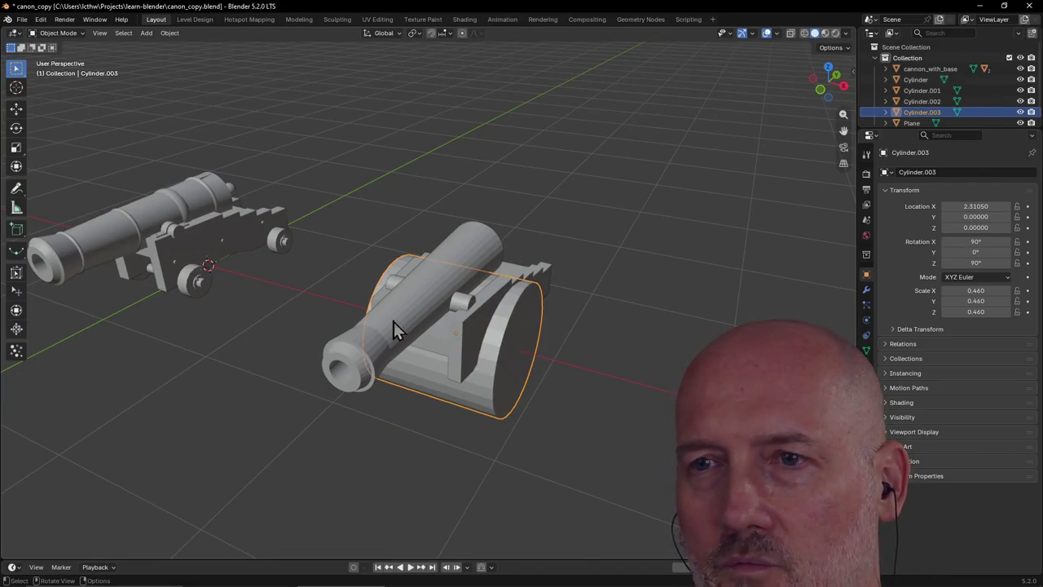
{"action": "left_click", "coordinate": [299, 20]}
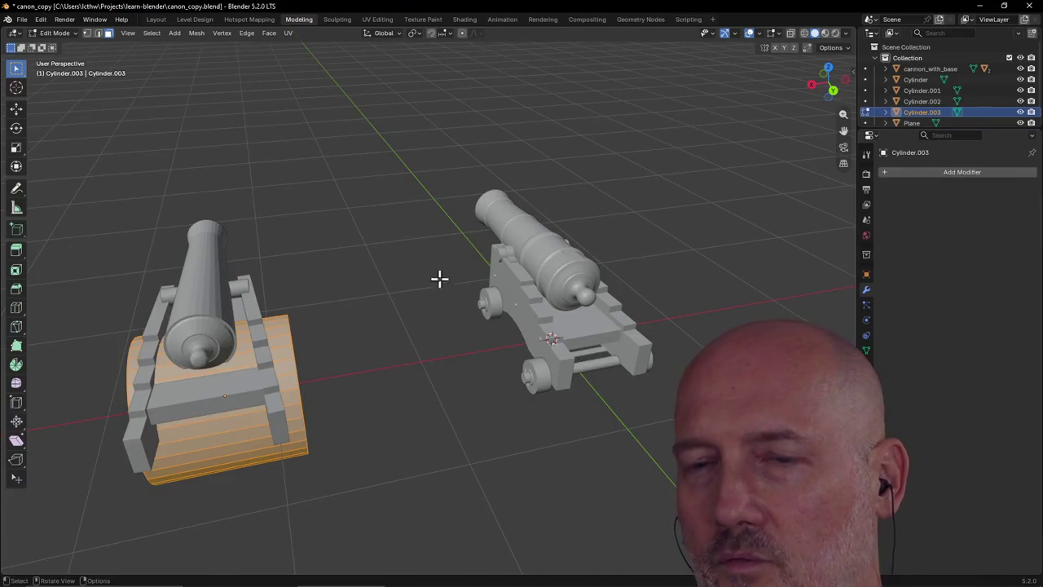
{"action": "middle_click_drag", "start_coordinate": [350, 365], "coordinate": [410, 340]}
{"action": "key", "text": "KP_Decimal"}
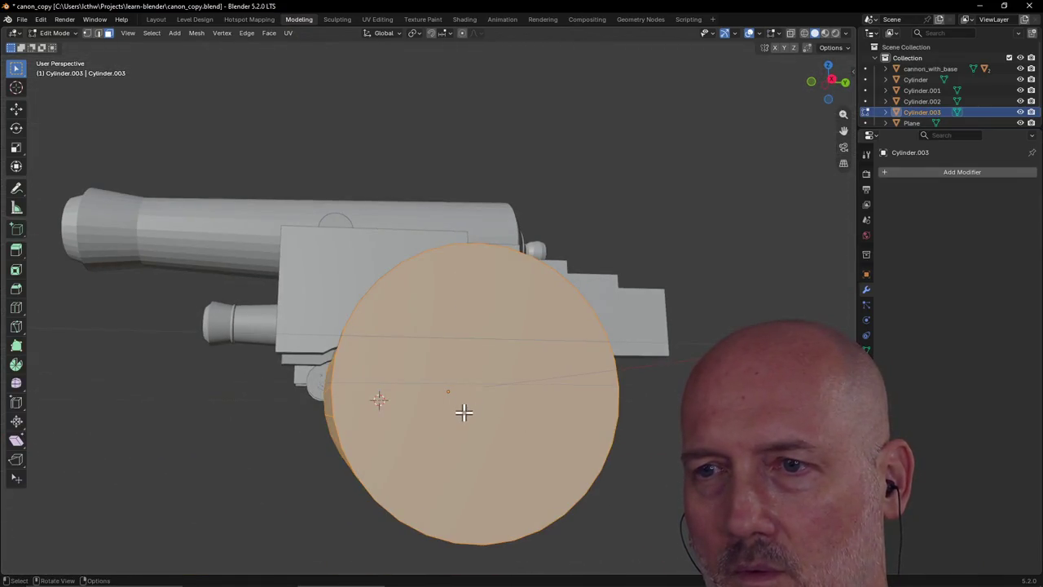
{"action": "key", "text": "alt+a"}
{"action": "scroll", "coordinate": [340, 240], "scroll_direction": "down", "scroll_amount": 5}
{"action": "middle_click_drag", "start_coordinate": [340, 240], "coordinate": [424, 237]}
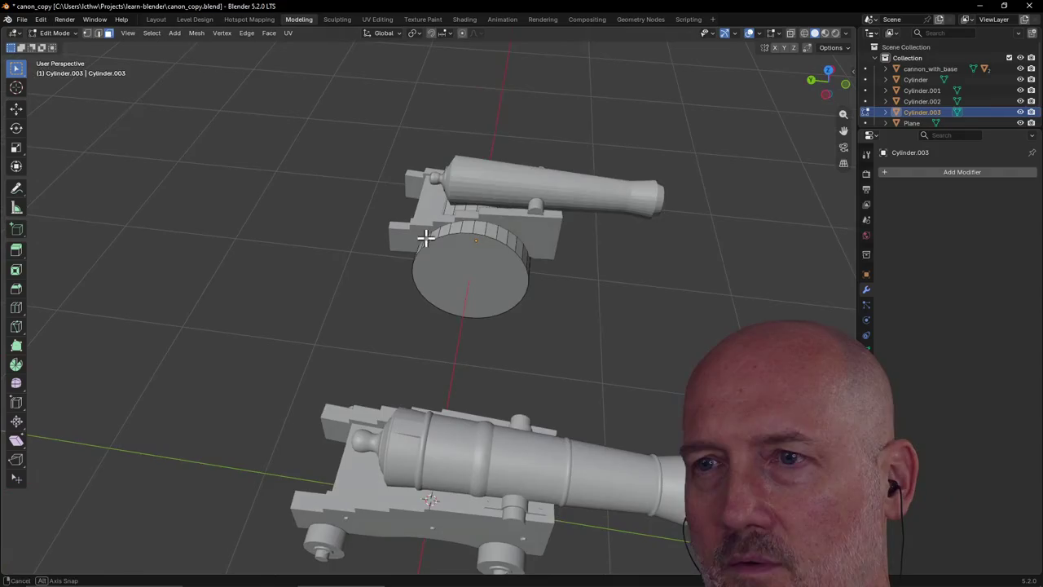
{"action": "left_click", "coordinate": [464, 269]}
{"action": "mouse_move", "coordinate": [463, 268]}
{"action": "middle_mouse_down"}
{"action": "mouse_move", "coordinate": [309, 182]}
{"action": "mouse_move", "coordinate": [309, 167]}
{"action": "middle_mouse_up"}
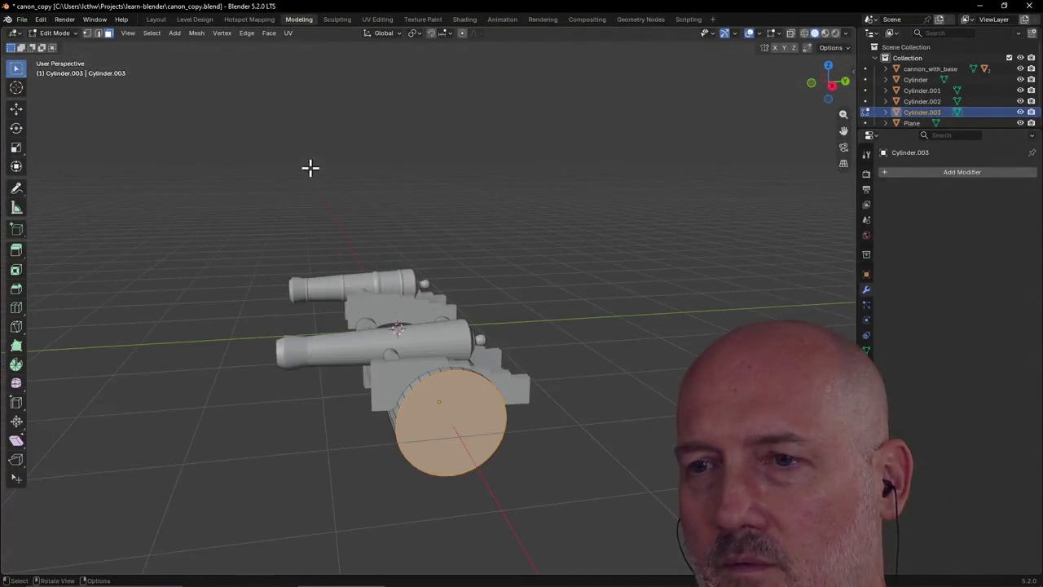
{"action": "key", "text": "s"}
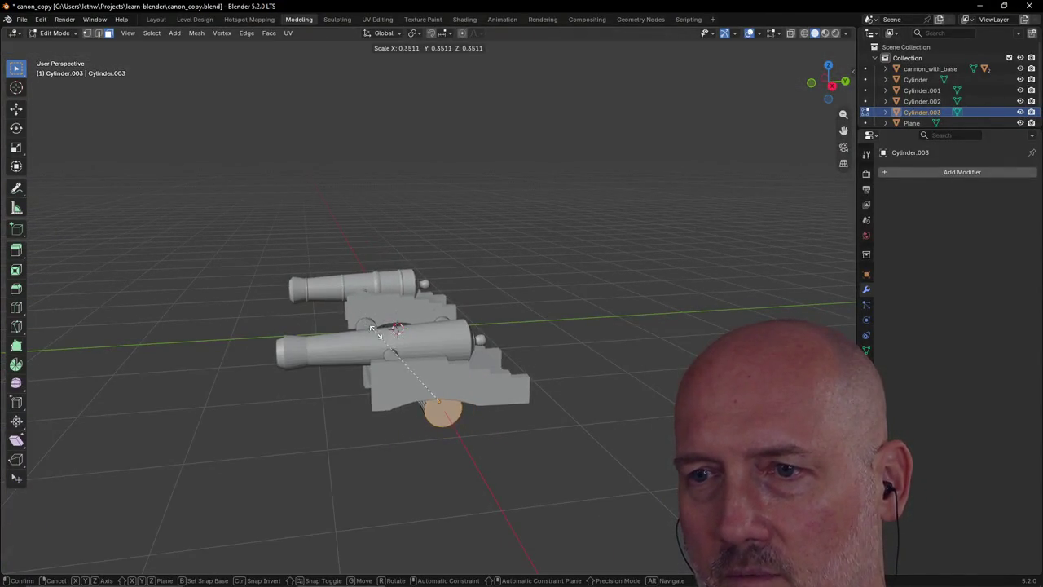
{"action": "left_click", "coordinate": [420, 375]}
{"action": "mouse_move", "coordinate": [426, 340]}
{"action": "middle_mouse_down"}
{"action": "mouse_move", "coordinate": [449, 317]}
{"action": "mouse_move", "coordinate": [491, 333]}
{"action": "mouse_move", "coordinate": [465, 351]}
{"action": "middle_mouse_up"}
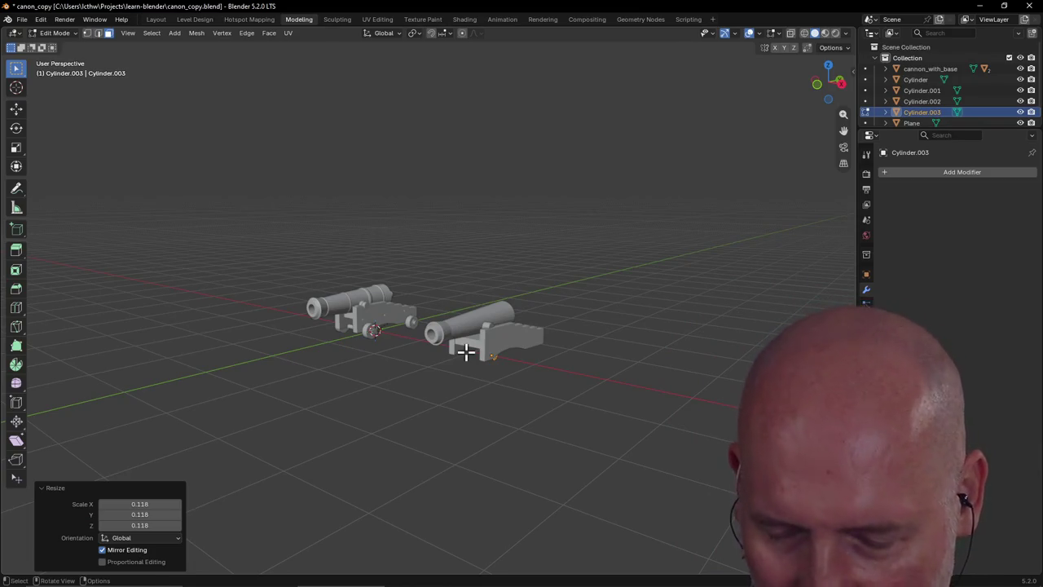
{"action": "key", "text": "ctrl+z"}
{"action": "scroll", "coordinate": [565, 355], "scroll_direction": "up", "scroll_amount": 2}
{"action": "mouse_move", "coordinate": [565, 355]}
{"action": "middle_mouse_down"}
{"action": "mouse_move", "coordinate": [517, 319]}
{"action": "mouse_move", "coordinate": [606, 328]}
{"action": "mouse_move", "coordinate": [689, 369]}
{"action": "middle_mouse_up"}
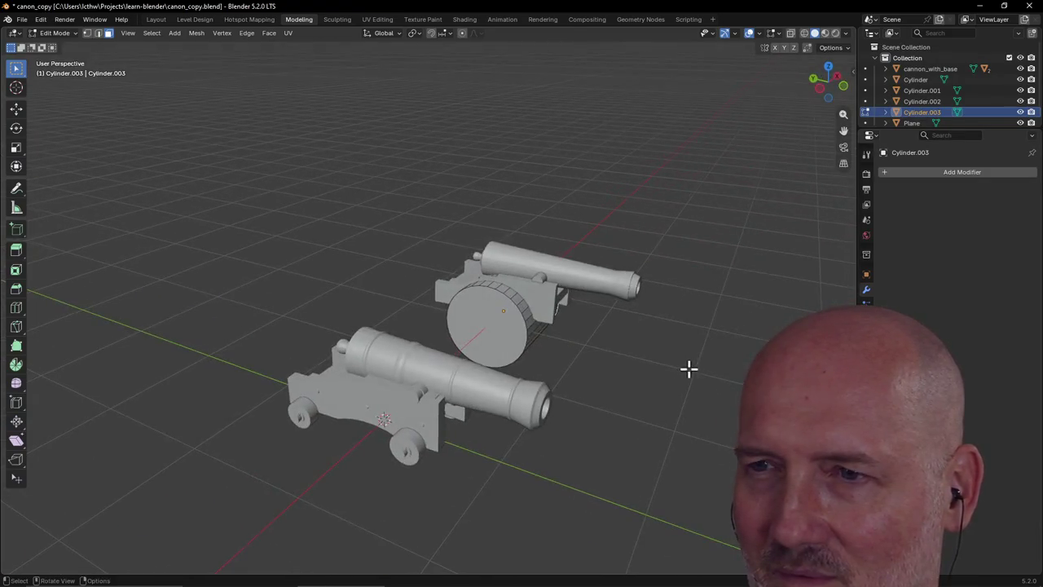
{"action": "mouse_move", "coordinate": [494, 322]}
{"action": "middle_mouse_down"}
{"action": "mouse_move", "coordinate": [501, 303]}
{"action": "mouse_move", "coordinate": [408, 252]}
{"action": "middle_mouse_up"}
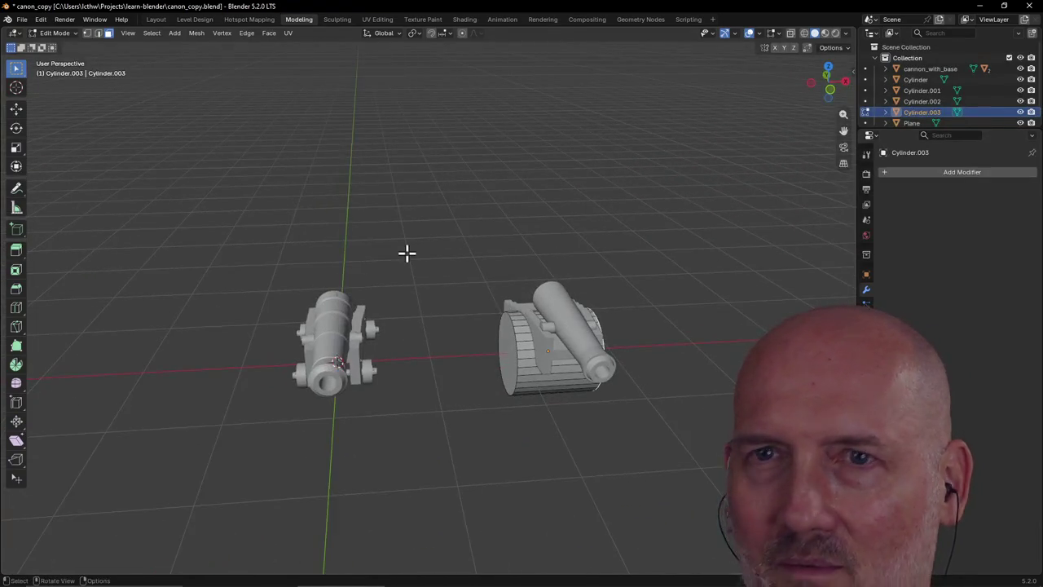
{"action": "middle_click_drag", "start_coordinate": [171, 123], "coordinate": [550, 374]}
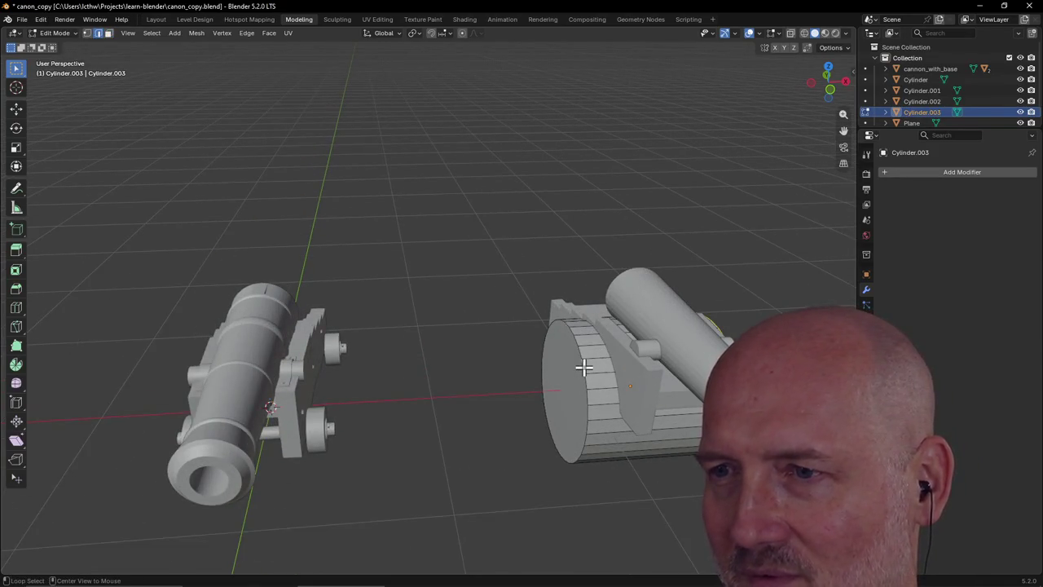
Select the drum's front cap loop and begin resizing it, then cancel
{"action": "left_click", "coordinate": [583, 367], "text": "alt"}
{"action": "mouse_move", "coordinate": [583, 368]}
{"action": "middle_mouse_down"}
{"action": "mouse_move", "coordinate": [663, 373]}
{"action": "mouse_move", "coordinate": [591, 432]}
{"action": "middle_mouse_up"}
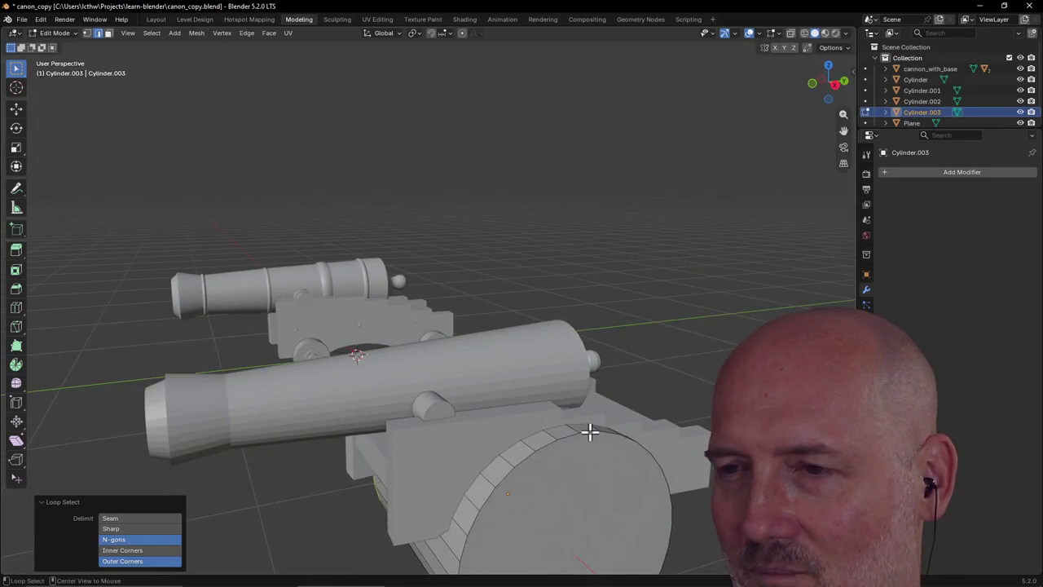
{"action": "left_click", "coordinate": [591, 432], "text": "alt"}
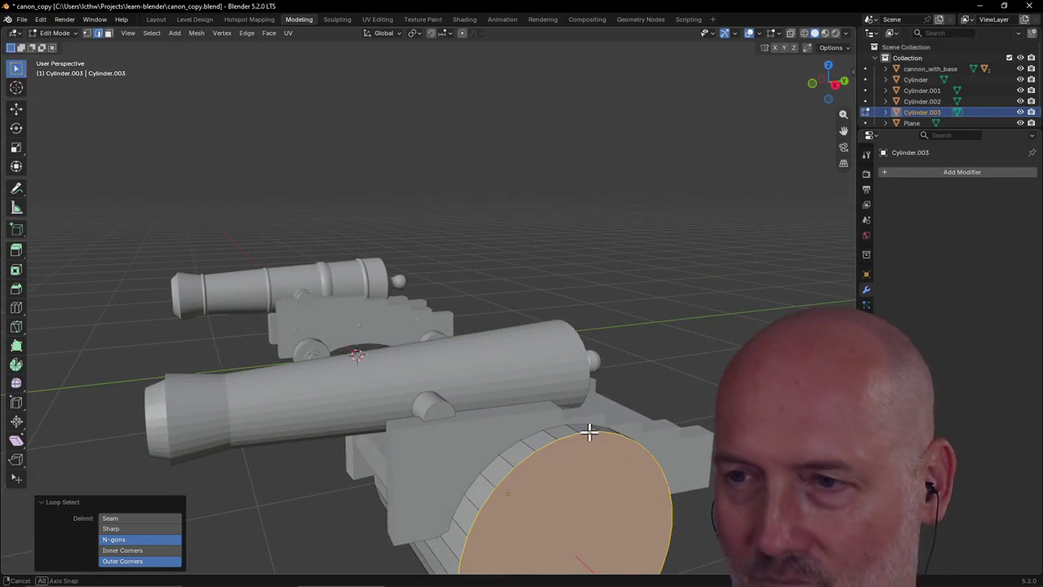
{"action": "key", "text": "s"}
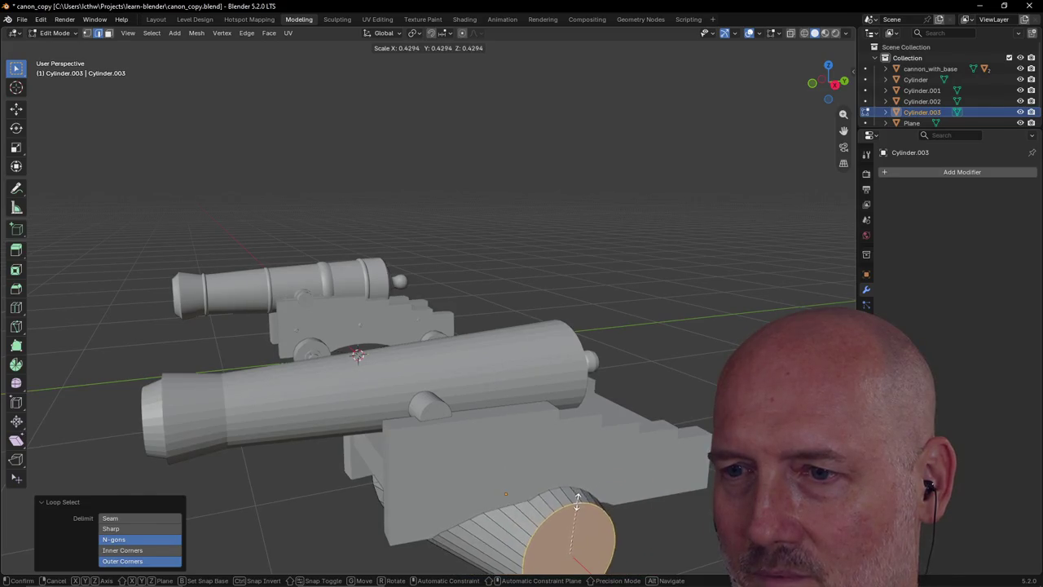
{"action": "key", "text": "Escape"}
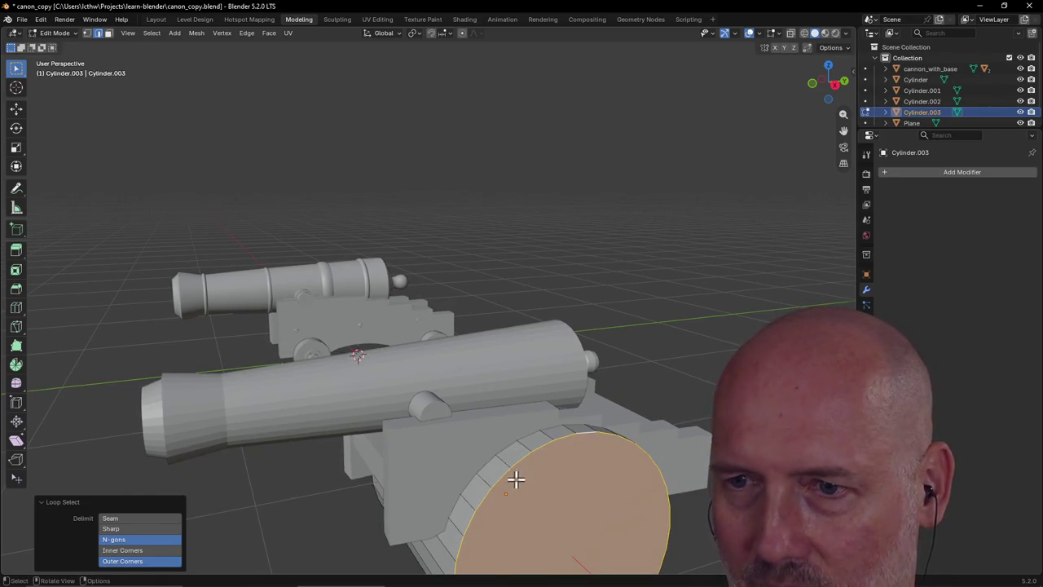
{"action": "middle_click_drag", "start_coordinate": [516, 480], "coordinate": [637, 499]}
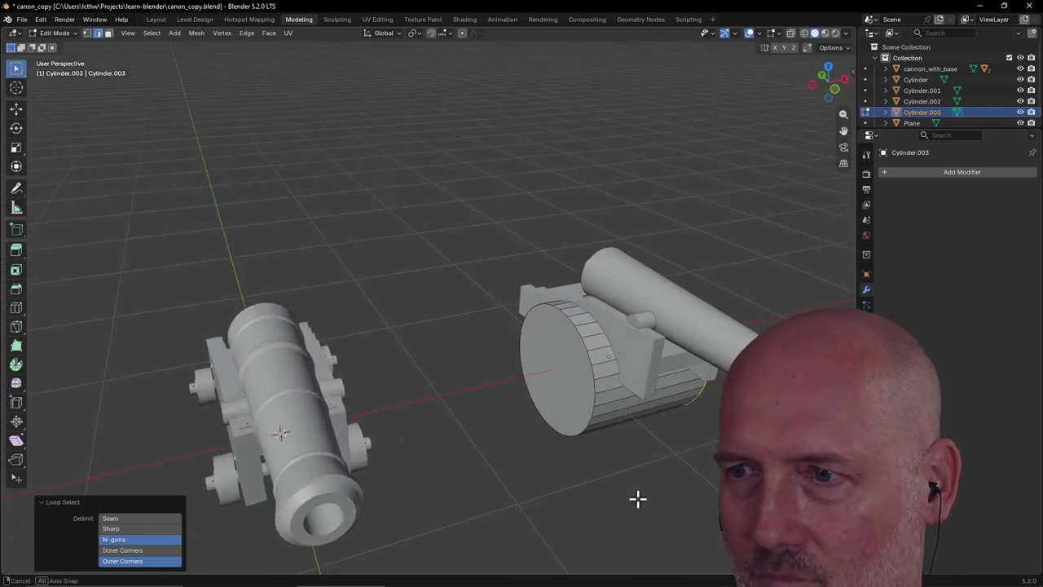
Reselect the drum's end cap and scale it up to 1.030
{"action": "left_click", "coordinate": [593, 373]}
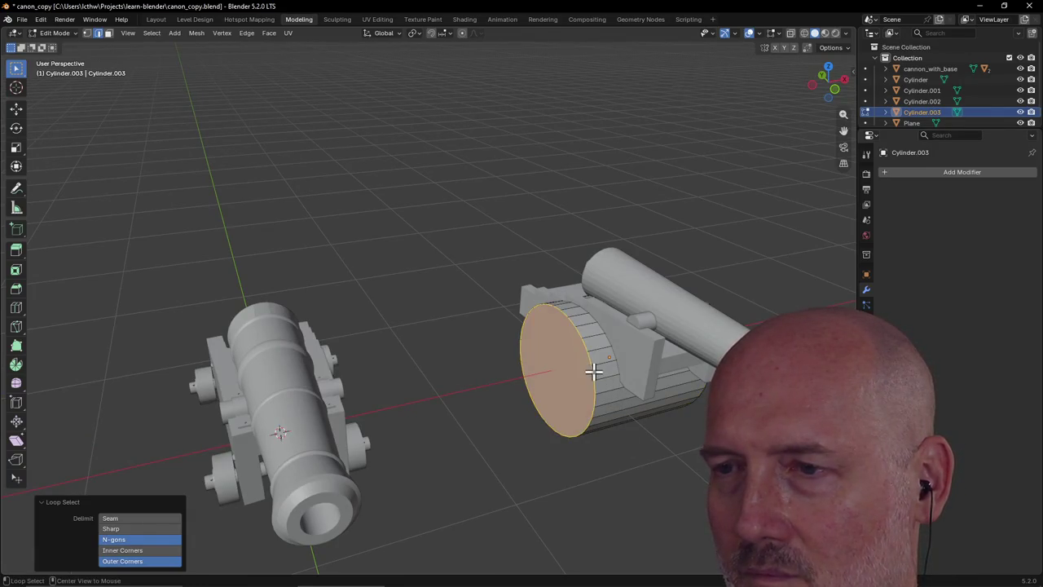
{"action": "middle_click_drag", "start_coordinate": [635, 423], "coordinate": [516, 411]}
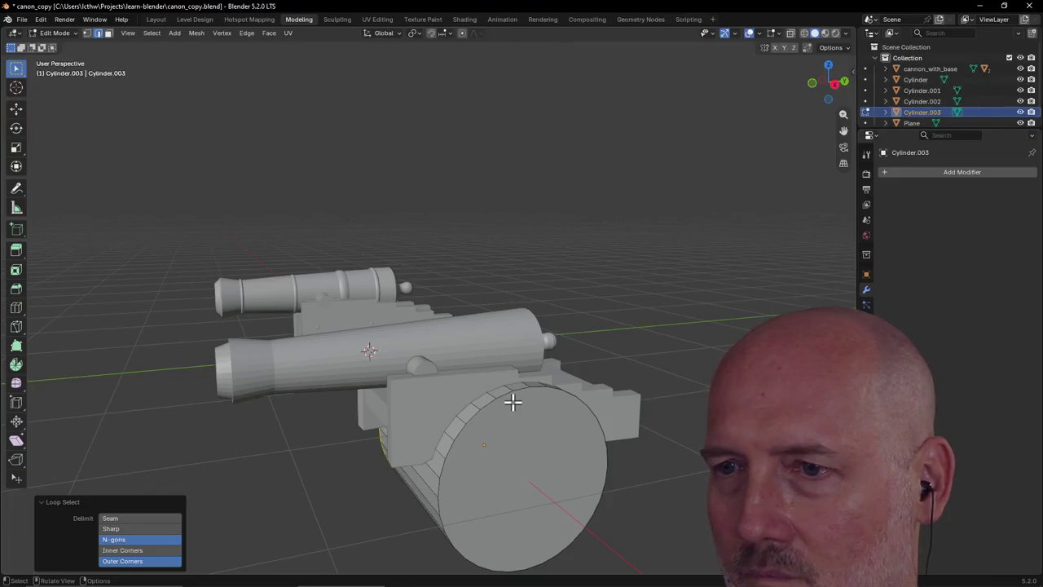
{"action": "left_click", "coordinate": [503, 395]}
{"action": "middle_click_drag", "start_coordinate": [505, 396], "coordinate": [591, 411]}
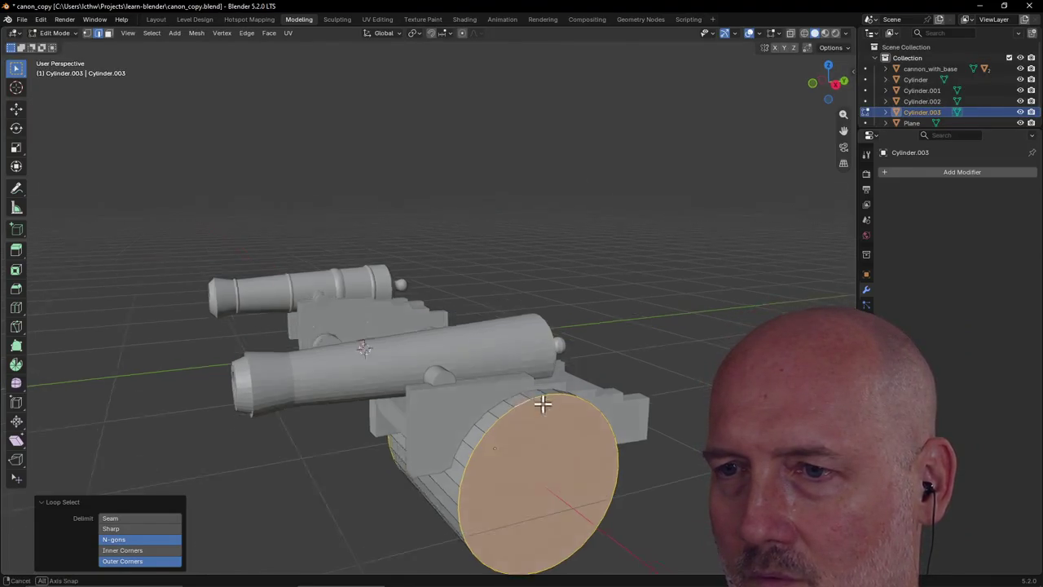
{"action": "key", "text": "s"}
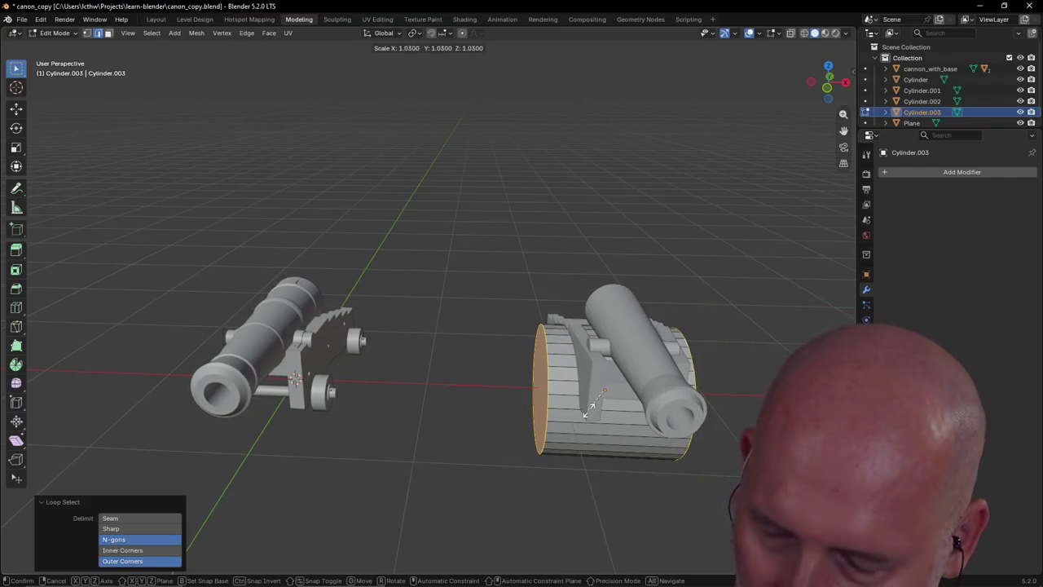
{"action": "left_click", "coordinate": [599, 407]}
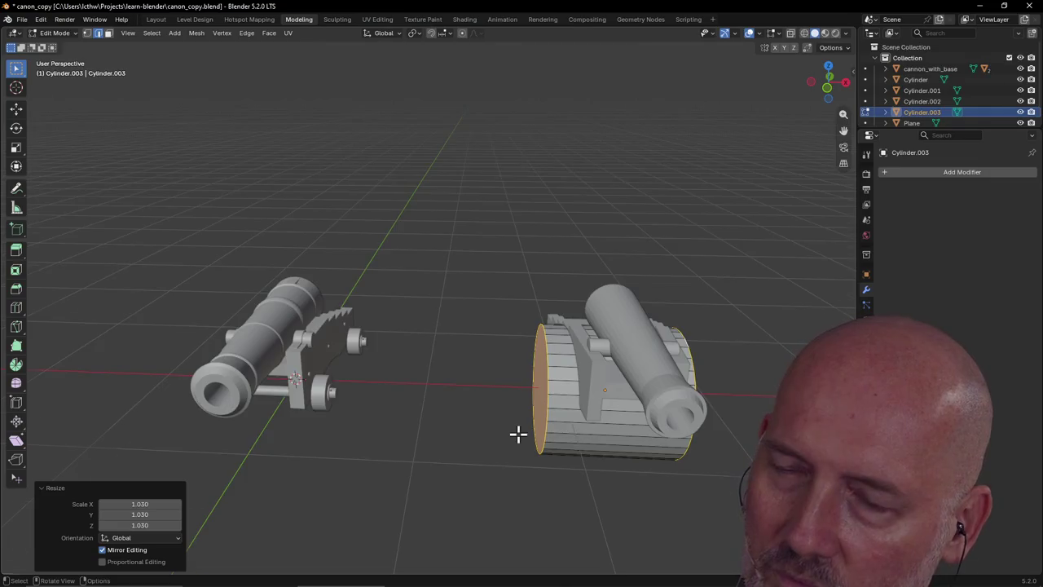
{"action": "mouse_move", "coordinate": [519, 435]}
{"action": "middle_mouse_down"}
{"action": "mouse_move", "coordinate": [582, 441]}
{"action": "mouse_move", "coordinate": [529, 424]}
{"action": "middle_mouse_up"}
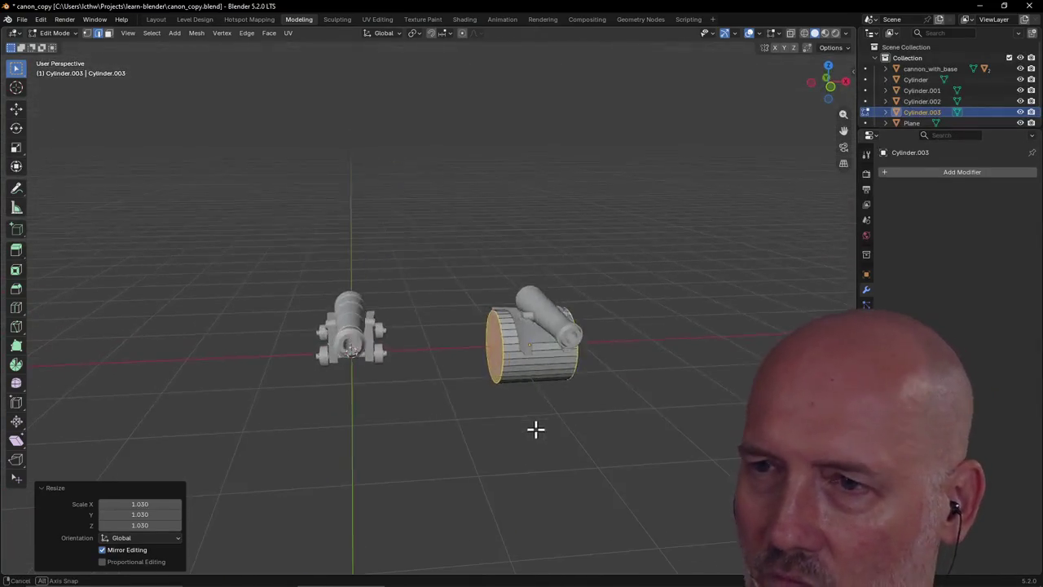
{"action": "scroll", "coordinate": [531, 398], "scroll_direction": "up", "scroll_amount": 2}
Shrink the drum mesh to 0.138 as a small peg, deselect, and return to Object Mode in Layout
{"action": "key", "text": "s"}
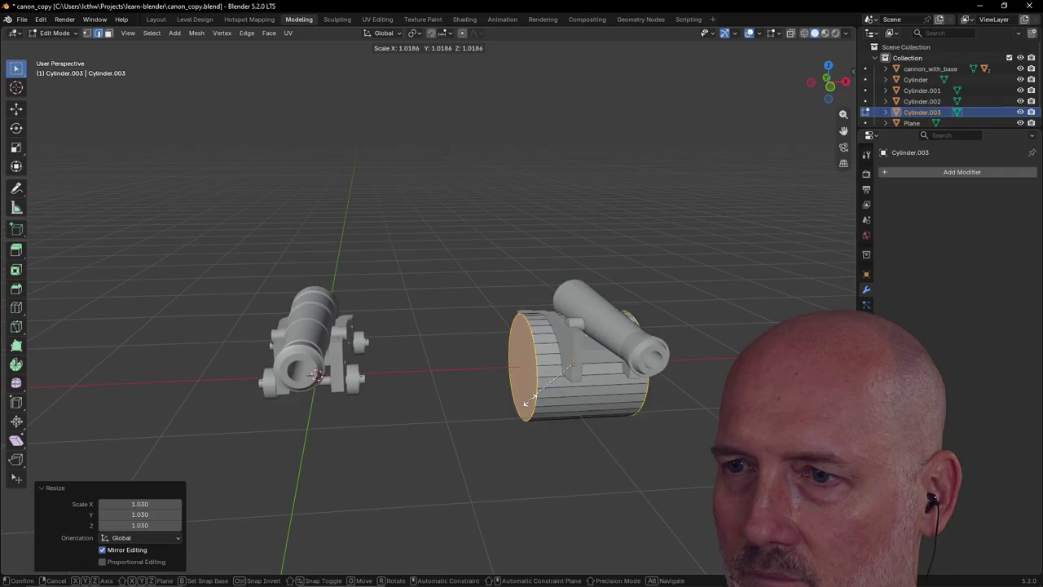
{"action": "left_click", "coordinate": [568, 368]}
{"action": "mouse_move", "coordinate": [568, 368]}
{"action": "middle_mouse_down"}
{"action": "mouse_move", "coordinate": [522, 329]}
{"action": "mouse_move", "coordinate": [473, 343]}
{"action": "middle_mouse_up"}
{"action": "scroll", "coordinate": [536, 379], "scroll_direction": "up", "scroll_amount": 1}
{"action": "middle_click_drag", "start_coordinate": [536, 380], "coordinate": [503, 373]}
{"action": "scroll", "coordinate": [503, 375], "scroll_direction": "up", "scroll_amount": 3}
{"action": "scroll", "coordinate": [503, 375], "scroll_direction": "down", "scroll_amount": 2}
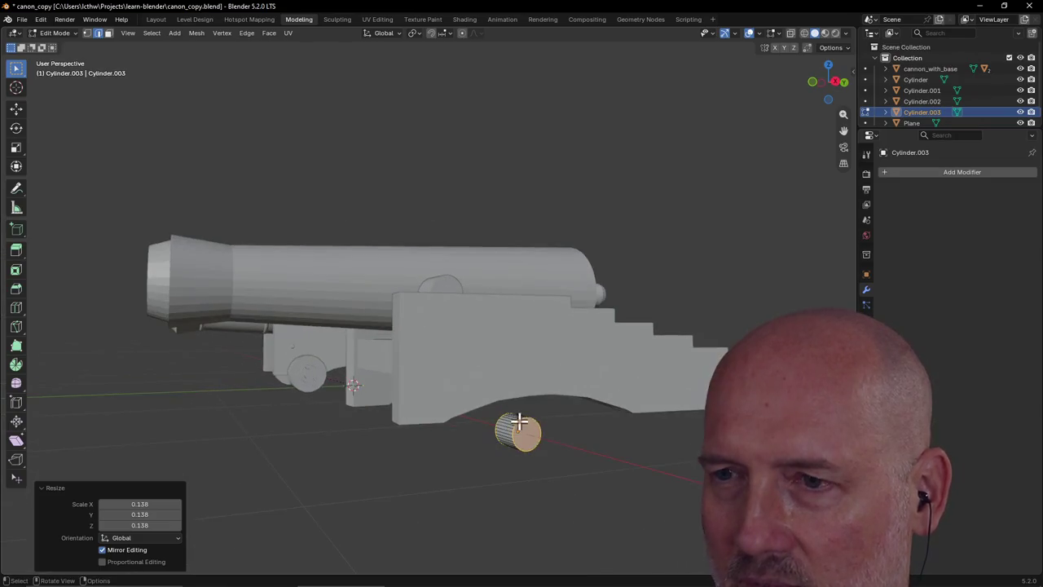
{"action": "key", "text": "alt+a"}
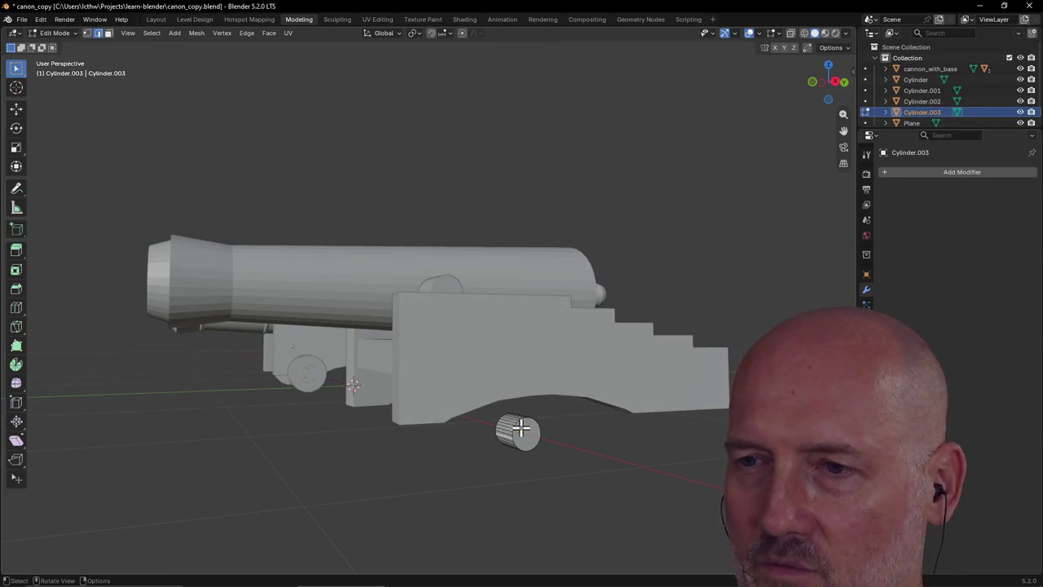
{"action": "scroll", "coordinate": [530, 432], "scroll_direction": "up", "scroll_amount": 2}
{"action": "scroll", "coordinate": [541, 435], "scroll_direction": "down", "scroll_amount": 4}
{"action": "mouse_move", "coordinate": [540, 435]}
{"action": "middle_mouse_down"}
{"action": "mouse_move", "coordinate": [449, 372]}
{"action": "mouse_move", "coordinate": [444, 352]}
{"action": "middle_mouse_up"}
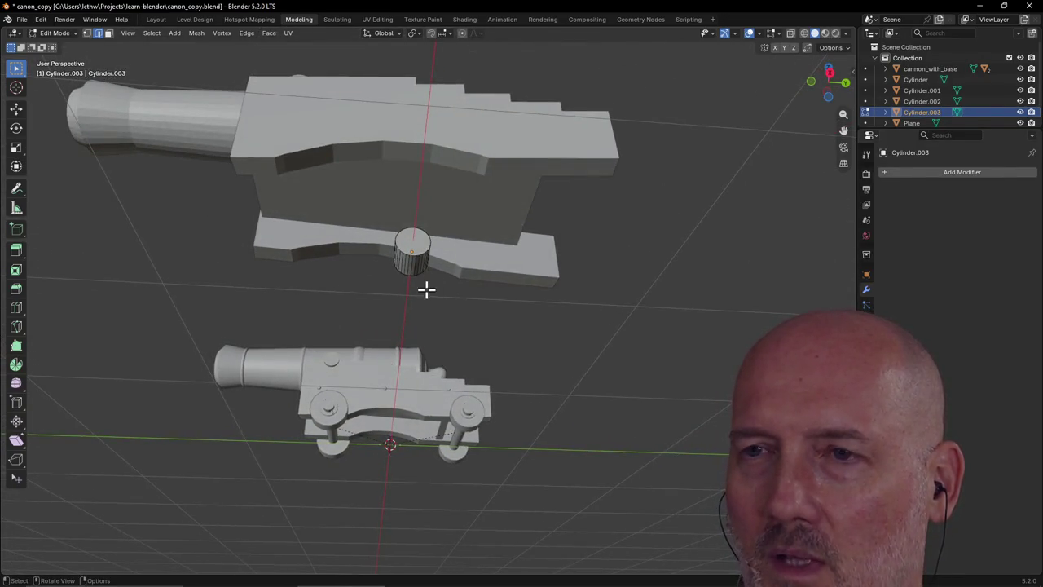
{"action": "left_click", "coordinate": [155, 19]}
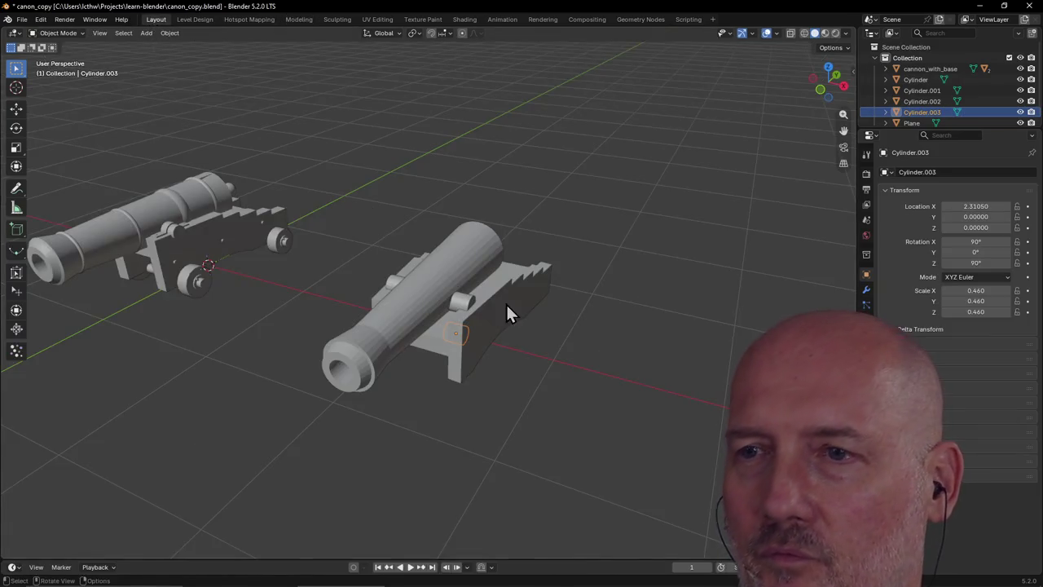
Shrink Cylinder.003 uniformly to a scale of 0.225
{"action": "scroll", "coordinate": [506, 313], "scroll_direction": "up", "scroll_amount": 5}
{"action": "middle_click_drag", "start_coordinate": [413, 204], "coordinate": [534, 405]}
{"action": "scroll", "coordinate": [564, 484], "scroll_direction": "down", "scroll_amount": 5}
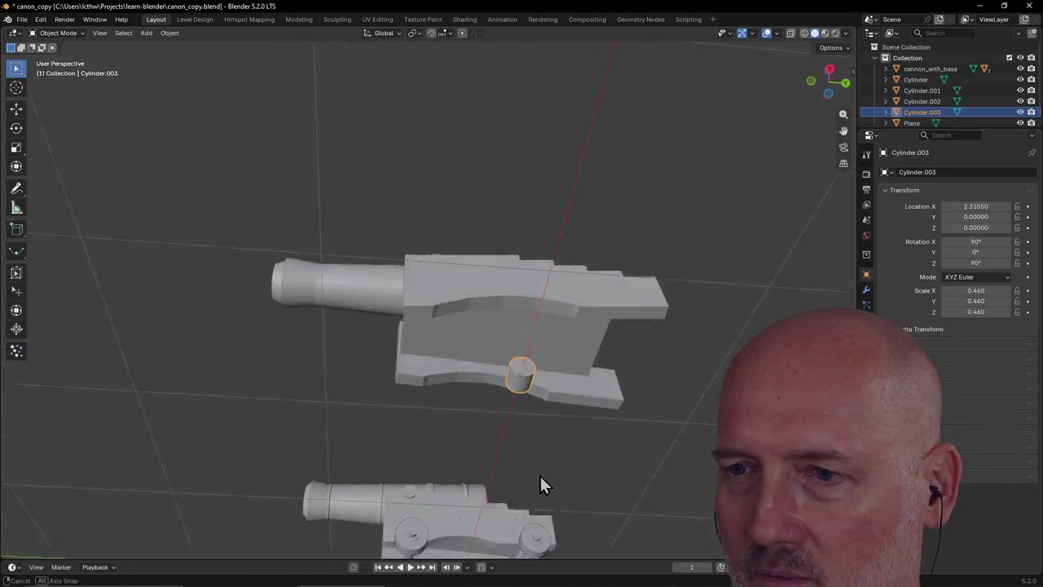
{"action": "middle_click_drag", "start_coordinate": [540, 481], "coordinate": [551, 495]}
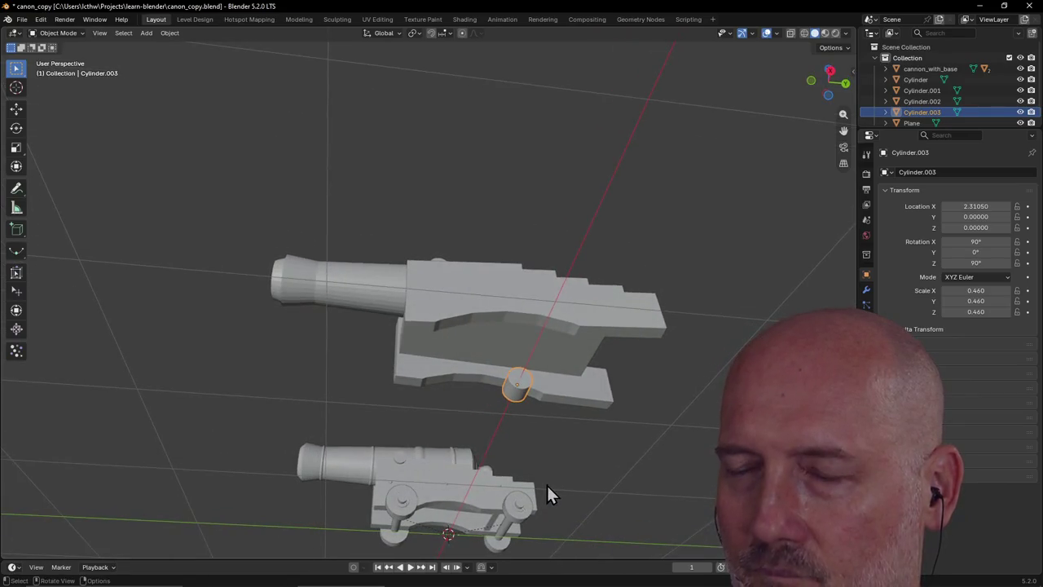
{"action": "key", "text": "s"}
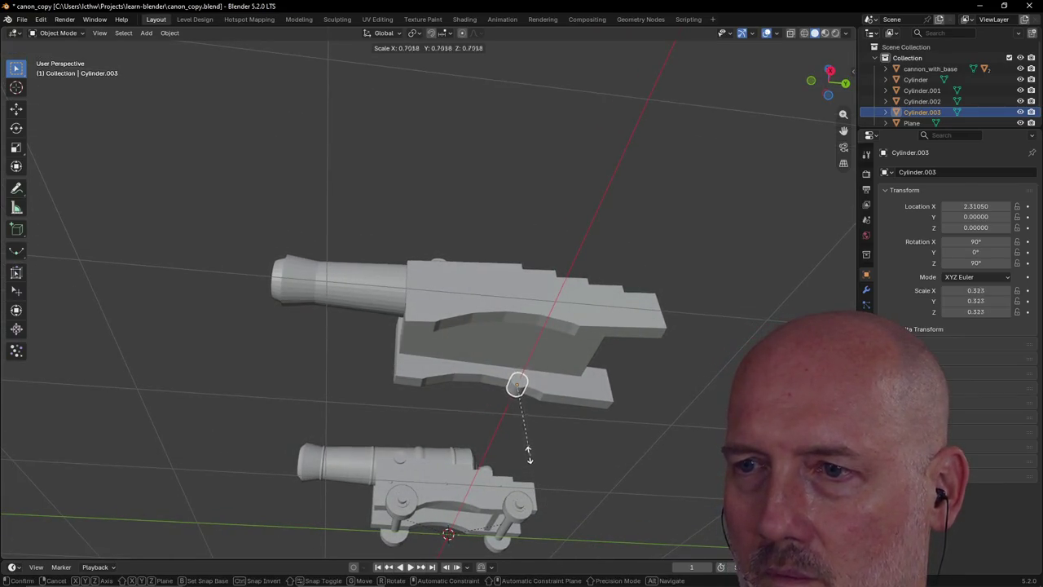
{"action": "left_click", "coordinate": [523, 434]}
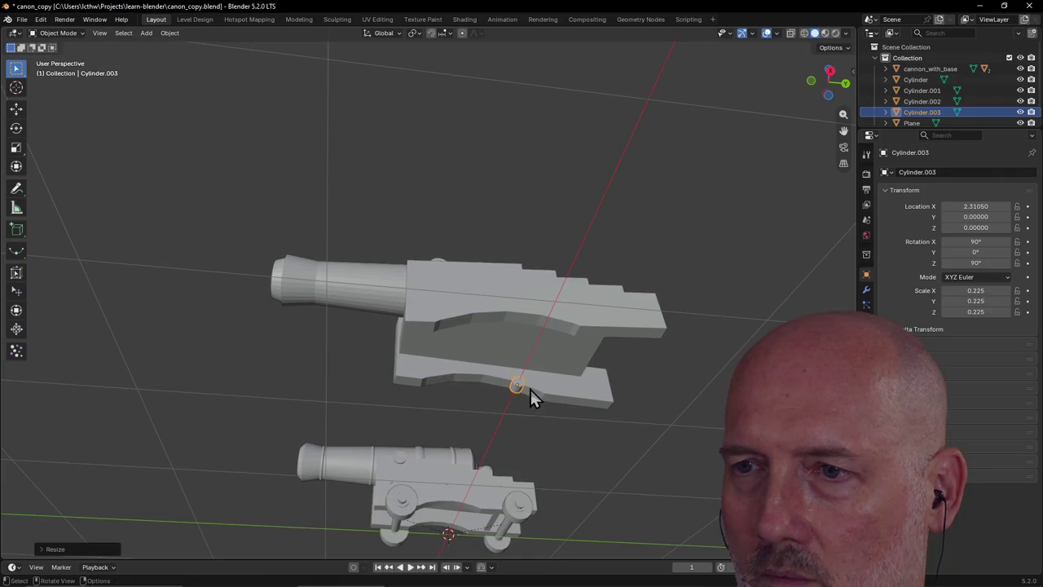
Stretch the cylinder along X into a long thin rod, undoing an accidental keyframe
{"action": "middle_click_drag", "start_coordinate": [520, 384], "coordinate": [626, 441]}
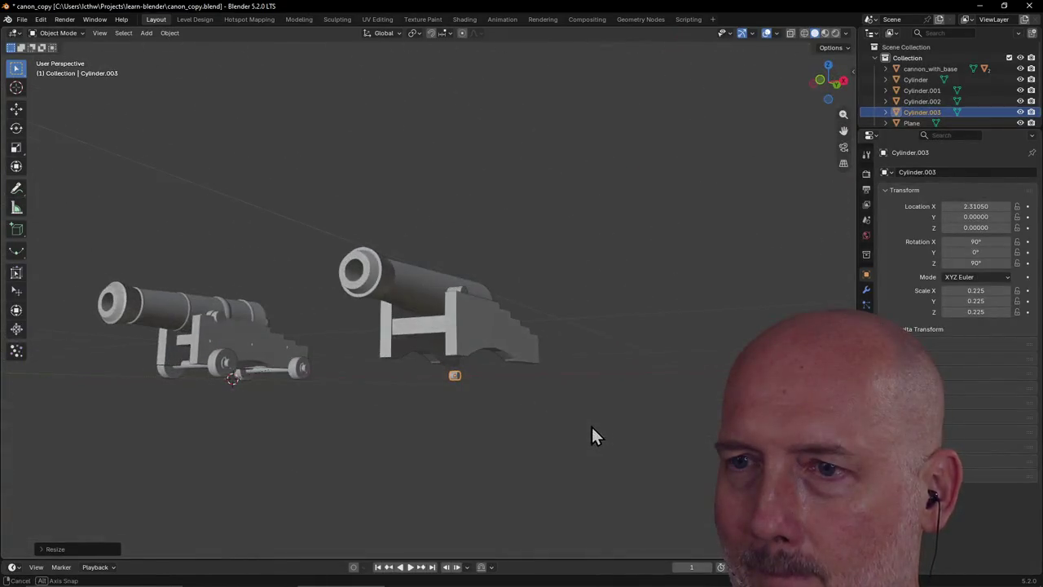
{"action": "middle_click_drag", "start_coordinate": [625, 435], "coordinate": [627, 436]}
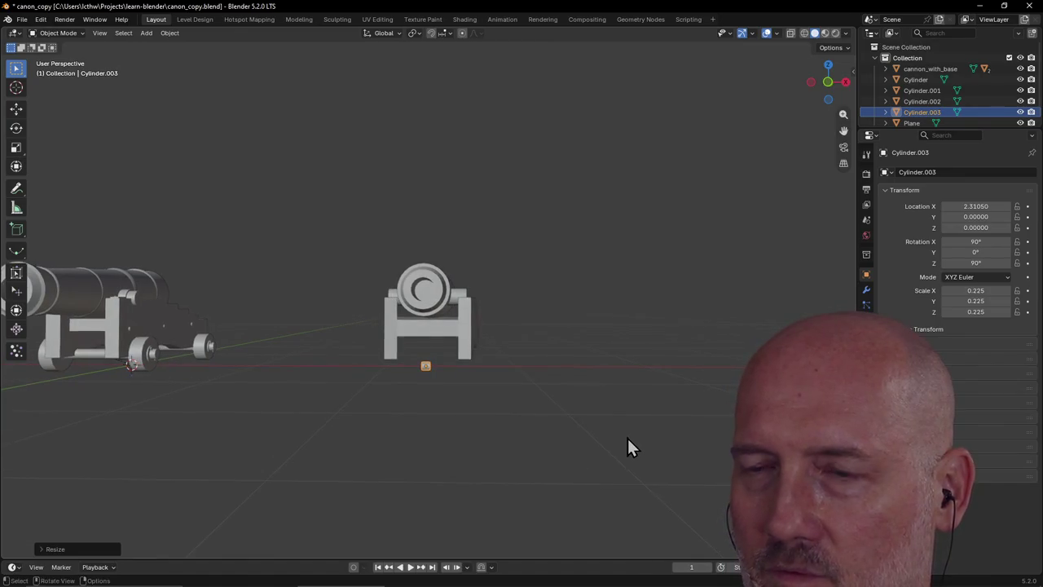
{"action": "key", "text": "i"}
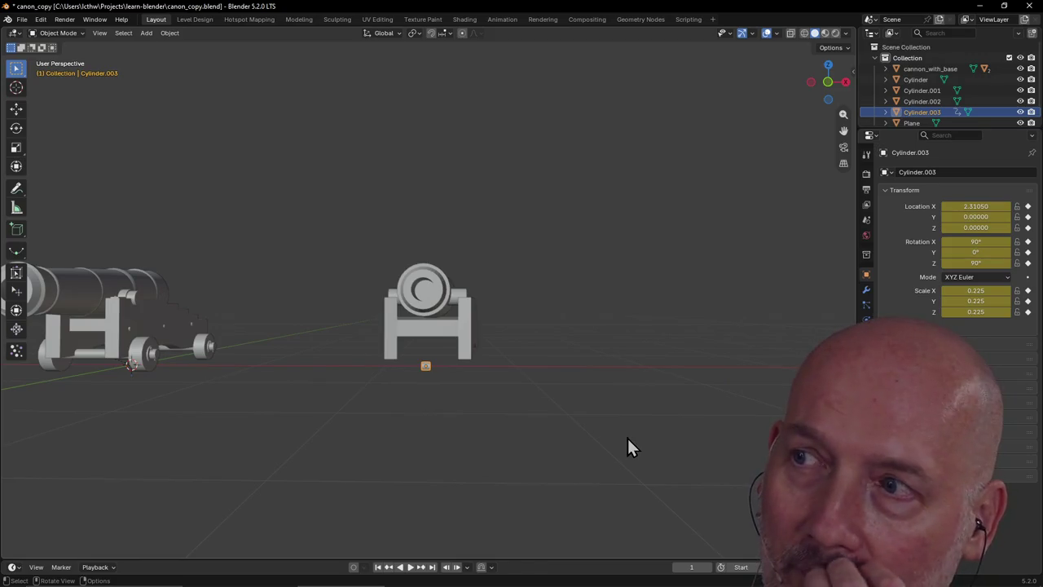
{"action": "key", "text": "ctrl+z"}
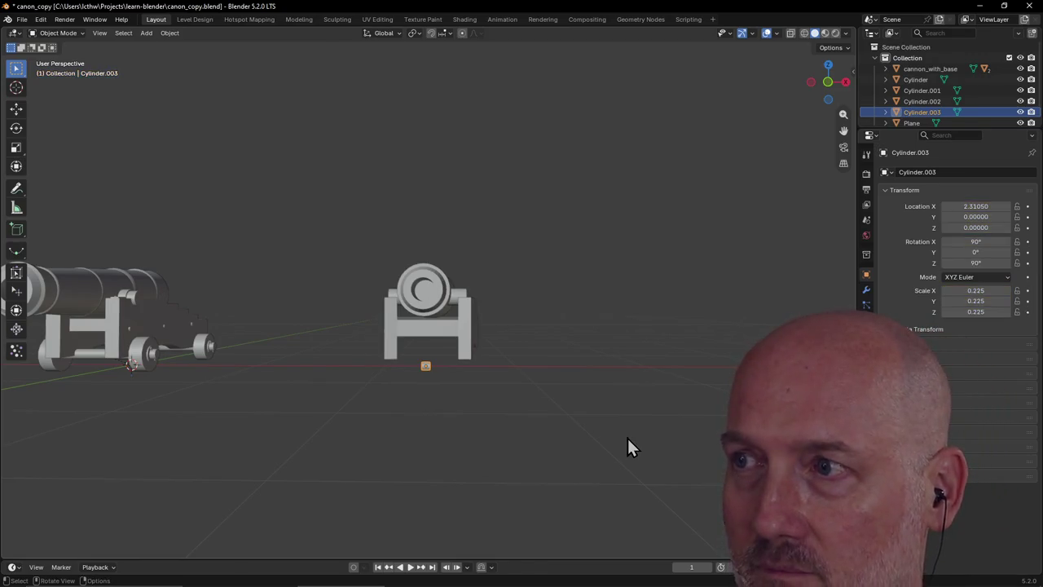
{"action": "key", "text": "s"}
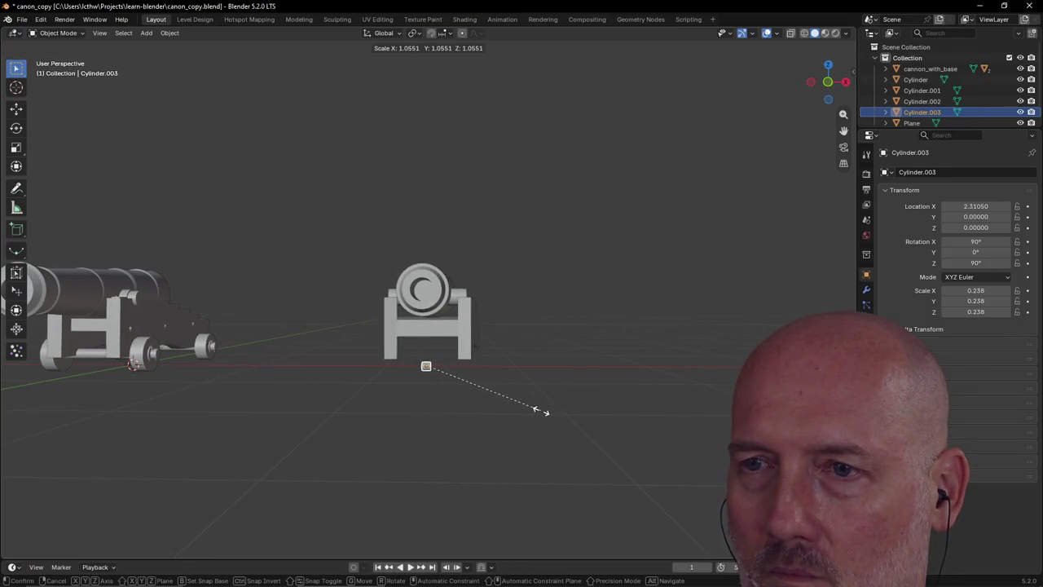
{"action": "key", "text": "x"}
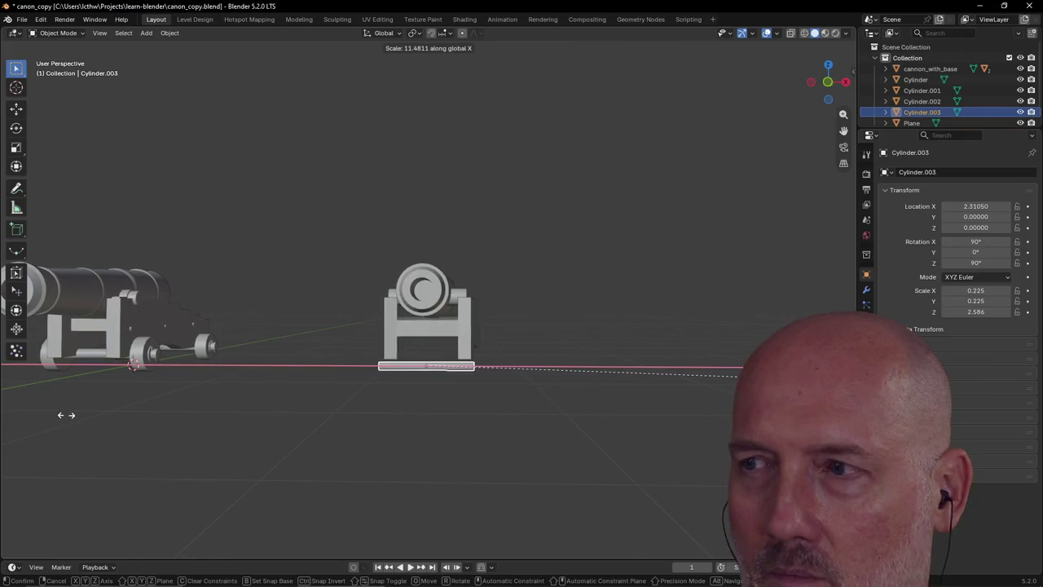
{"action": "left_click", "coordinate": [165, 420]}
Move the rod along Y to -1.88, in front of the cannons' carriage
{"action": "mouse_move", "coordinate": [333, 423]}
{"action": "middle_mouse_down"}
{"action": "mouse_move", "coordinate": [403, 379]}
{"action": "mouse_move", "coordinate": [410, 390]}
{"action": "middle_mouse_up"}
{"action": "key", "text": "grave"}
{"action": "left_click", "coordinate": [340, 354]}
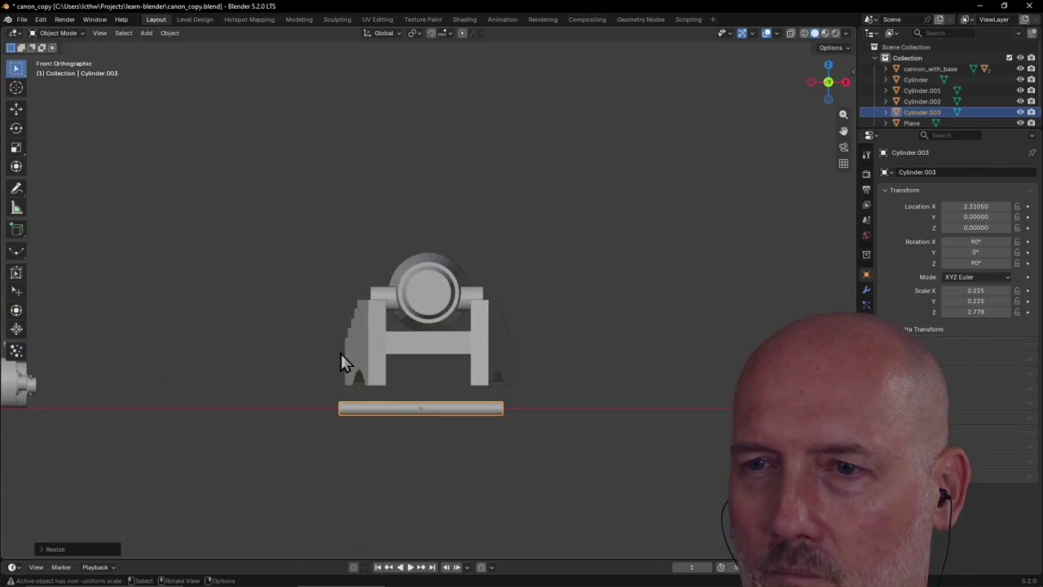
{"action": "scroll", "coordinate": [341, 353], "scroll_direction": "down", "scroll_amount": 1}
{"action": "scroll", "coordinate": [339, 351], "scroll_direction": "down", "scroll_amount": 1}
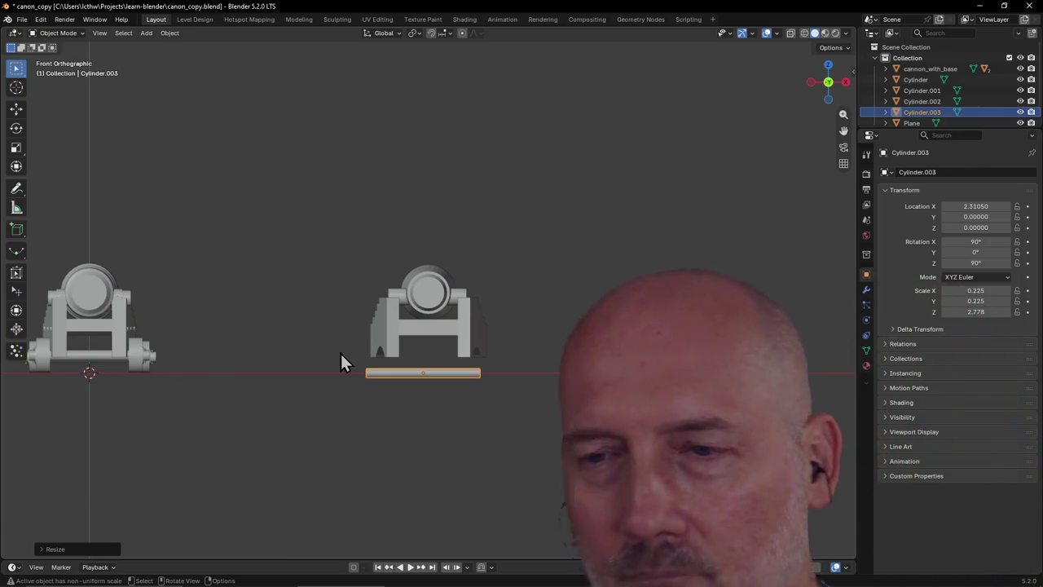
{"action": "mouse_move", "coordinate": [498, 396]}
{"action": "middle_mouse_down"}
{"action": "mouse_move", "coordinate": [360, 400]}
{"action": "mouse_move", "coordinate": [629, 377]}
{"action": "mouse_move", "coordinate": [454, 403]}
{"action": "mouse_move", "coordinate": [418, 444]}
{"action": "mouse_move", "coordinate": [454, 442]}
{"action": "mouse_move", "coordinate": [592, 419]}
{"action": "mouse_move", "coordinate": [643, 391]}
{"action": "mouse_move", "coordinate": [546, 385]}
{"action": "mouse_move", "coordinate": [526, 396]}
{"action": "mouse_move", "coordinate": [601, 376]}
{"action": "mouse_move", "coordinate": [647, 379]}
{"action": "middle_mouse_up"}
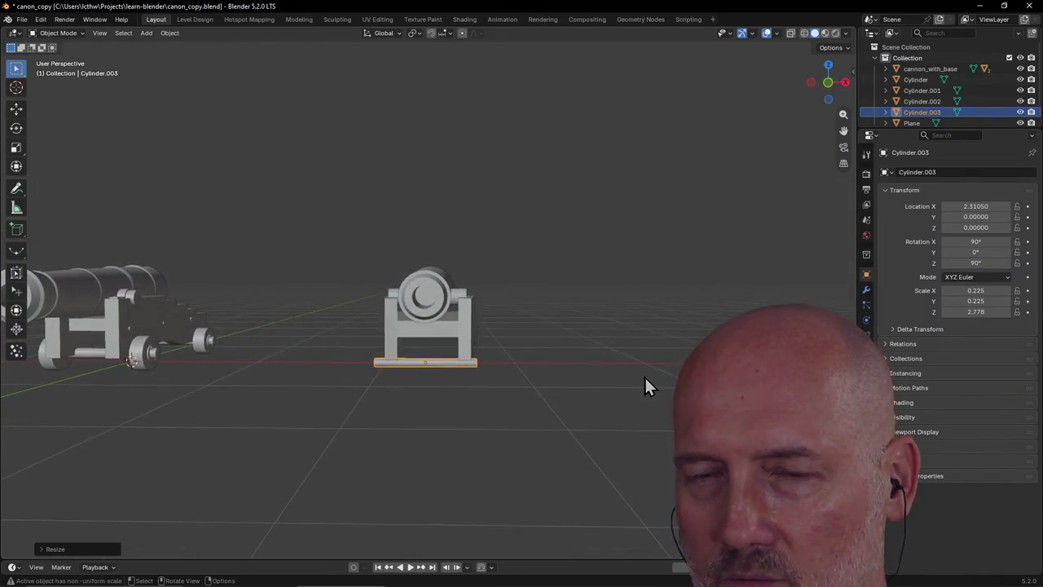
{"action": "scroll", "coordinate": [574, 365], "scroll_direction": "up", "scroll_amount": 1}
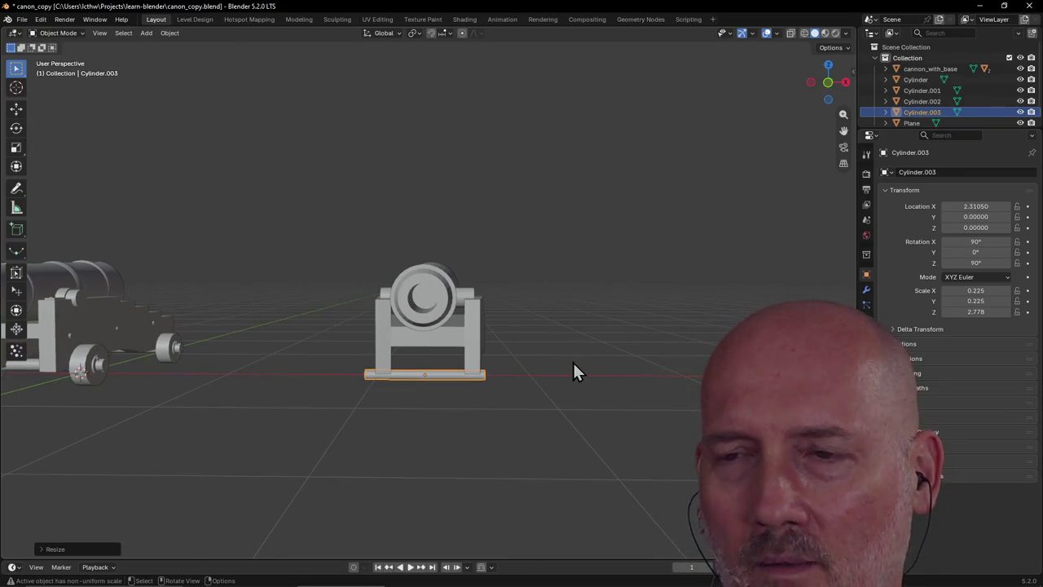
{"action": "mouse_move", "coordinate": [573, 371]}
{"action": "middle_mouse_down"}
{"action": "mouse_move", "coordinate": [596, 391]}
{"action": "mouse_move", "coordinate": [610, 431]}
{"action": "mouse_move", "coordinate": [553, 378]}
{"action": "mouse_move", "coordinate": [524, 330]}
{"action": "mouse_move", "coordinate": [539, 336]}
{"action": "mouse_move", "coordinate": [366, 447]}
{"action": "mouse_move", "coordinate": [417, 393]}
{"action": "middle_mouse_up"}
{"action": "key", "text": "g"}
{"action": "key", "text": "y"}
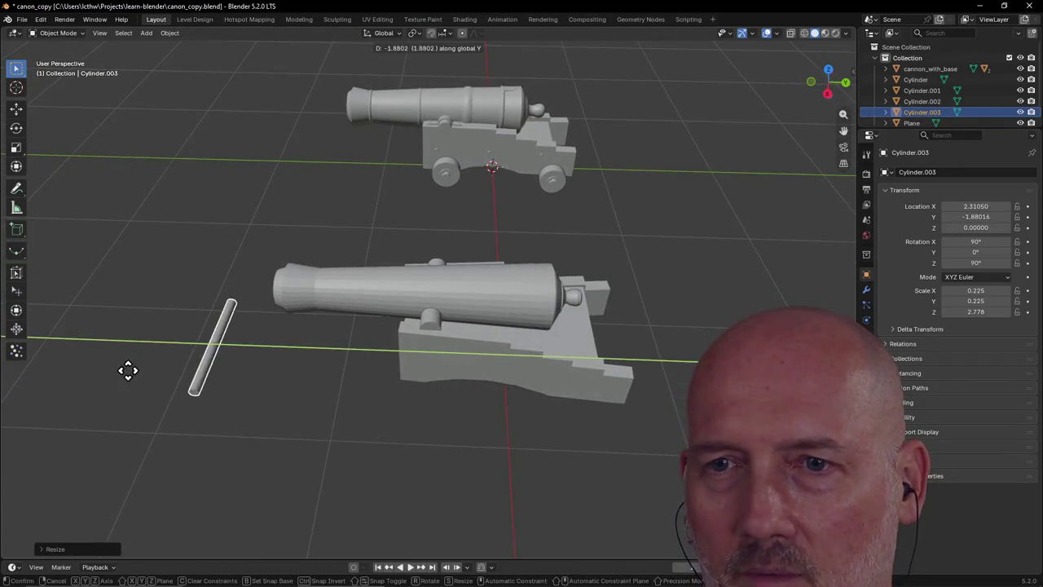
{"action": "left_click", "coordinate": [128, 367]}
{"action": "mouse_move", "coordinate": [128, 368]}
{"action": "middle_mouse_down"}
{"action": "mouse_move", "coordinate": [254, 357]}
{"action": "mouse_move", "coordinate": [261, 341]}
{"action": "mouse_move", "coordinate": [227, 321]}
{"action": "middle_mouse_up"}
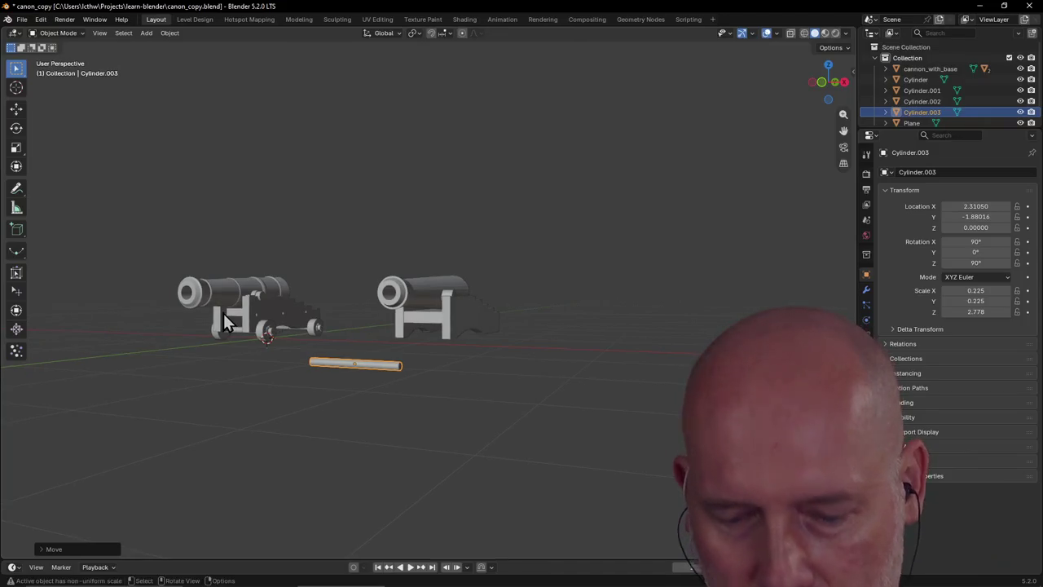
{"action": "key", "text": "shift+a"}
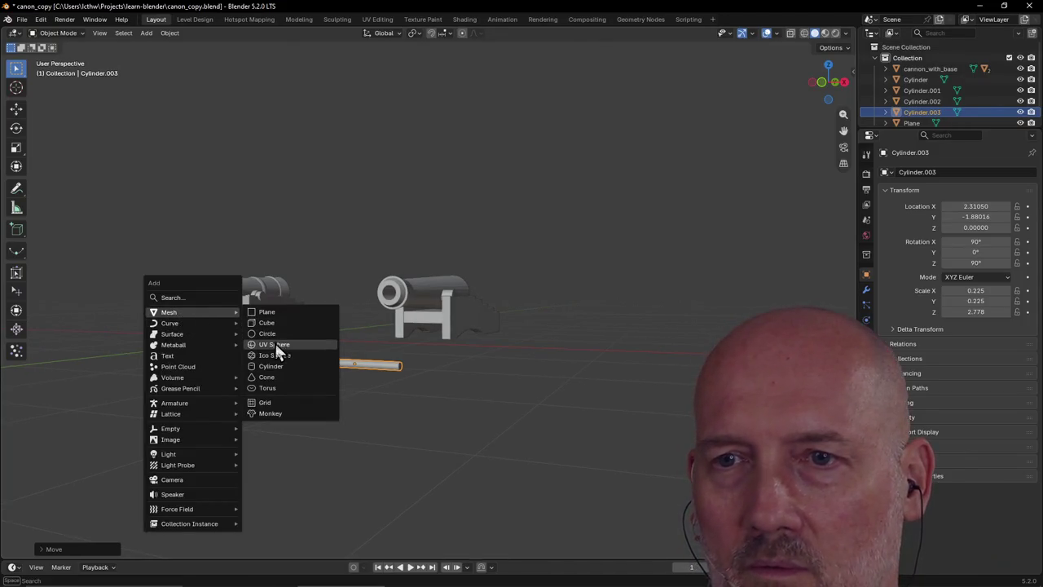
{"action": "left_click", "coordinate": [273, 366]}
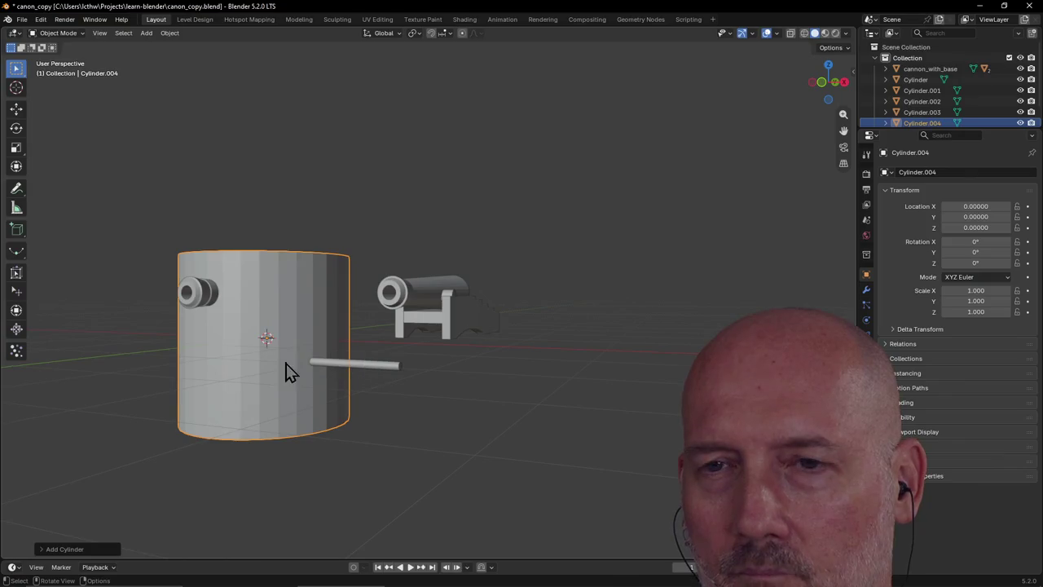
{"action": "scroll", "coordinate": [281, 368], "scroll_direction": "down", "scroll_amount": 2}
{"action": "middle_click_drag", "start_coordinate": [279, 365], "coordinate": [279, 391]}
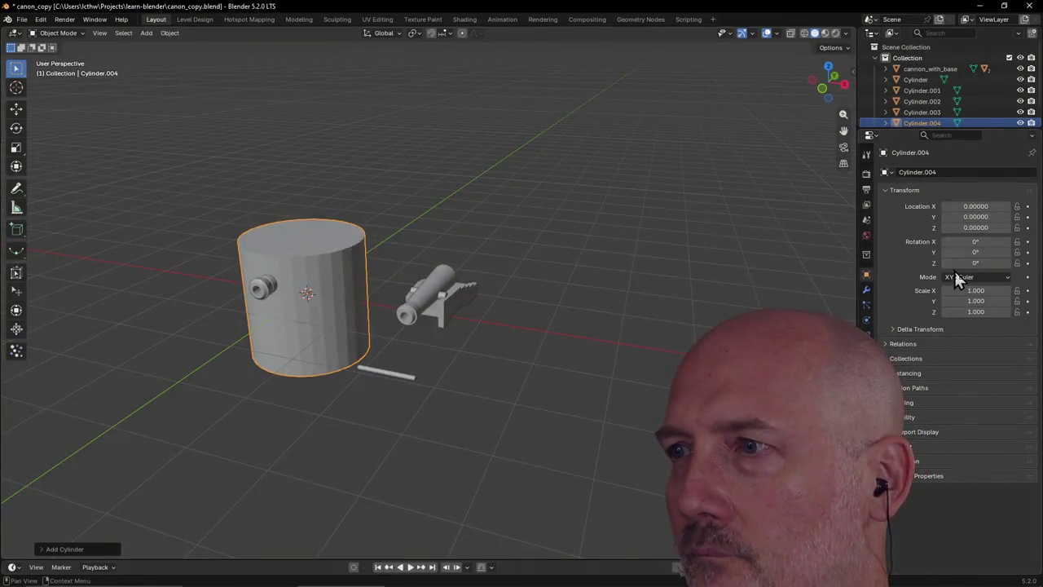
{"action": "double_click", "coordinate": [975, 242]}
{"action": "type", "text": "90"}
{"action": "key", "text": "Return"}
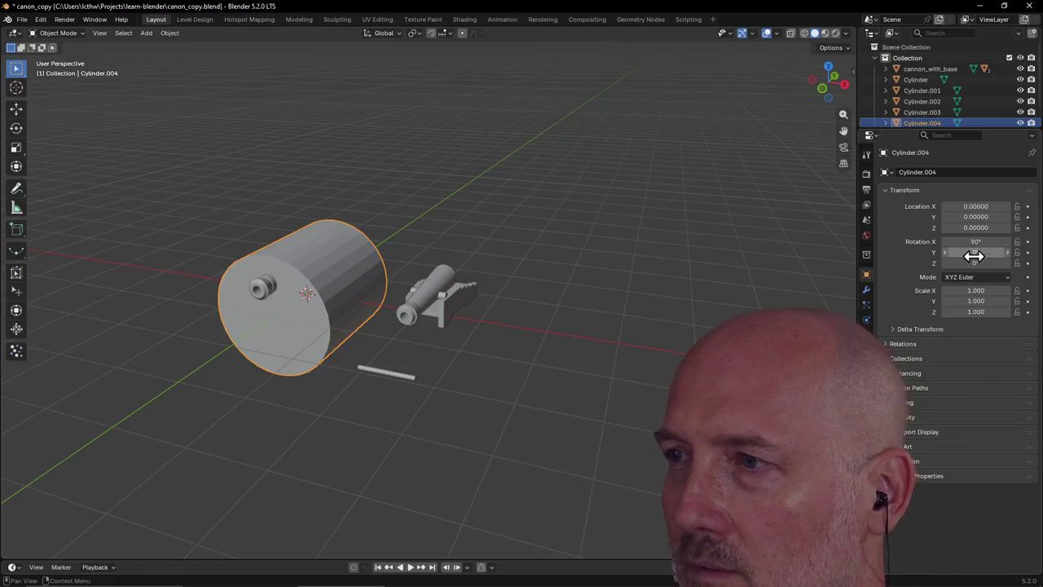
{"action": "double_click", "coordinate": [966, 263]}
{"action": "type", "text": "90"}
{"action": "key", "text": "Return"}
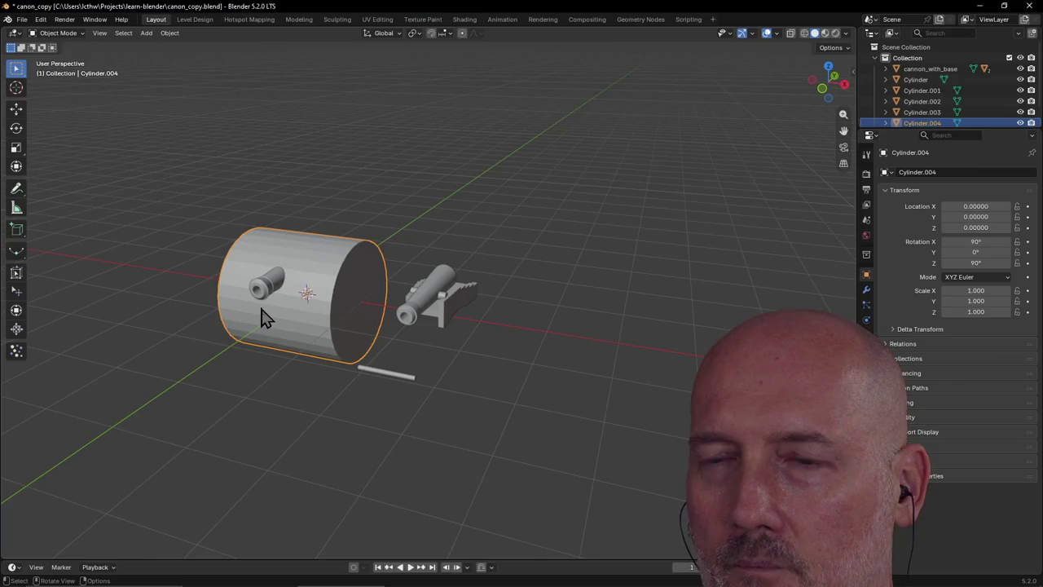
{"action": "key", "text": "ctrl+z"}
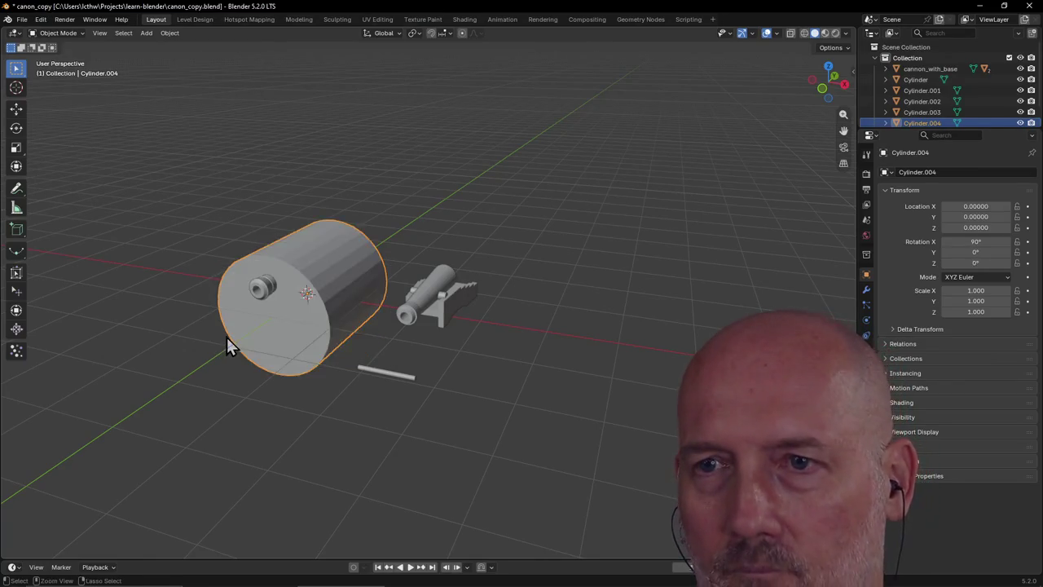
{"action": "key", "text": "ctrl+z"}
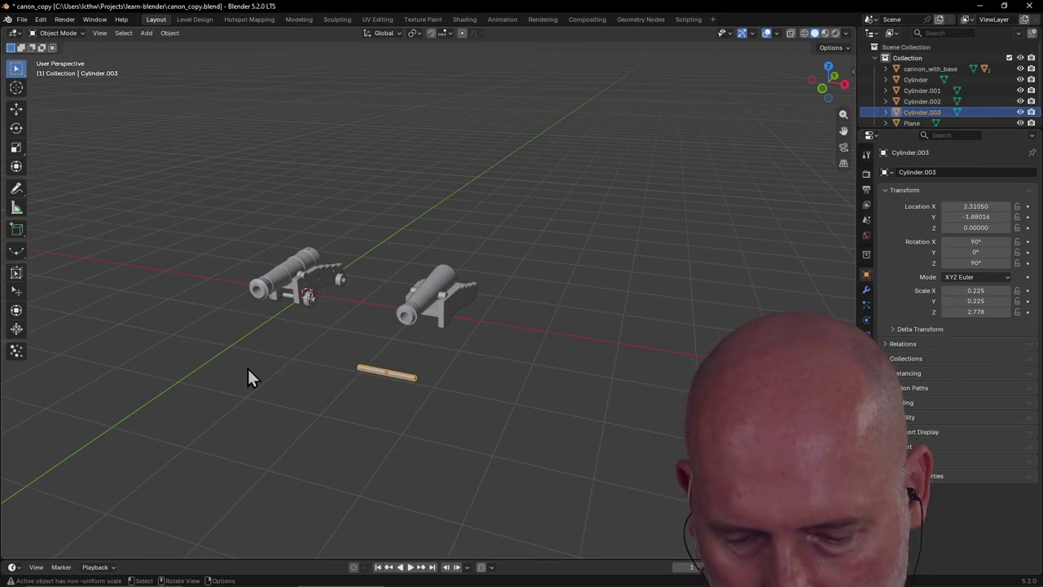
Add a new cylinder rotated 90° on X and 90° on Z
{"action": "key", "text": "shift+a"}
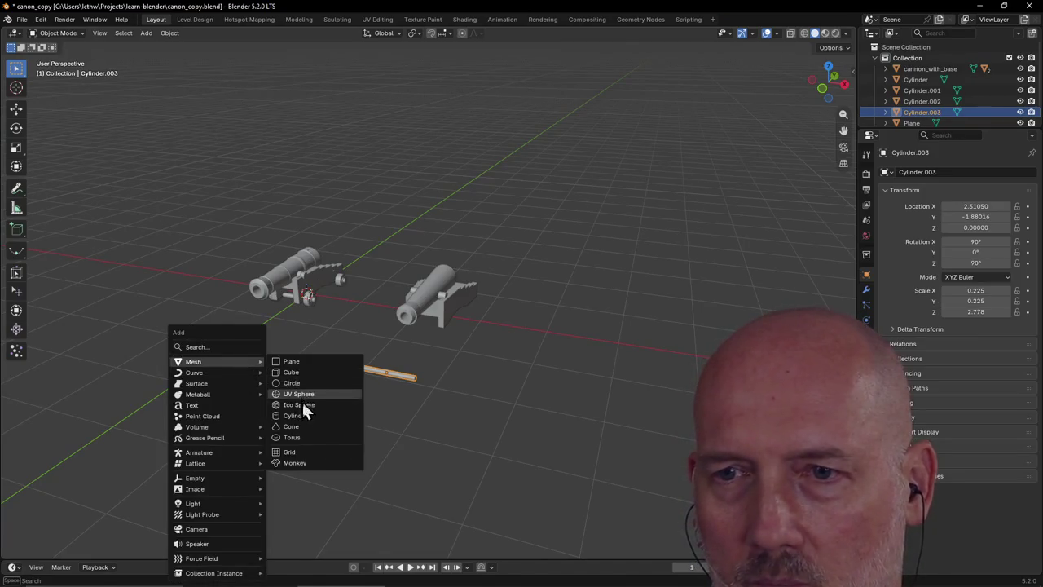
{"action": "left_click", "coordinate": [302, 416]}
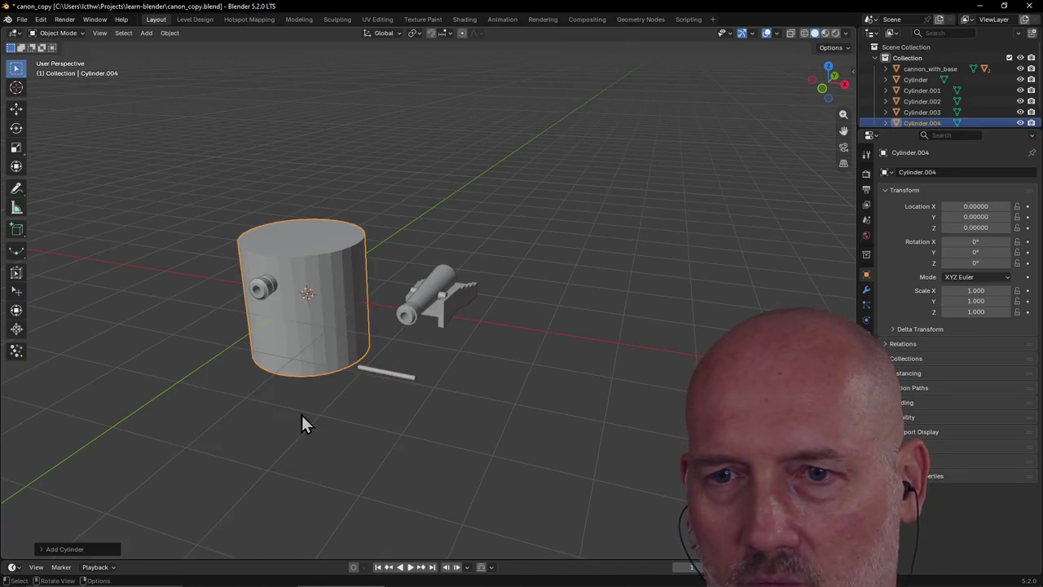
{"action": "left_click", "coordinate": [45, 550]}
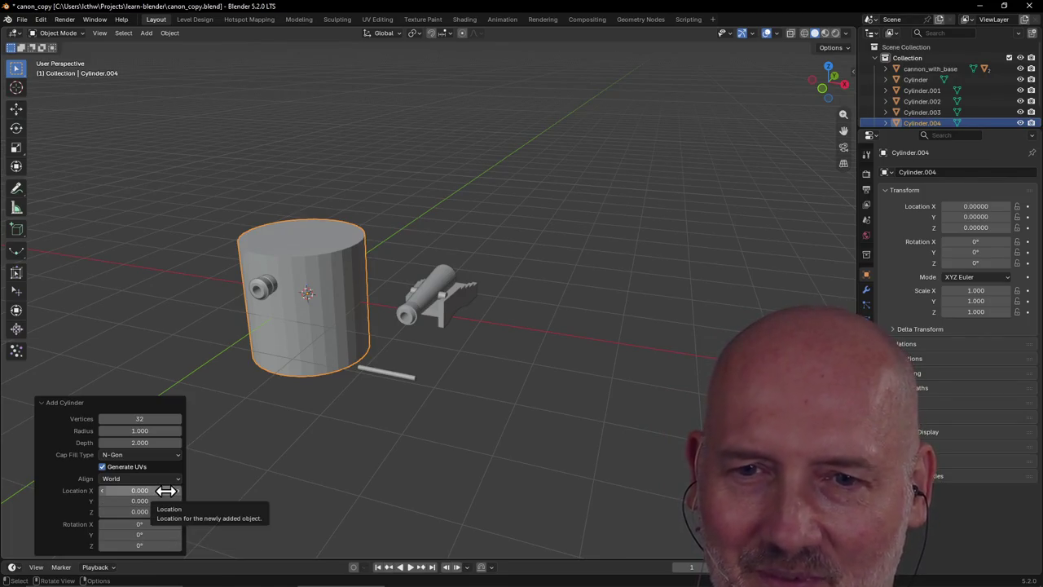
{"action": "left_click", "coordinate": [163, 526]}
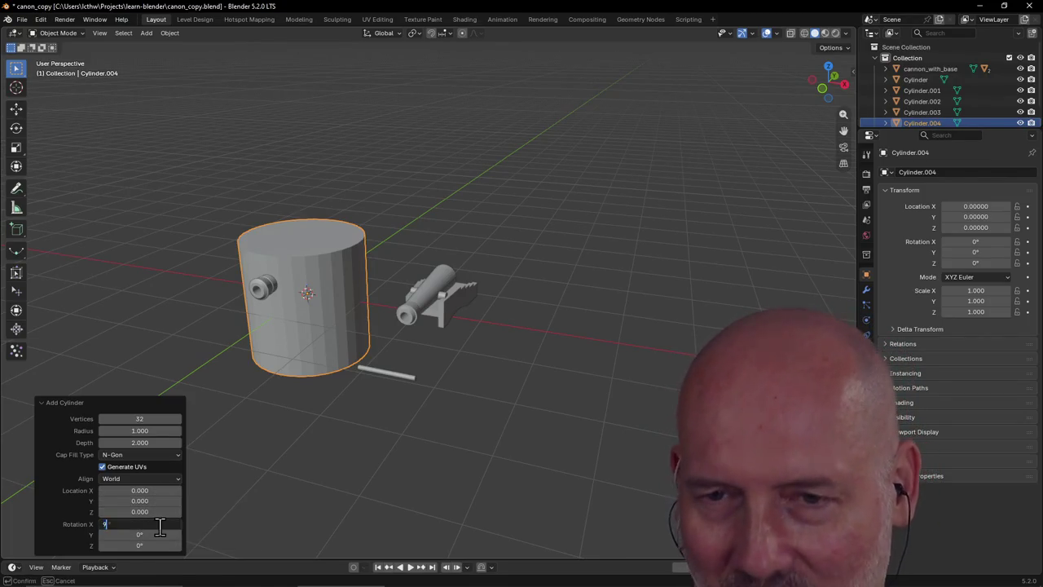
{"action": "type", "text": "90"}
{"action": "key", "text": "Return"}
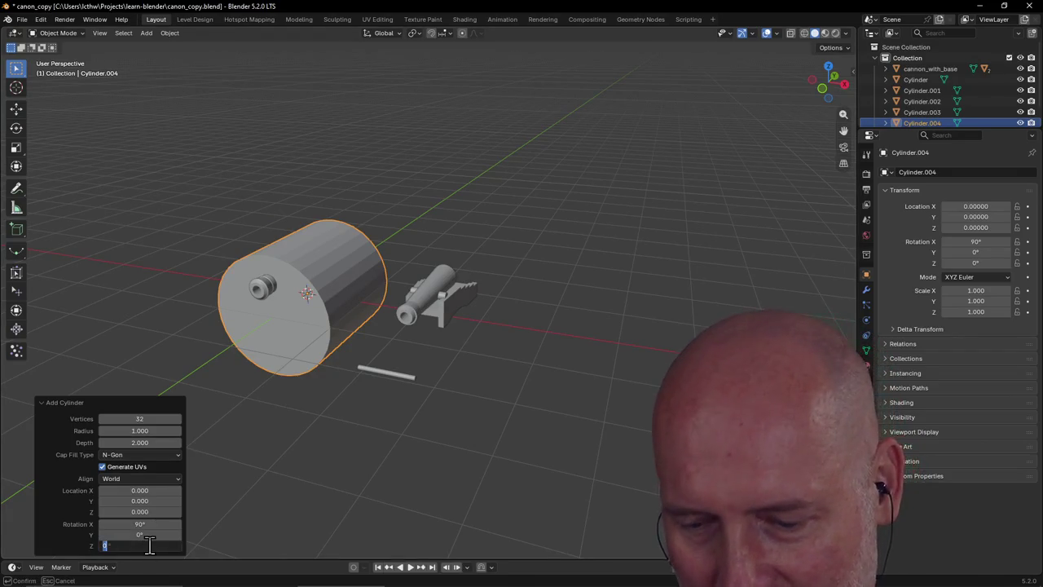
{"action": "type", "text": "90"}
{"action": "key", "text": "Return"}
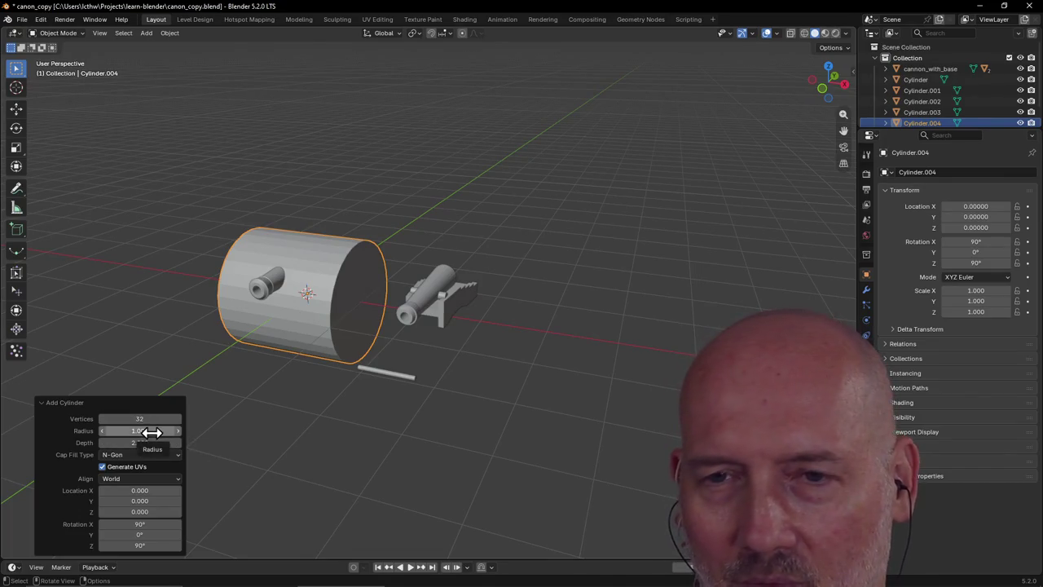
Size the cylinder to radius 0.120 and depth 0.100, shifted along X to 2.95
{"action": "left_click_drag", "start_coordinate": [153, 432], "coordinate": [89, 432]}
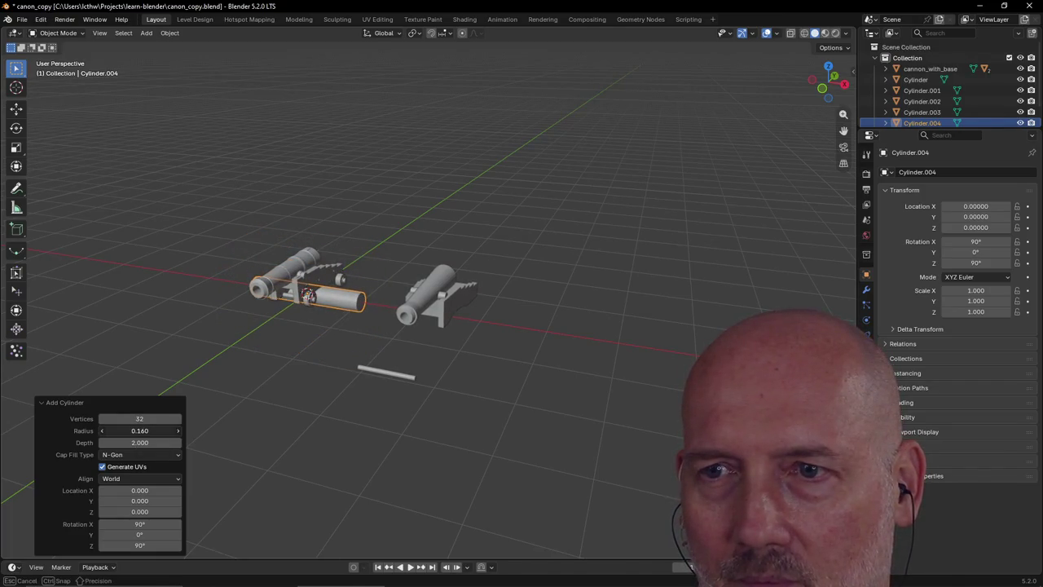
{"action": "left_click_drag", "start_coordinate": [140, 430], "coordinate": [147, 431]}
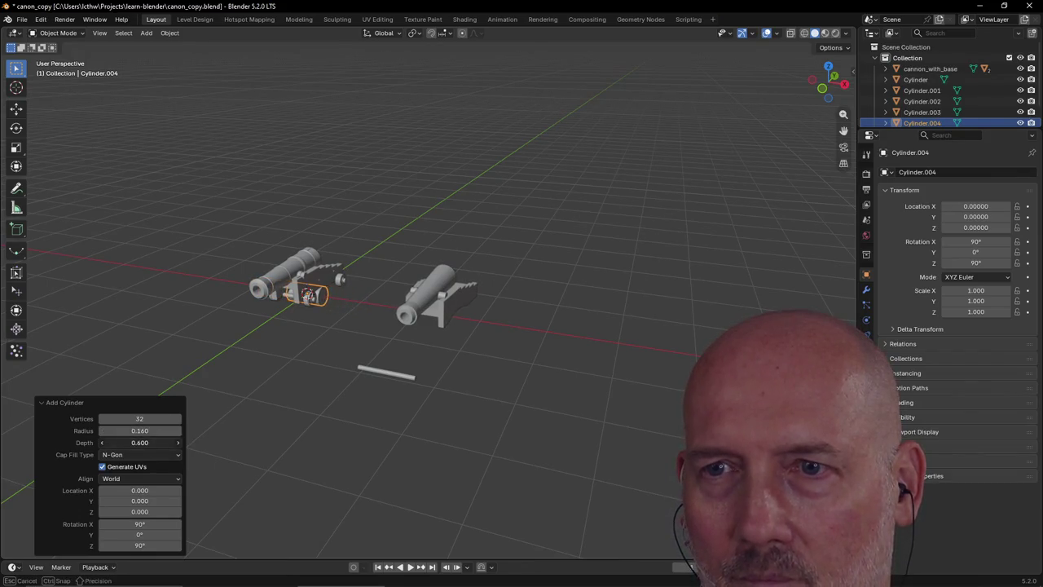
{"action": "left_click_drag", "start_coordinate": [139, 443], "coordinate": [193, 449]}
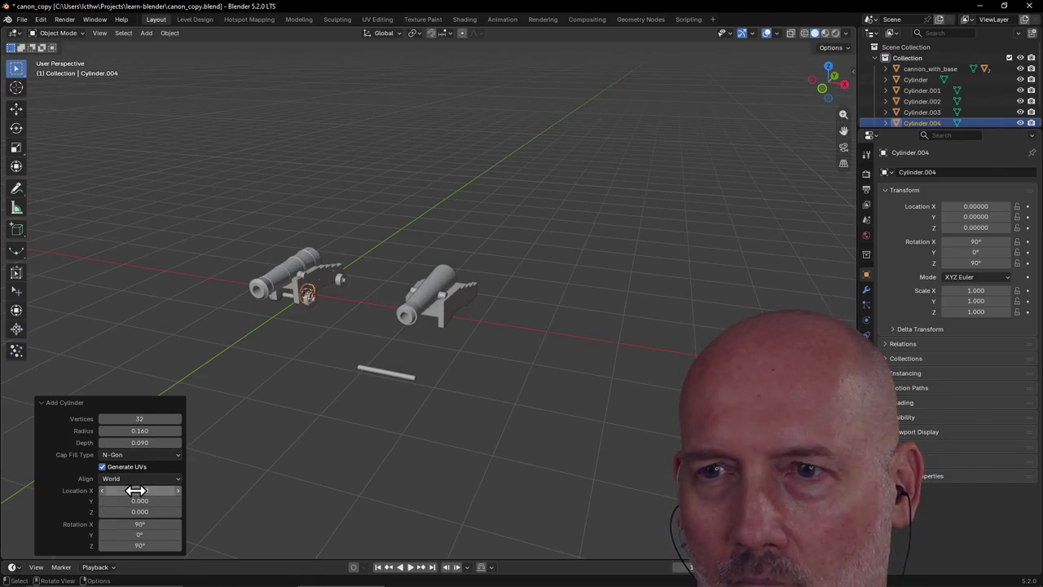
{"action": "left_click_drag", "start_coordinate": [141, 489], "coordinate": [212, 490]}
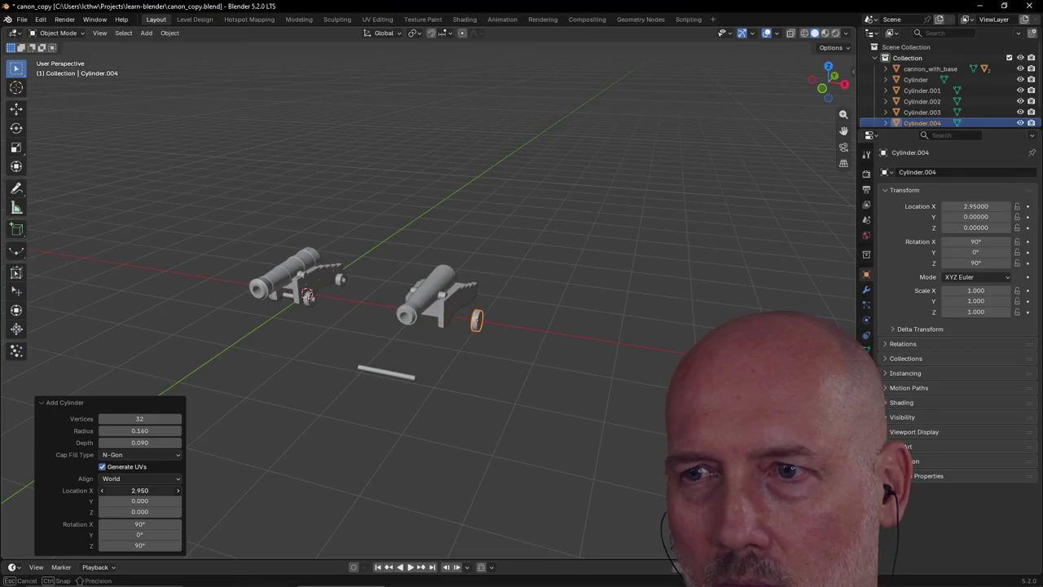
{"action": "left_click_drag", "start_coordinate": [139, 490], "coordinate": [140, 490]}
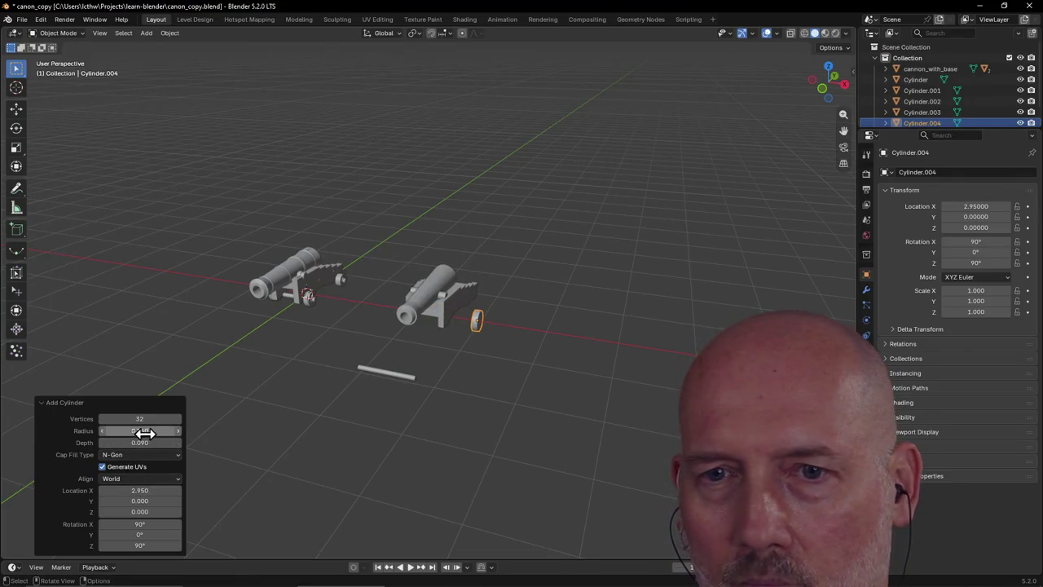
{"action": "left_click_drag", "start_coordinate": [140, 430], "coordinate": [139, 430]}
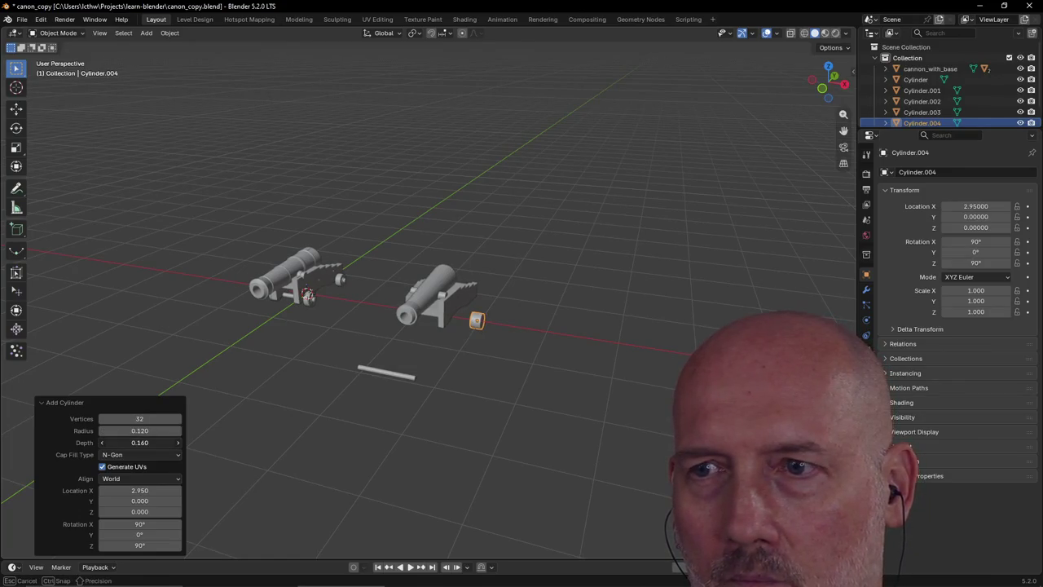
{"action": "left_click_drag", "start_coordinate": [163, 442], "coordinate": [162, 441]}
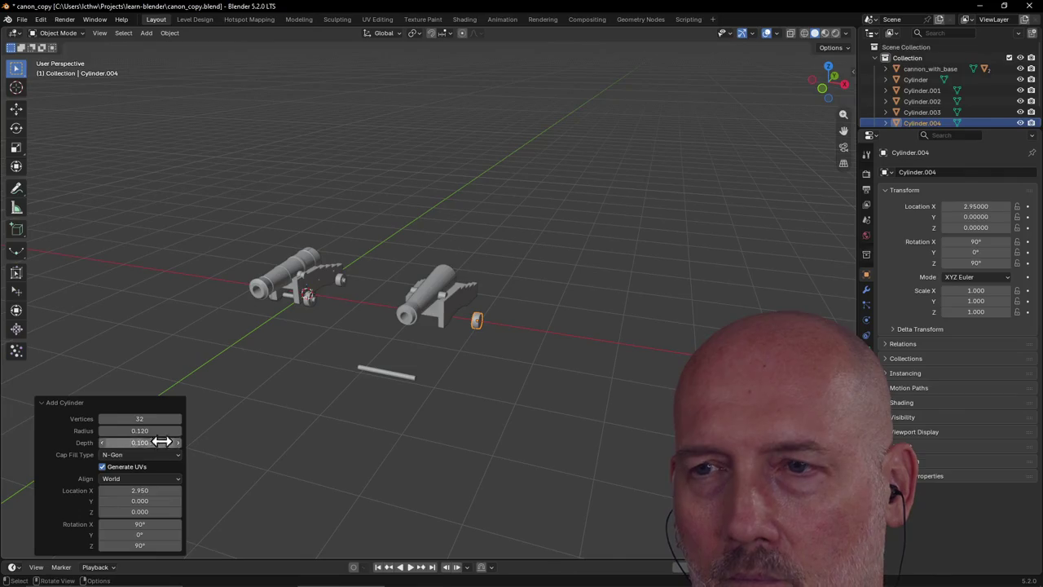
Move the Cylinder.004 wheel down in front of the spare cannon, near the axle rod
{"action": "left_click", "coordinate": [271, 408]}
{"action": "scroll", "coordinate": [582, 381], "scroll_direction": "up", "scroll_amount": 3}
{"action": "mouse_move", "coordinate": [598, 384]}
{"action": "middle_mouse_down"}
{"action": "mouse_move", "coordinate": [503, 345]}
{"action": "mouse_move", "coordinate": [582, 361]}
{"action": "mouse_move", "coordinate": [535, 397]}
{"action": "middle_mouse_up"}
{"action": "left_click", "coordinate": [533, 398]}
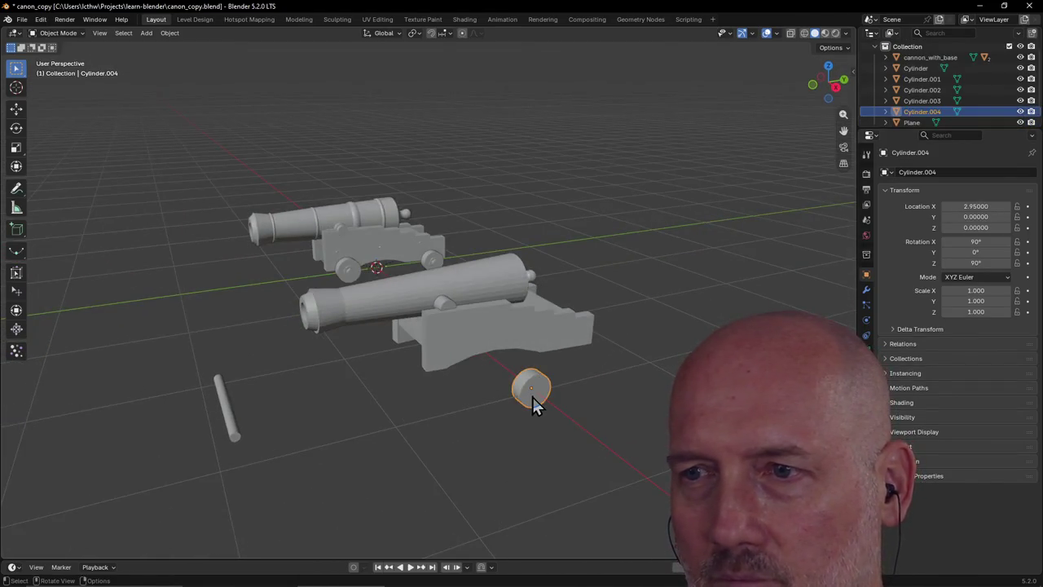
{"action": "key", "text": "g"}
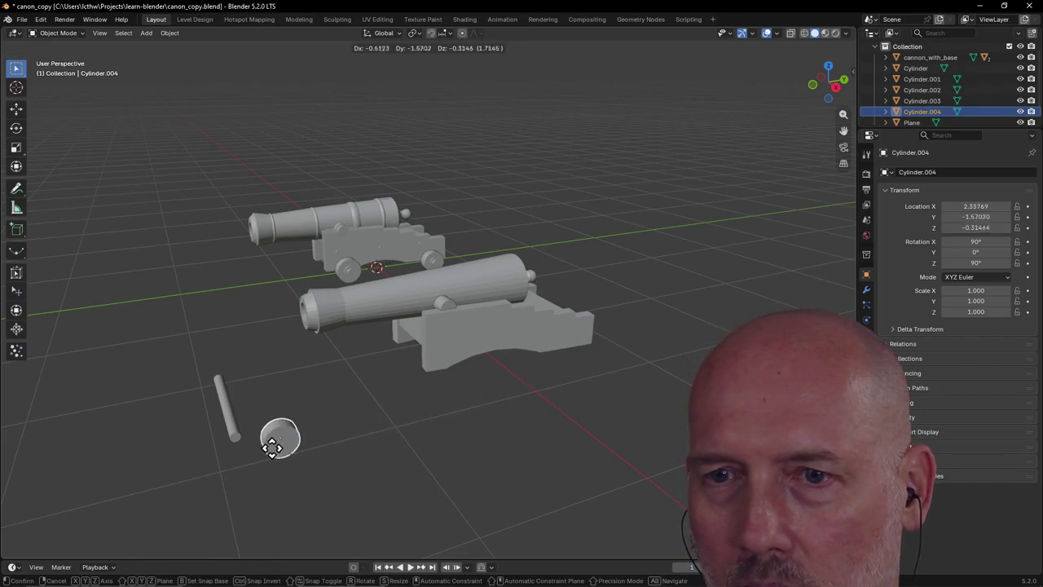
{"action": "left_click", "coordinate": [234, 446]}
{"action": "middle_click_drag", "start_coordinate": [254, 453], "coordinate": [342, 435]}
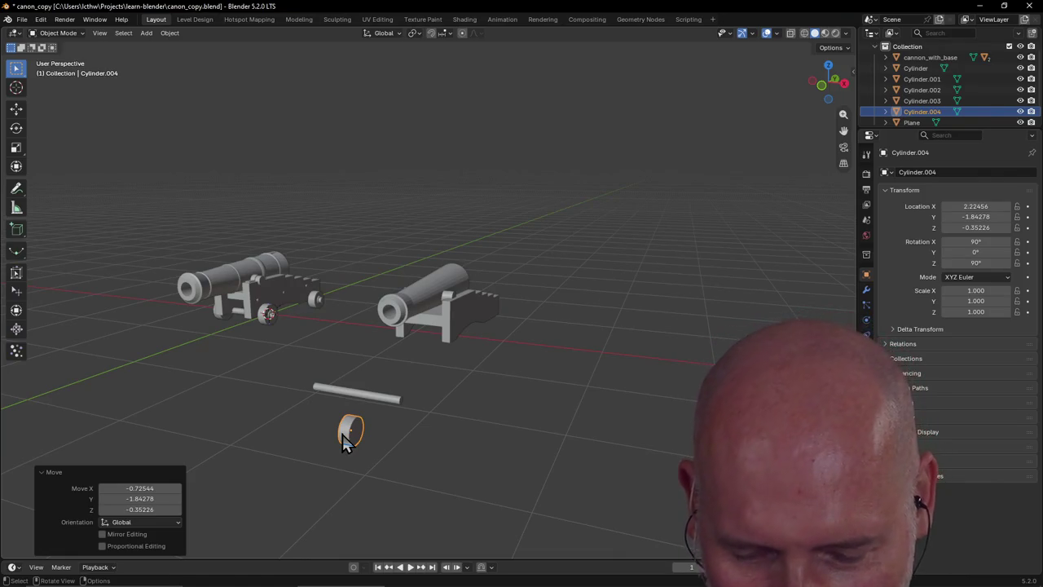
Using quad view, place the wheel on the end of the thin rod
{"action": "key", "text": "ctrl+alt+q"}
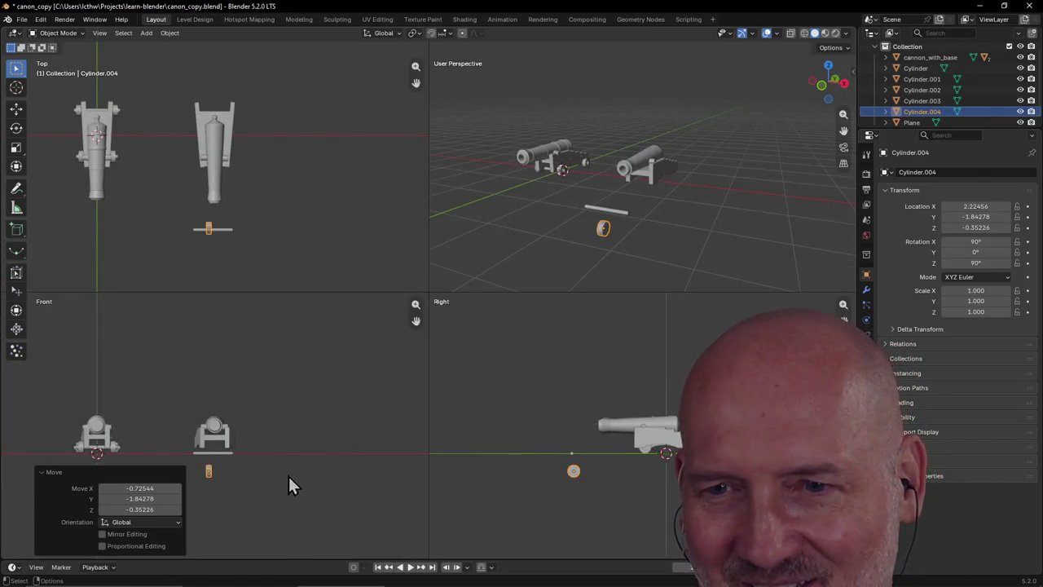
{"action": "key", "text": "g"}
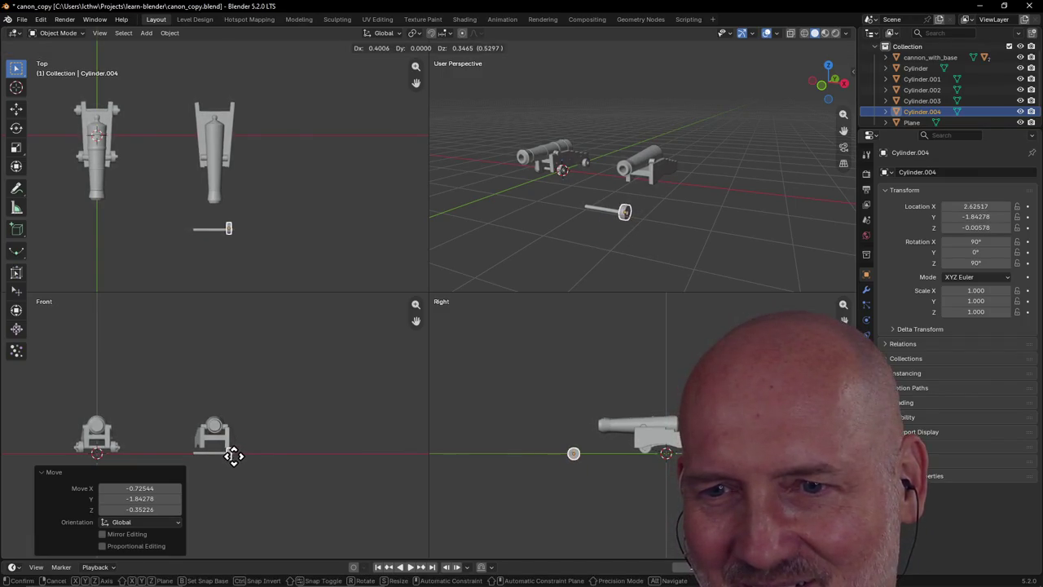
{"action": "left_click", "coordinate": [233, 455]}
{"action": "scroll", "coordinate": [300, 456], "scroll_direction": "up", "scroll_amount": 2}
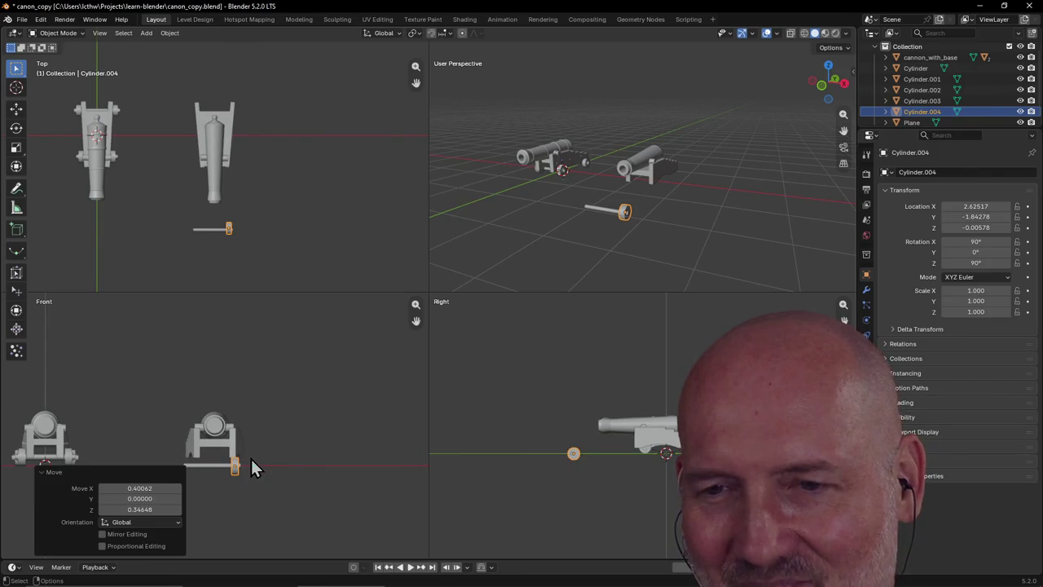
{"action": "key", "text": "ctrl+alt+q"}
{"action": "scroll", "coordinate": [371, 468], "scroll_direction": "up", "scroll_amount": 3}
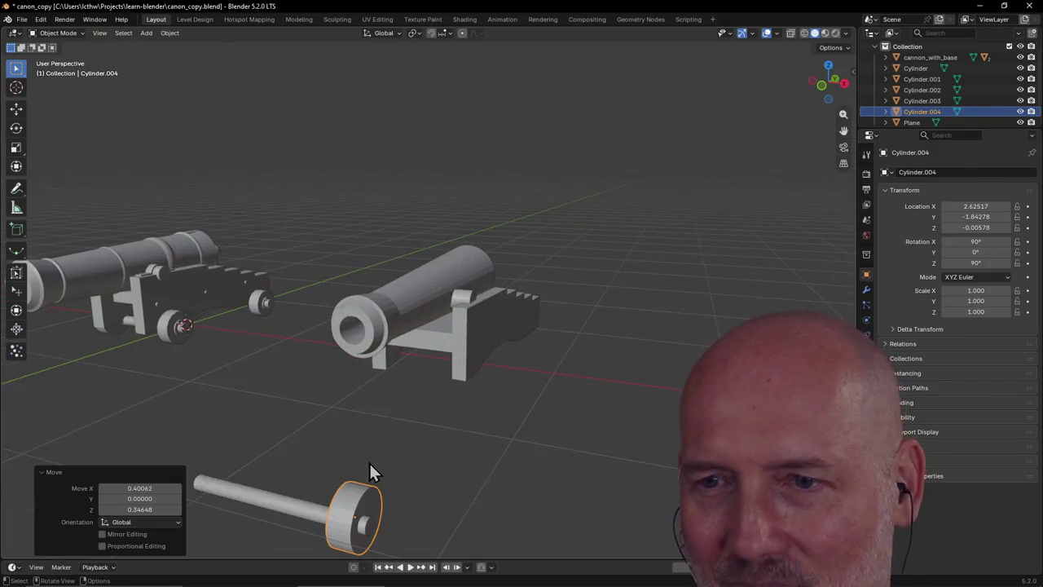
{"action": "scroll", "coordinate": [368, 462], "scroll_direction": "up", "scroll_amount": 2}
{"action": "scroll", "coordinate": [368, 466], "scroll_direction": "down", "scroll_amount": 2}
{"action": "mouse_move", "coordinate": [368, 465]}
{"action": "middle_mouse_down"}
{"action": "mouse_move", "coordinate": [359, 429]}
{"action": "mouse_move", "coordinate": [331, 438]}
{"action": "middle_mouse_up"}
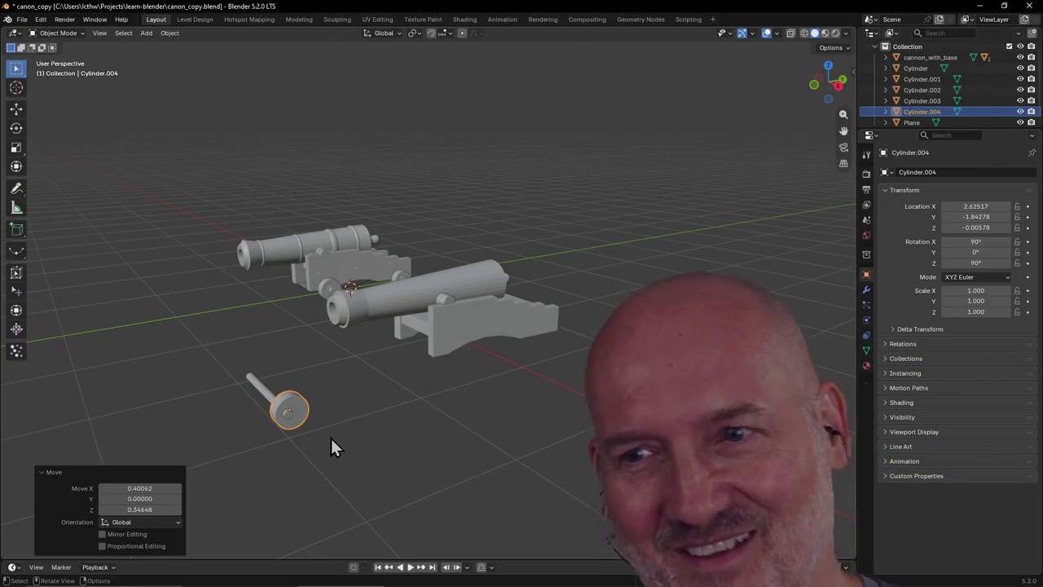
Reposition the wheel toward the rod's other end and align it along Y with the rod
{"action": "scroll", "coordinate": [330, 444], "scroll_direction": "down", "scroll_amount": 1}
{"action": "middle_click_drag", "start_coordinate": [330, 436], "coordinate": [334, 454]}
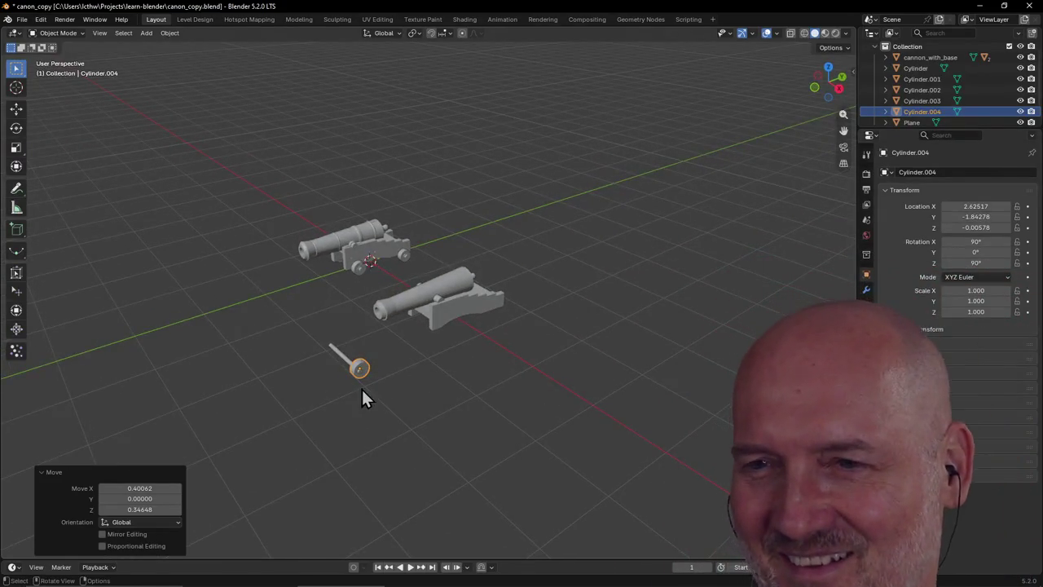
{"action": "key", "text": "g"}
{"action": "left_click", "coordinate": [231, 339]}
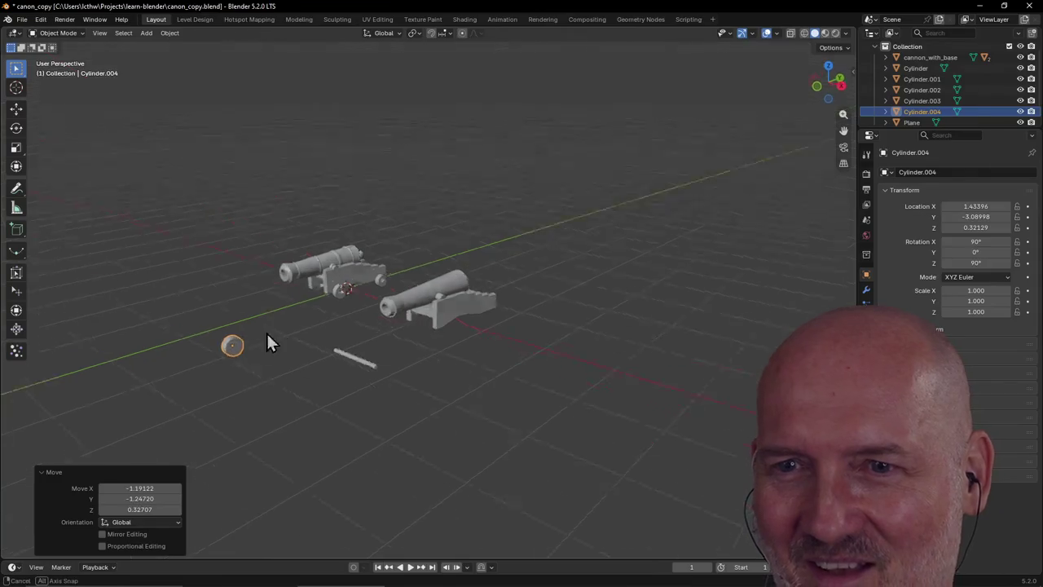
{"action": "mouse_move", "coordinate": [270, 342]}
{"action": "middle_mouse_down"}
{"action": "mouse_move", "coordinate": [348, 286]}
{"action": "mouse_move", "coordinate": [327, 322]}
{"action": "mouse_move", "coordinate": [448, 358]}
{"action": "mouse_move", "coordinate": [438, 345]}
{"action": "mouse_move", "coordinate": [401, 389]}
{"action": "mouse_move", "coordinate": [347, 399]}
{"action": "middle_mouse_up"}
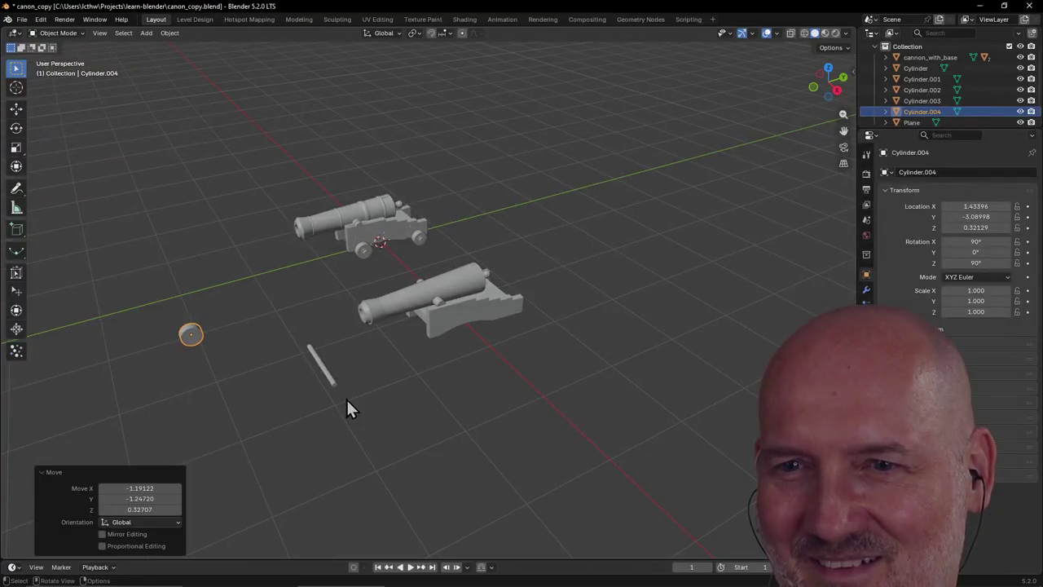
{"action": "scroll", "coordinate": [321, 374], "scroll_direction": "down", "scroll_amount": 3}
{"action": "scroll", "coordinate": [321, 374], "scroll_direction": "up", "scroll_amount": 2}
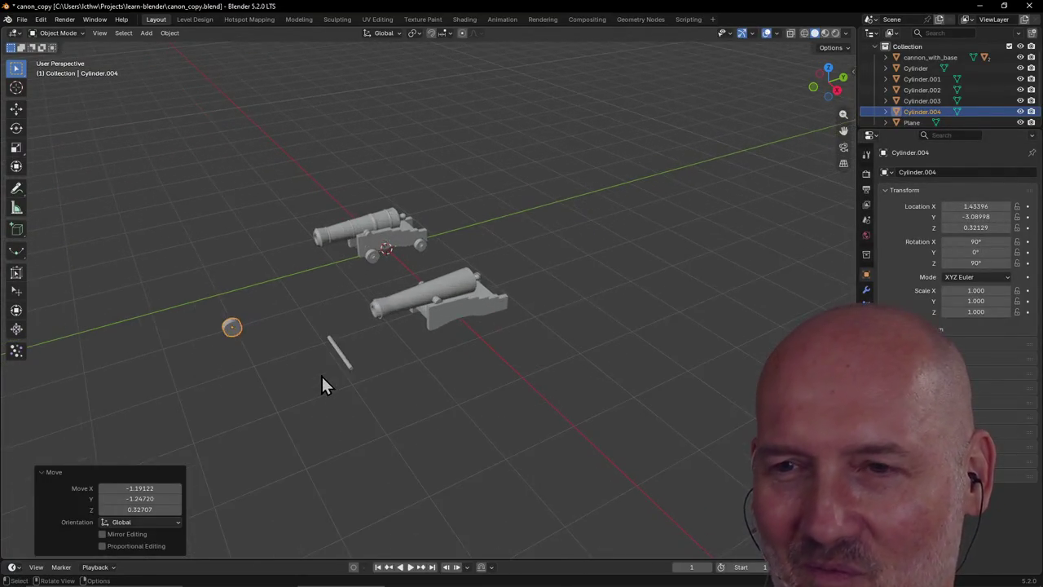
{"action": "scroll", "coordinate": [321, 374], "scroll_direction": "up", "scroll_amount": 1}
{"action": "middle_click_drag", "start_coordinate": [321, 374], "coordinate": [361, 357]}
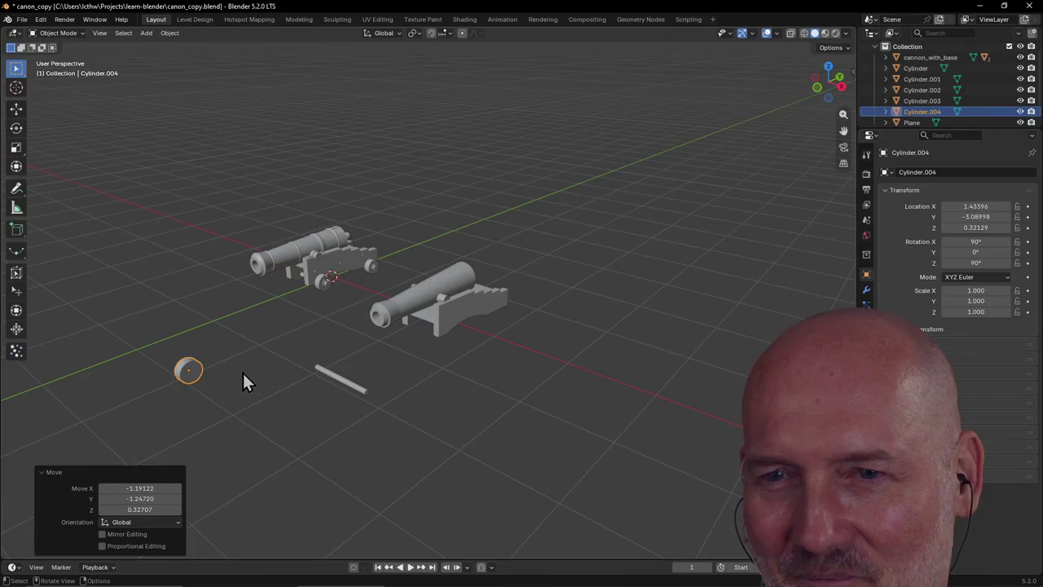
{"action": "key", "text": "g"}
{"action": "key", "text": "y"}
{"action": "left_click", "coordinate": [361, 387]}
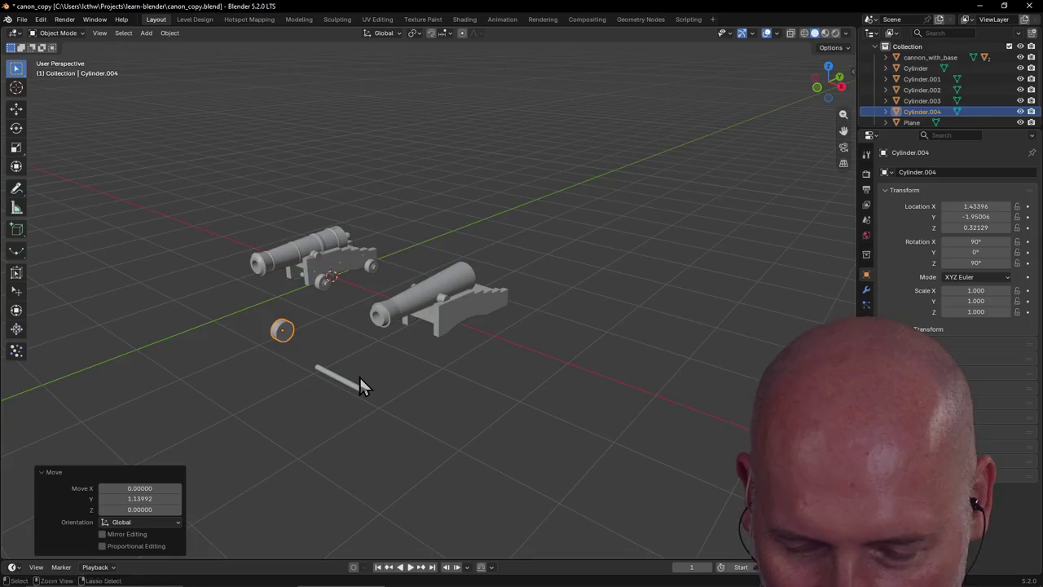
In quad view, adjust the wheel's height in the side view so it sits level with the rod
{"action": "key", "text": "ctrl+alt+q"}
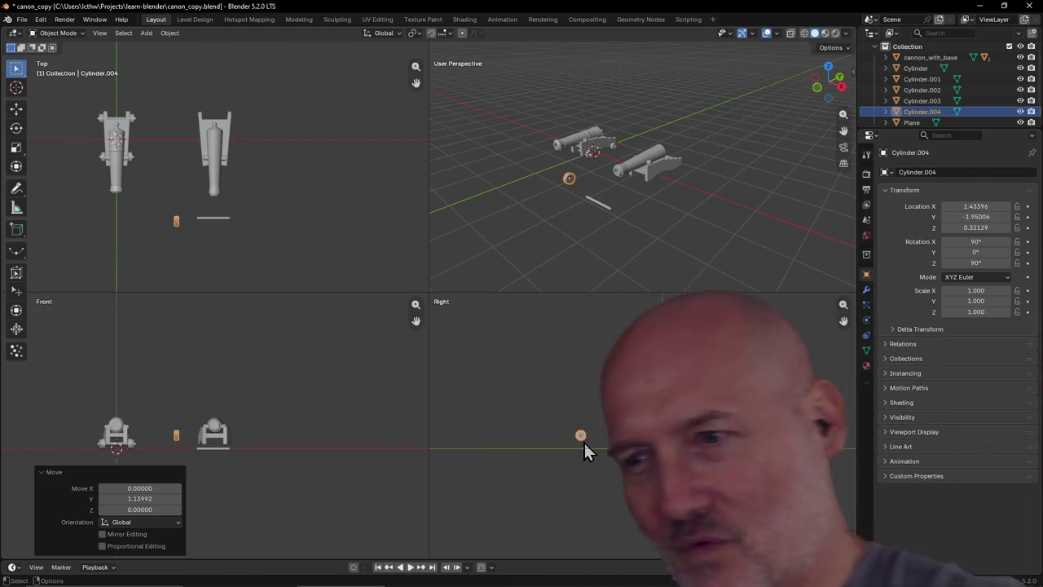
{"action": "scroll", "coordinate": [586, 446], "scroll_direction": "up", "scroll_amount": 1}
{"action": "scroll", "coordinate": [585, 445], "scroll_direction": "up", "scroll_amount": 4}
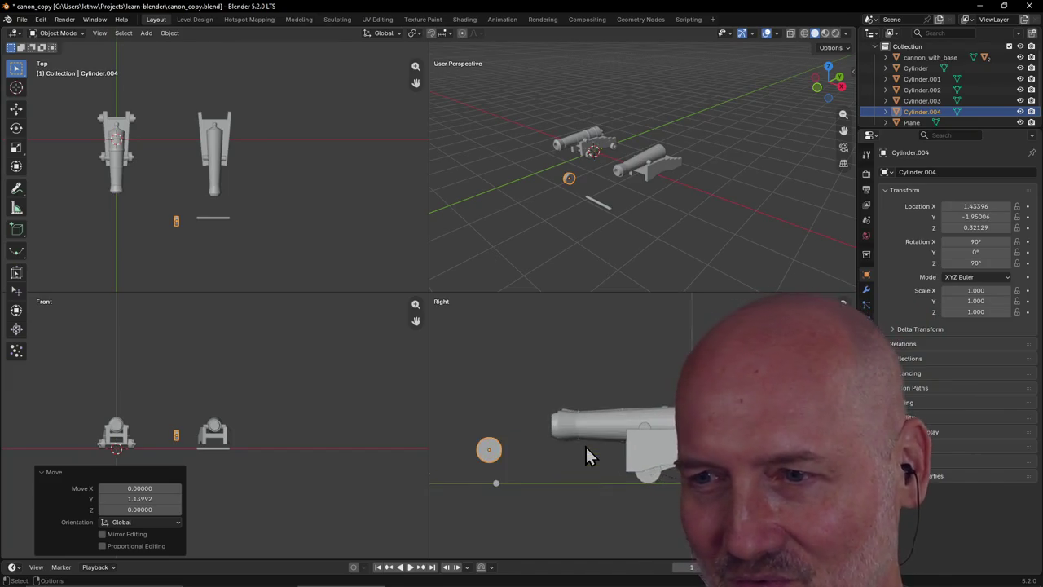
{"action": "key", "text": "g"}
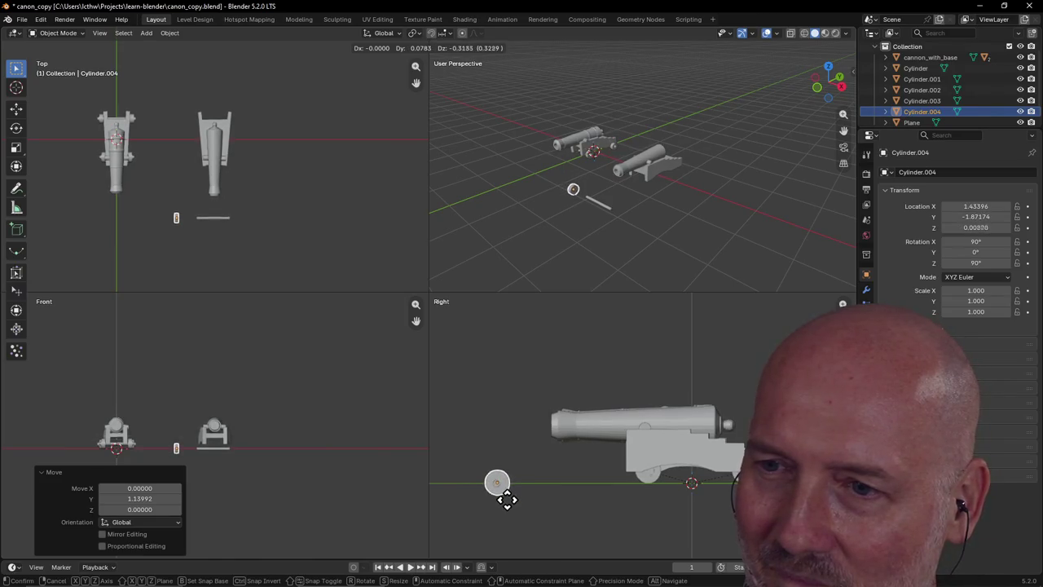
{"action": "left_click", "coordinate": [506, 499]}
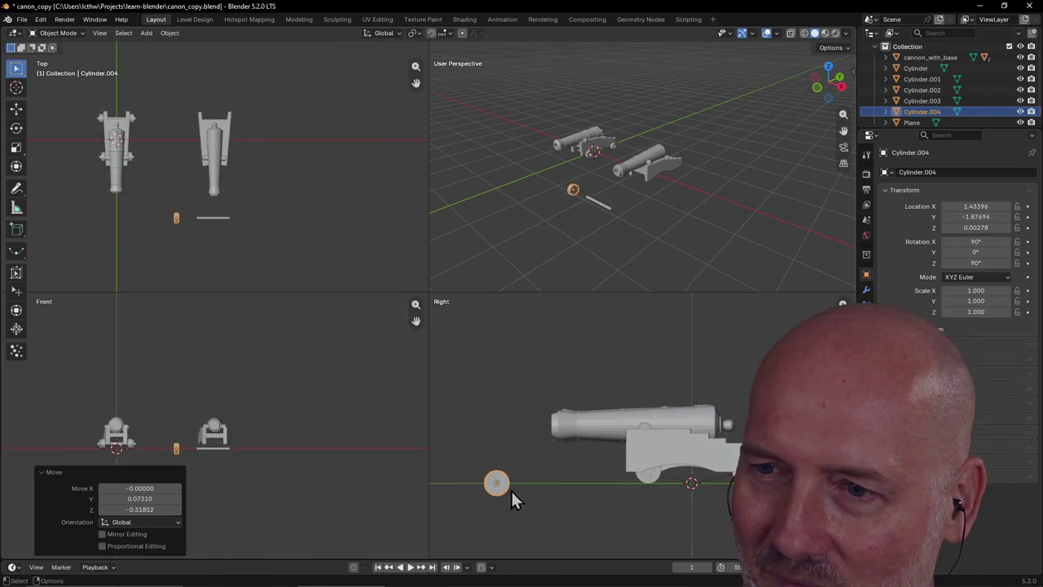
{"action": "left_click", "coordinate": [512, 404]}
{"action": "scroll", "coordinate": [573, 453], "scroll_direction": "down", "scroll_amount": 3}
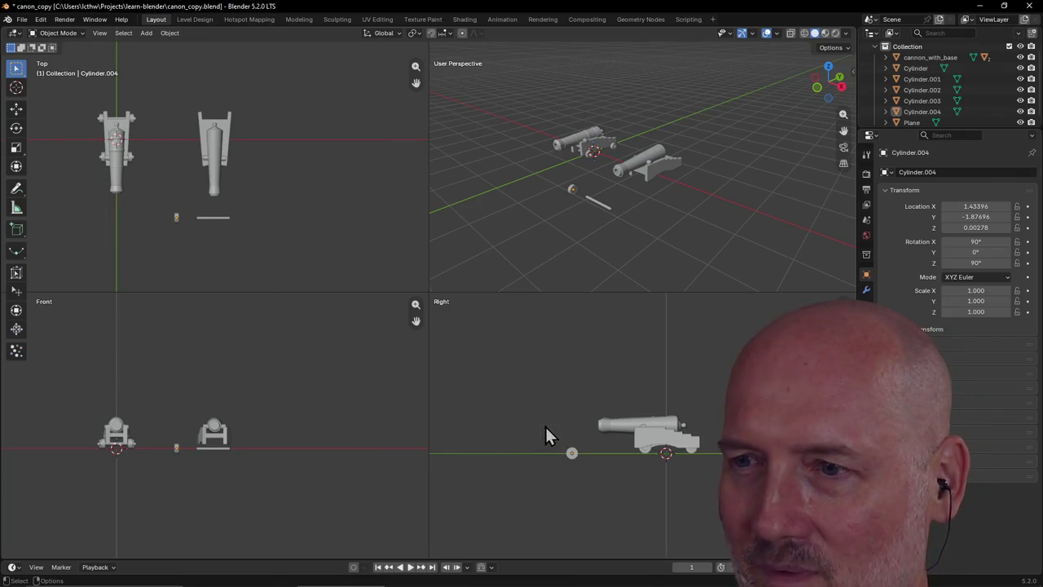
{"action": "scroll", "coordinate": [595, 245], "scroll_direction": "up", "scroll_amount": 3}
{"action": "scroll", "coordinate": [595, 231], "scroll_direction": "down", "scroll_amount": 3}
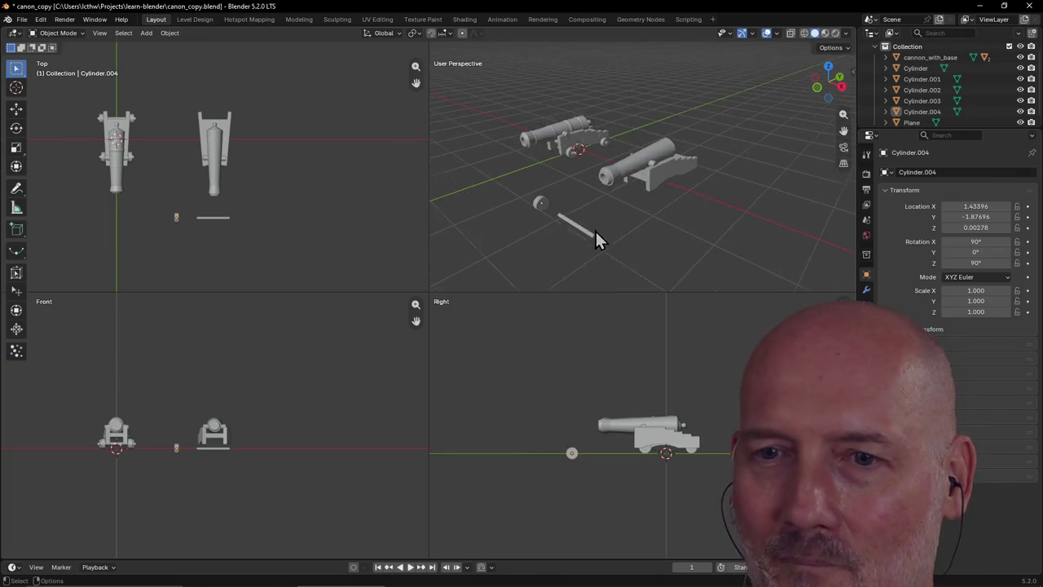
Slide the wheel along X onto the rod's end and fine-tune its position
{"action": "left_click", "coordinate": [175, 453]}
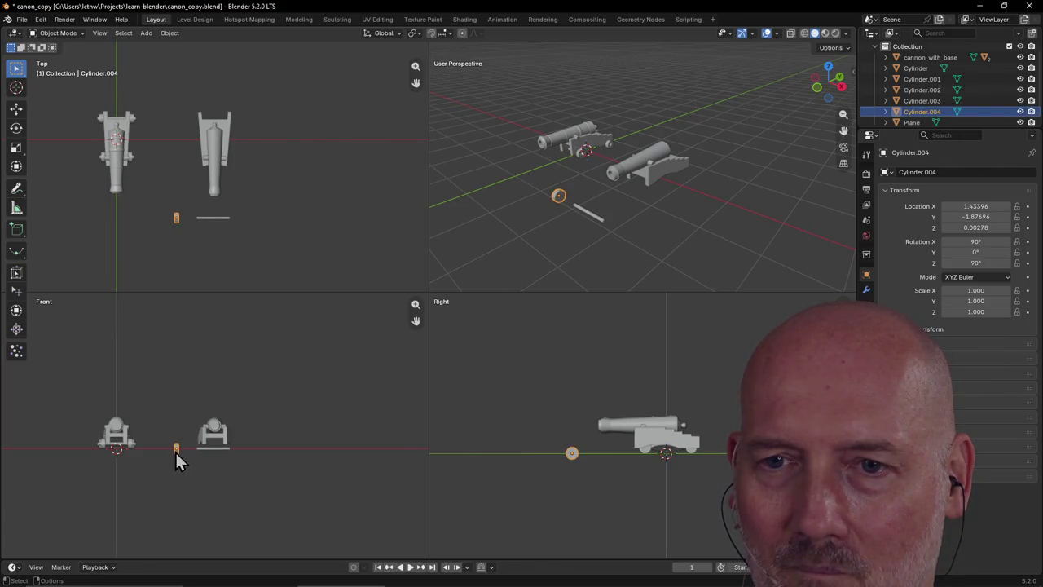
{"action": "key", "text": "g"}
{"action": "key", "text": "x"}
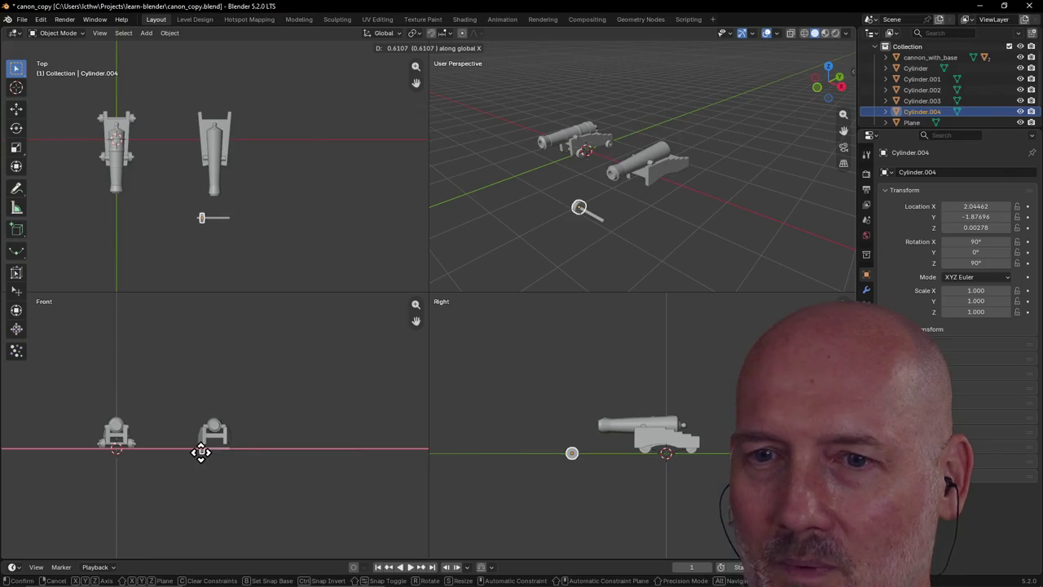
{"action": "left_click", "coordinate": [201, 450]}
{"action": "scroll", "coordinate": [223, 484], "scroll_direction": "up", "scroll_amount": 2}
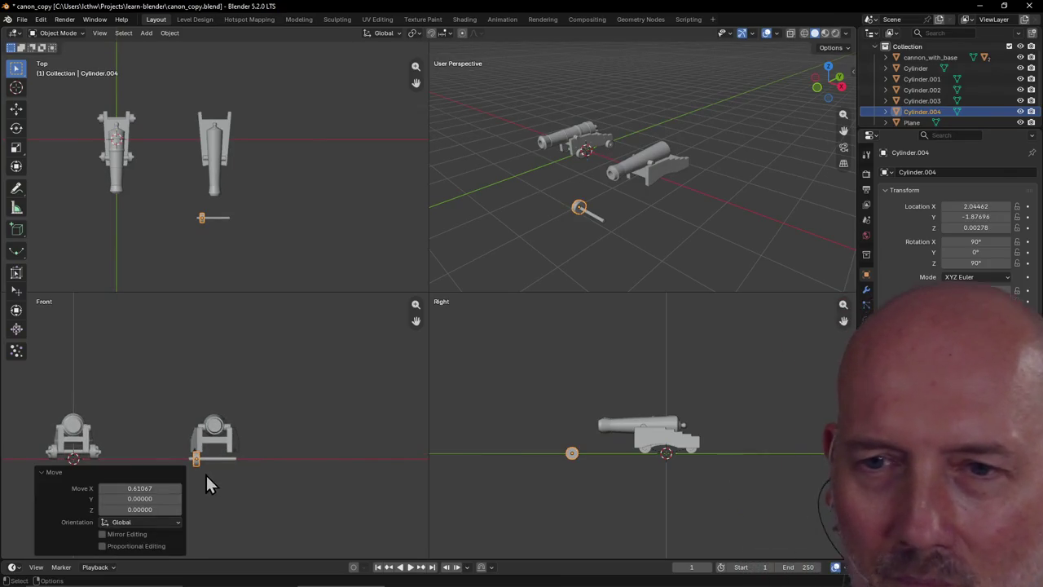
{"action": "key", "text": "g"}
{"action": "key", "text": "y"}
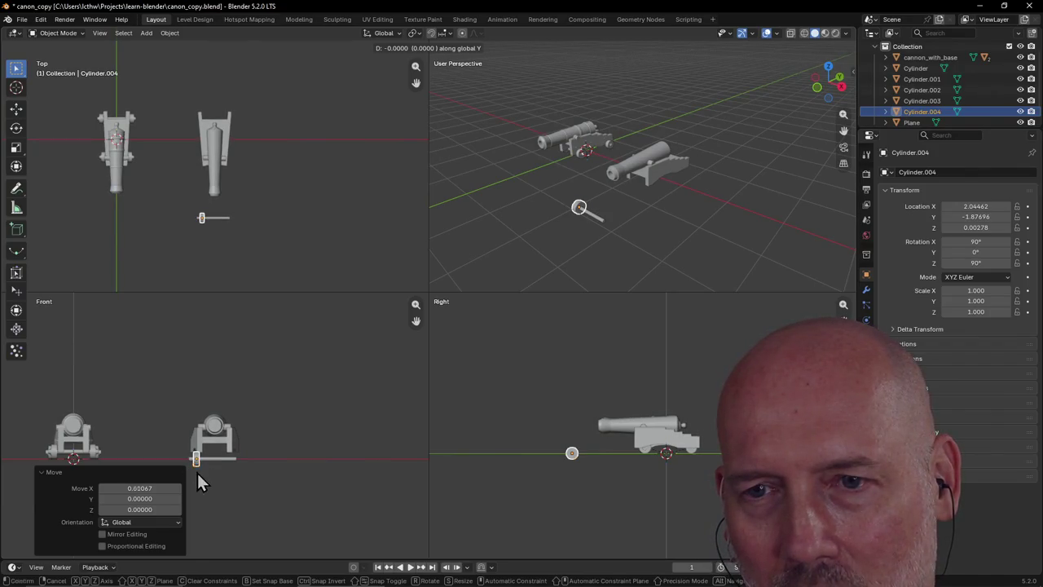
{"action": "key", "text": "y"}
{"action": "key", "text": "y"}
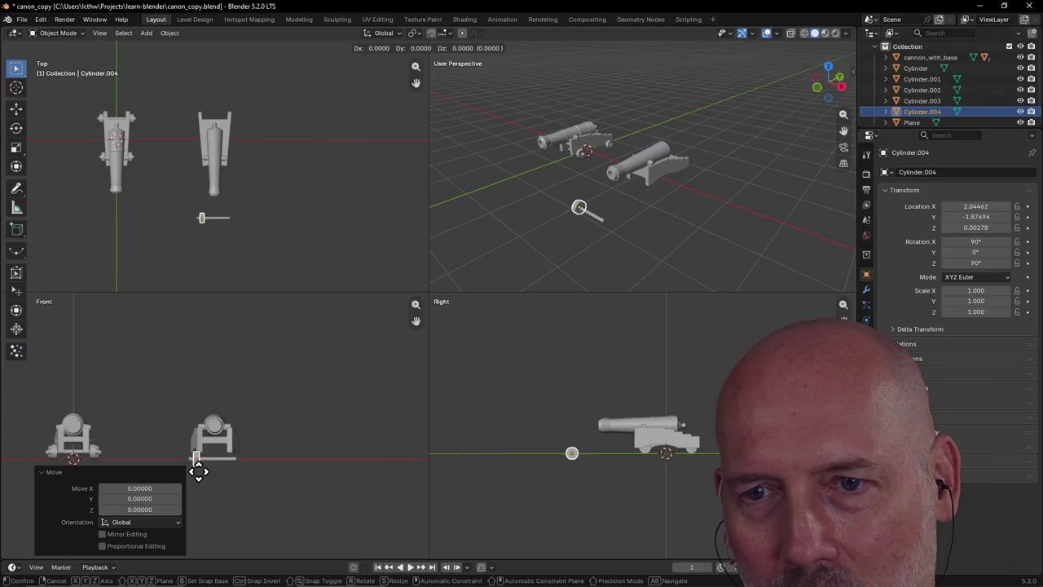
{"action": "left_click", "coordinate": [197, 471]}
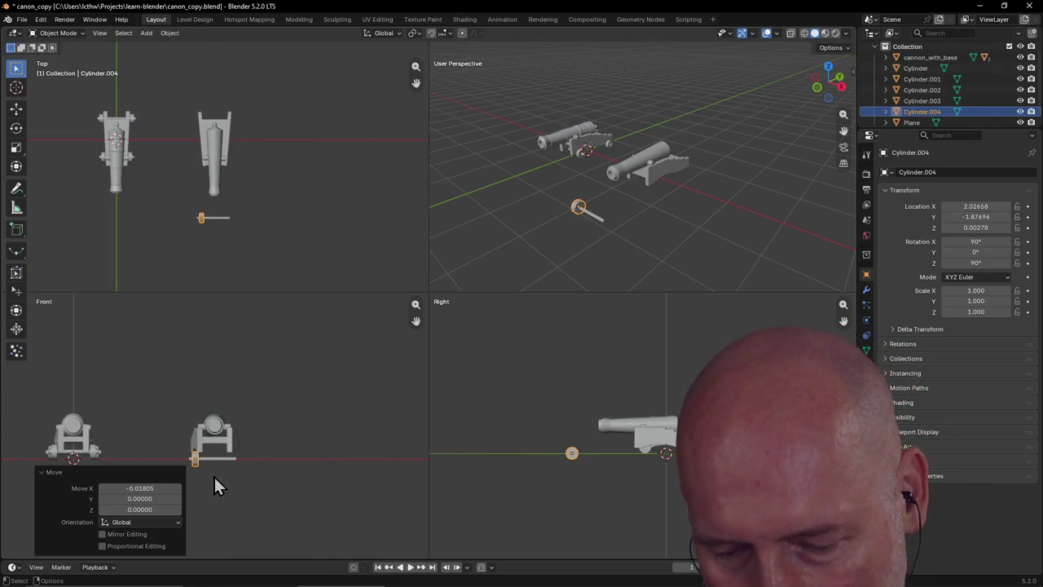
Duplicate the wheel as Cylinder.005 and move the copy along X to the rod's other end
{"action": "key", "text": "shift"}
{"action": "key", "text": "shift+d"}
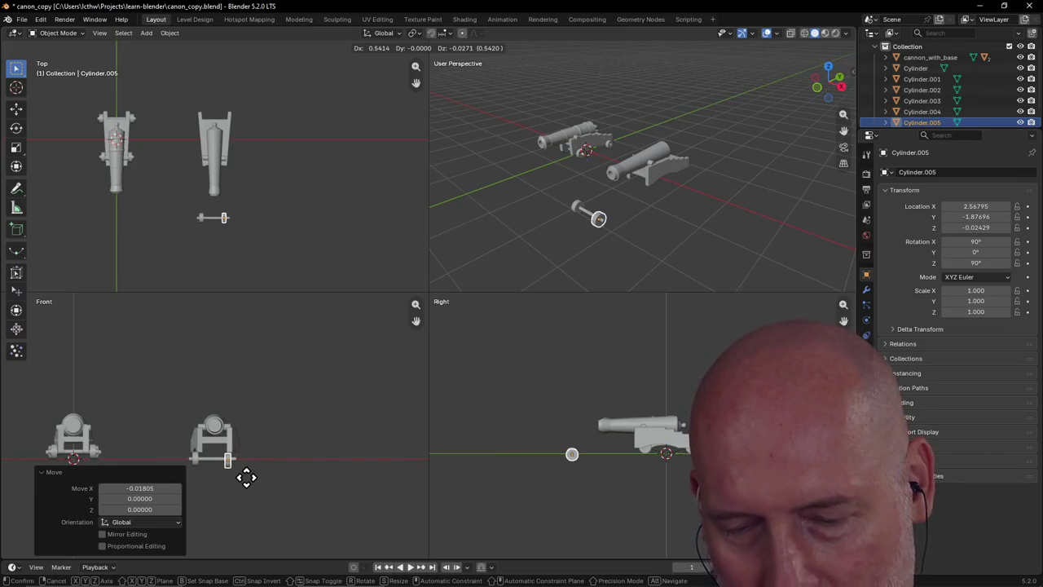
{"action": "key", "text": "x"}
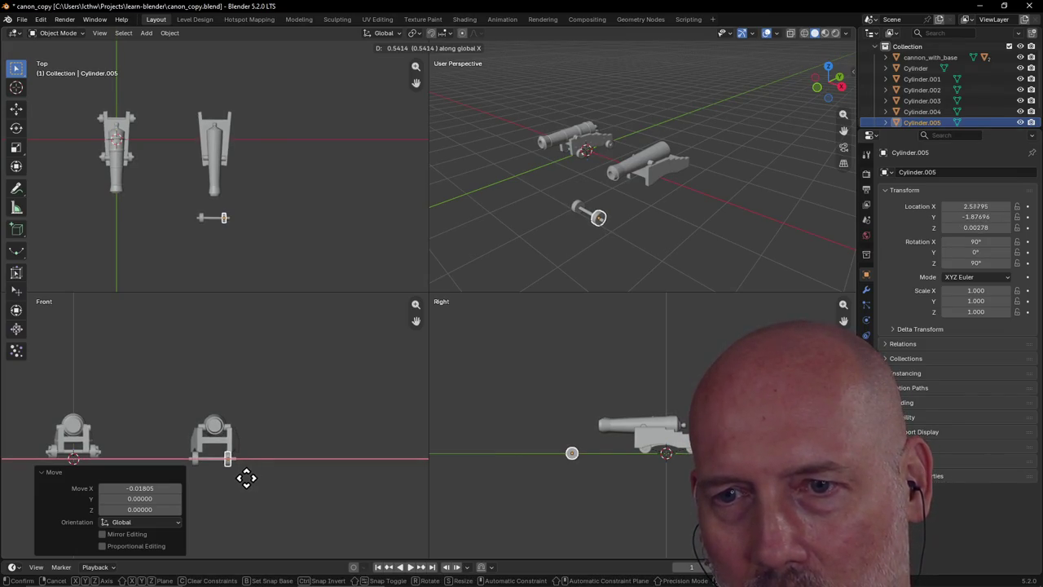
{"action": "left_click", "coordinate": [246, 478]}
{"action": "left_click", "coordinate": [261, 454]}
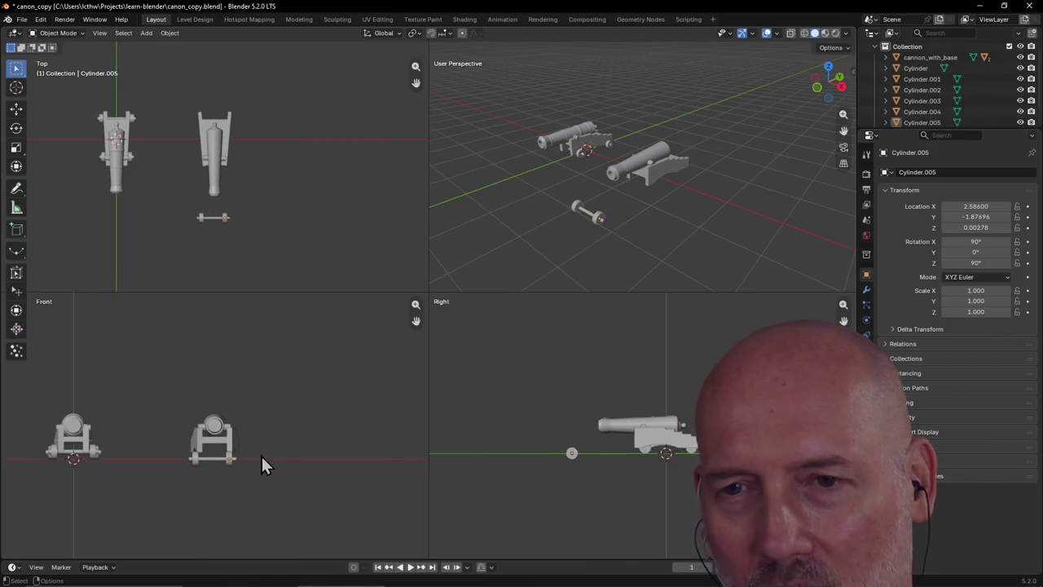
{"action": "scroll", "coordinate": [282, 440], "scroll_direction": "down", "scroll_amount": 3}
{"action": "scroll", "coordinate": [282, 443], "scroll_direction": "up", "scroll_amount": 2}
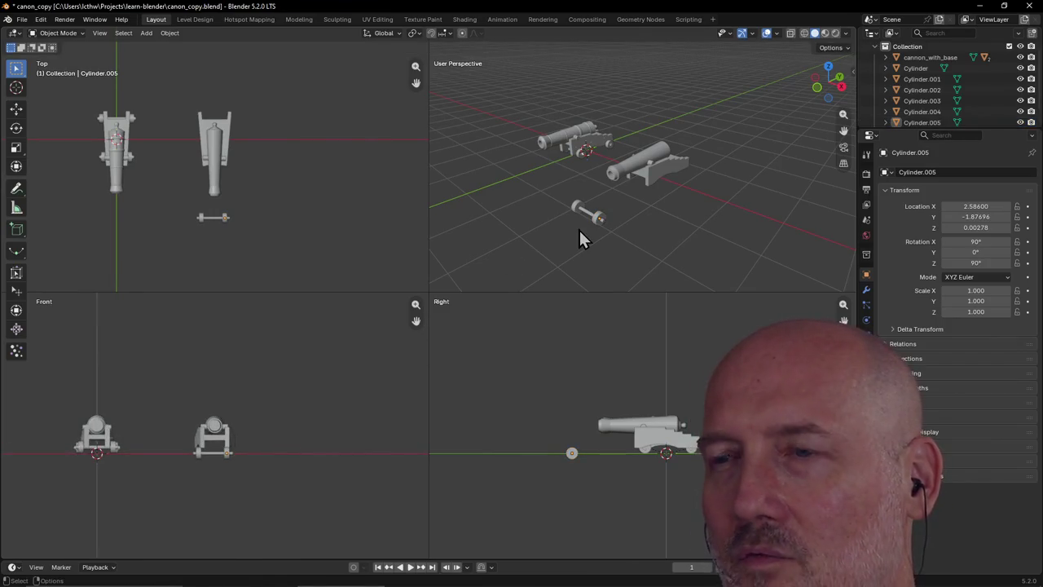
Duplicate the axle and both wheels (Cylinder.006–.008) and lower the set under the carriage's breech end
{"action": "mouse_move", "coordinate": [579, 229]}
{"action": "middle_mouse_down"}
{"action": "mouse_move", "coordinate": [504, 242]}
{"action": "mouse_move", "coordinate": [626, 224]}
{"action": "mouse_move", "coordinate": [606, 204]}
{"action": "mouse_move", "coordinate": [590, 212]}
{"action": "middle_mouse_up"}
{"action": "left_click_drag", "start_coordinate": [583, 209], "coordinate": [710, 268]}
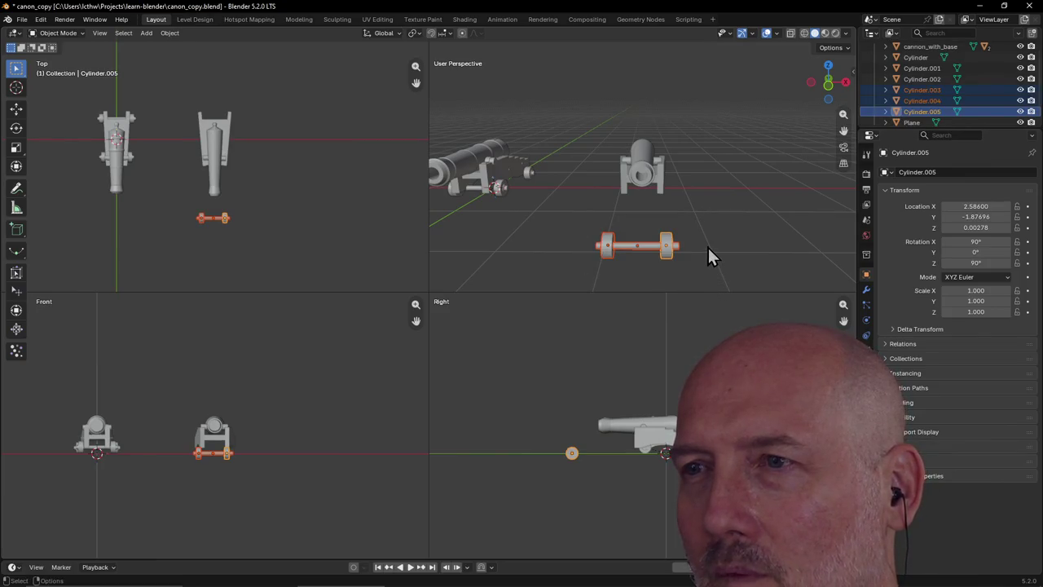
{"action": "key", "text": "shift+d"}
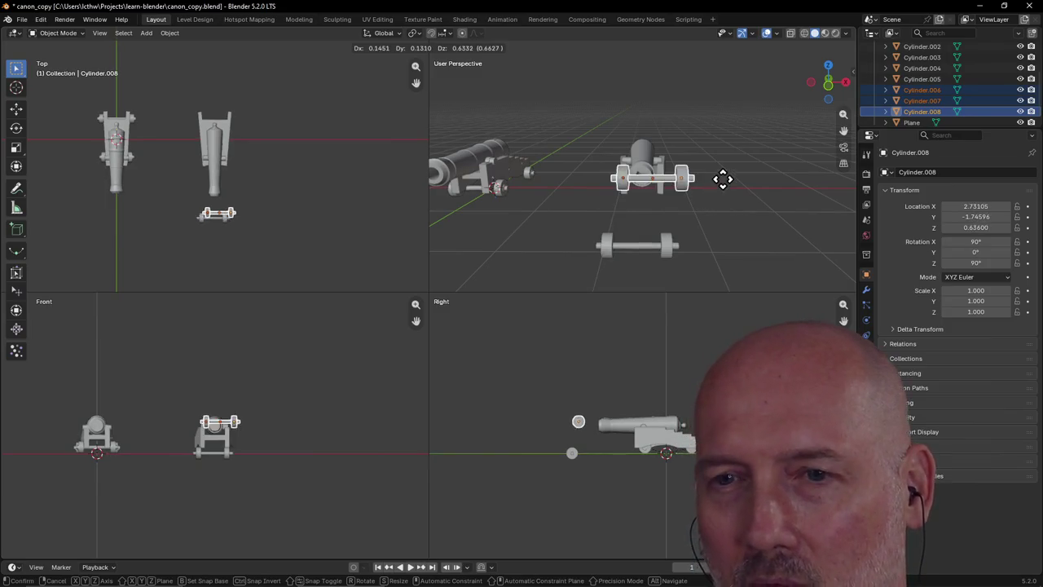
{"action": "left_click", "coordinate": [722, 98]}
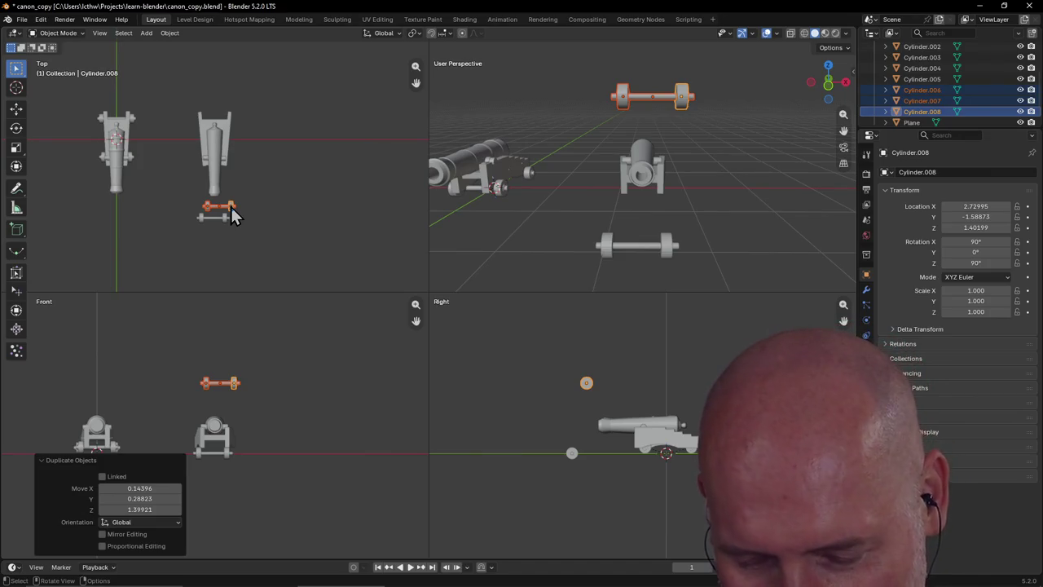
{"action": "key", "text": "g"}
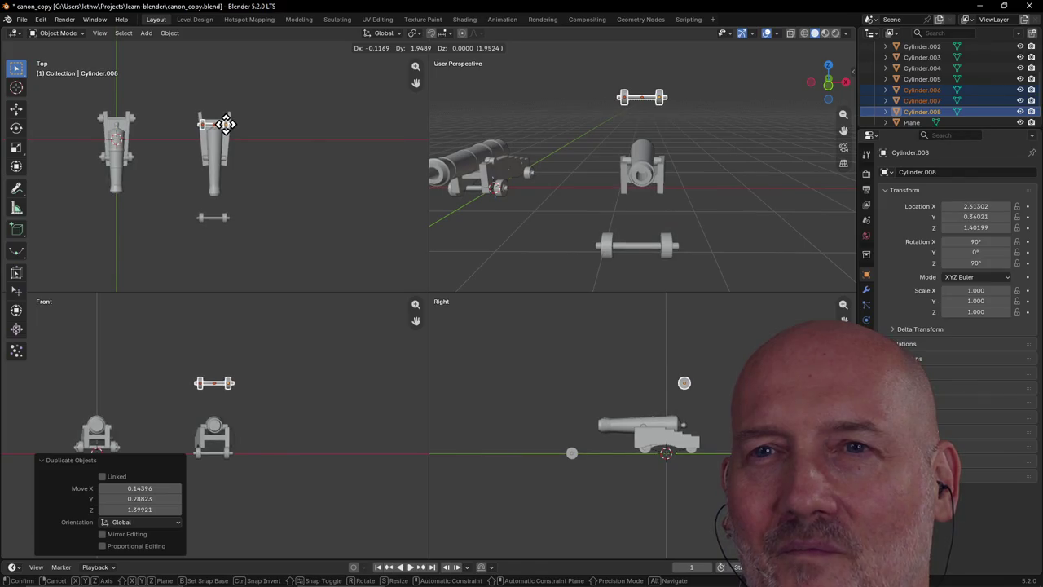
{"action": "left_click", "coordinate": [224, 122]}
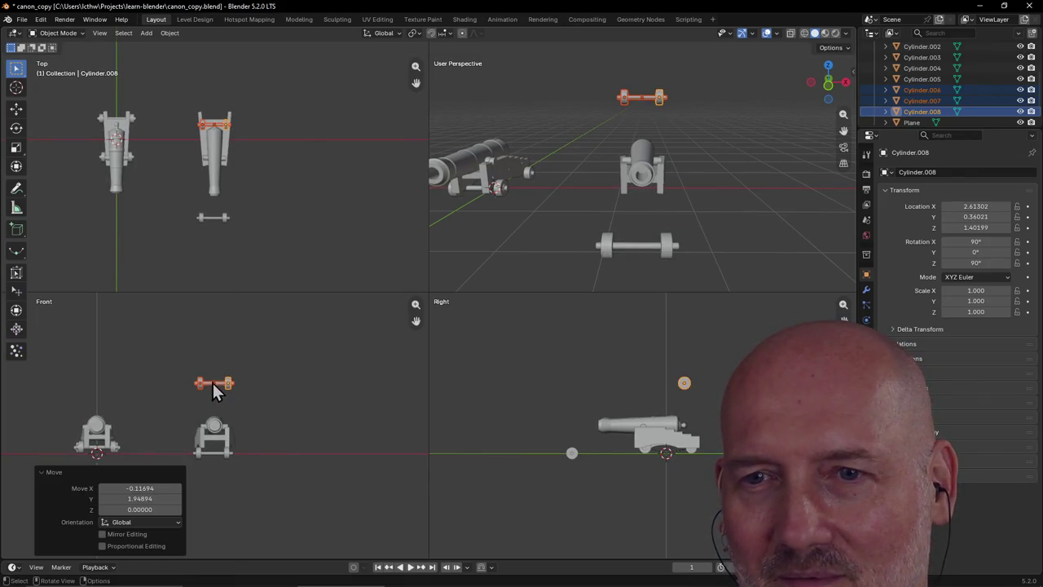
{"action": "key", "text": "g"}
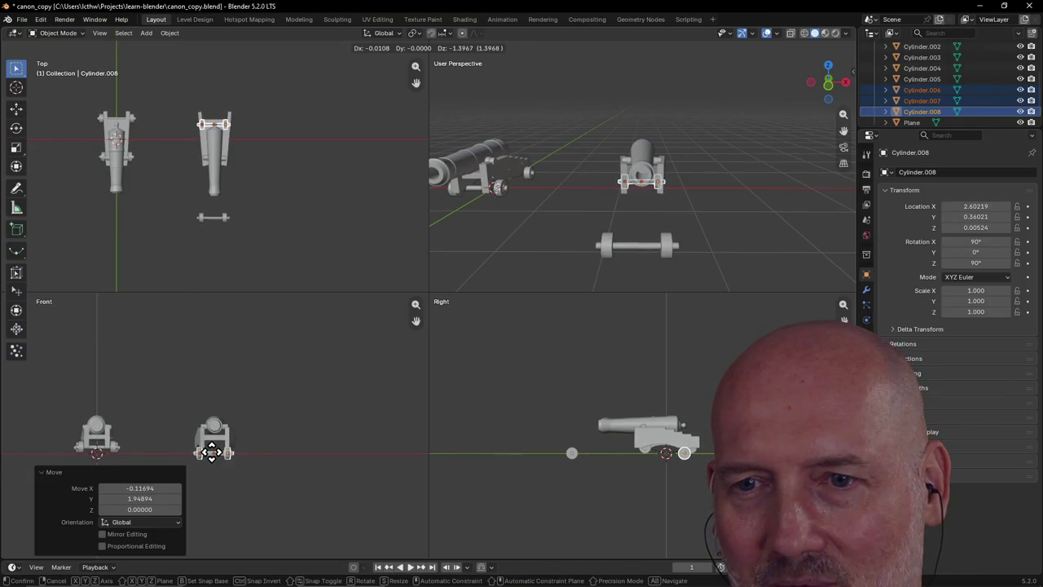
{"action": "left_click", "coordinate": [214, 461]}
{"action": "scroll", "coordinate": [289, 423], "scroll_direction": "up", "scroll_amount": 3}
{"action": "scroll", "coordinate": [289, 423], "scroll_direction": "down", "scroll_amount": 4}
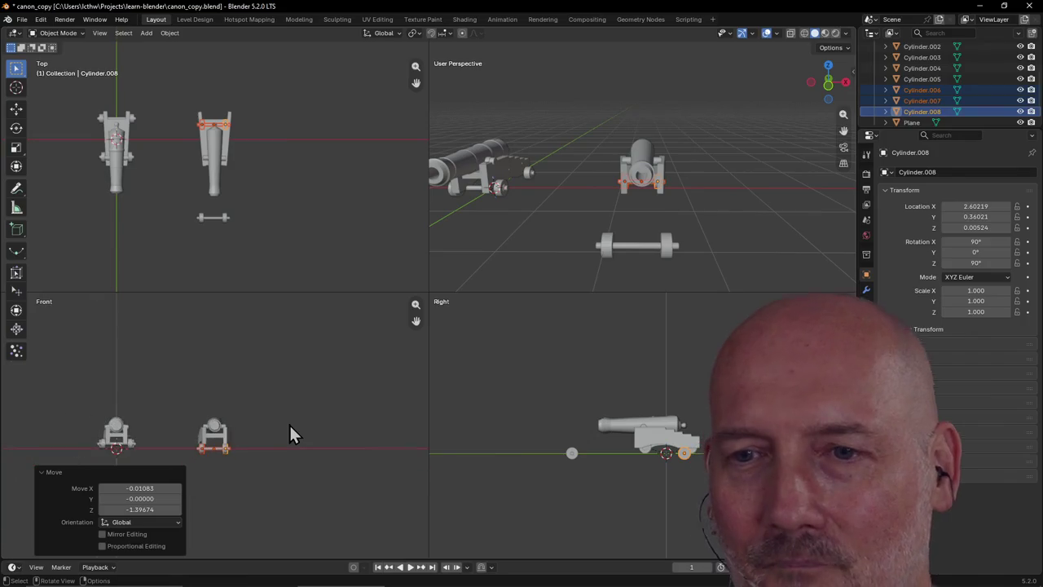
{"action": "scroll", "coordinate": [291, 302], "scroll_direction": "down", "scroll_amount": 2}
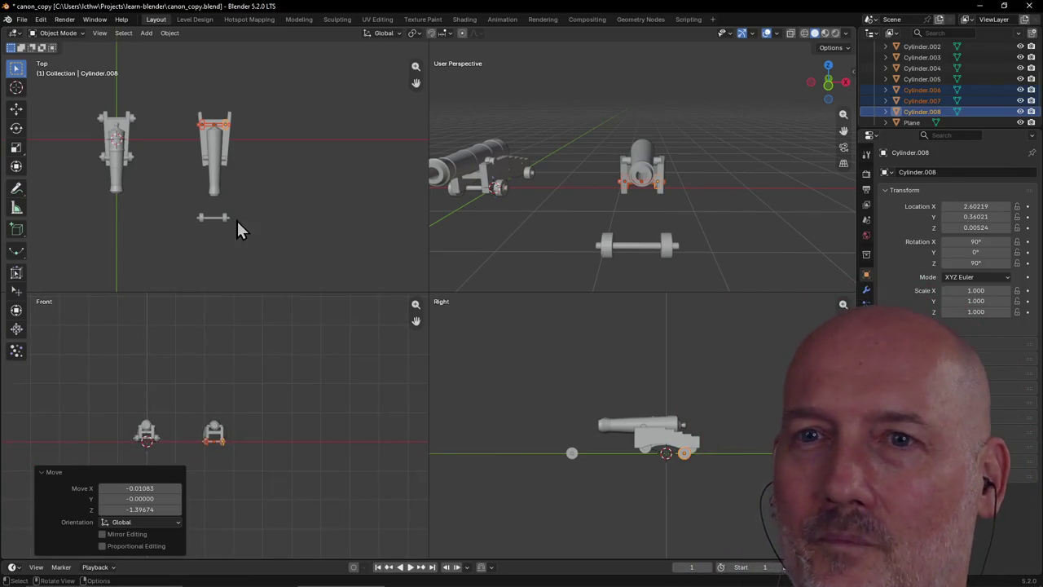
Slide the original wheeled axle along Y under the carriage's muzzle end, with small X/Y nudges
{"action": "left_click_drag", "start_coordinate": [187, 211], "coordinate": [248, 227]}
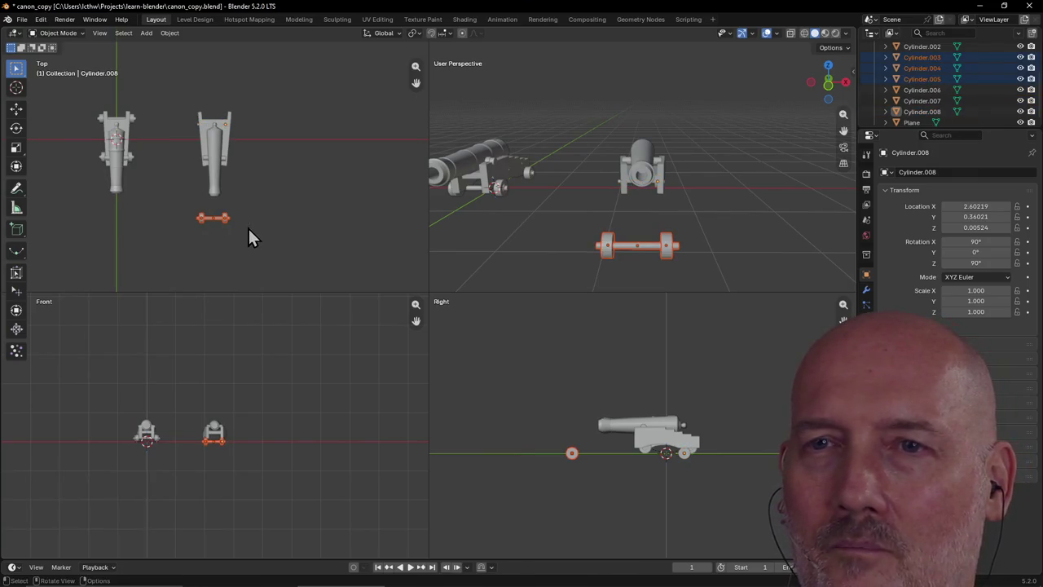
{"action": "key", "text": "g"}
{"action": "key", "text": "y"}
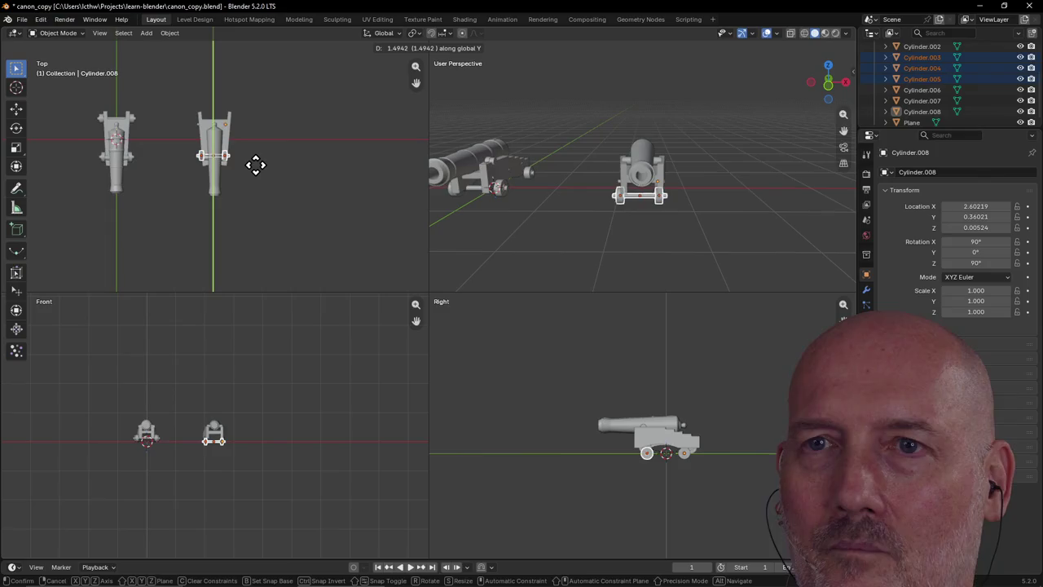
{"action": "left_click", "coordinate": [255, 165]}
{"action": "key", "text": "g"}
{"action": "key", "text": "y"}
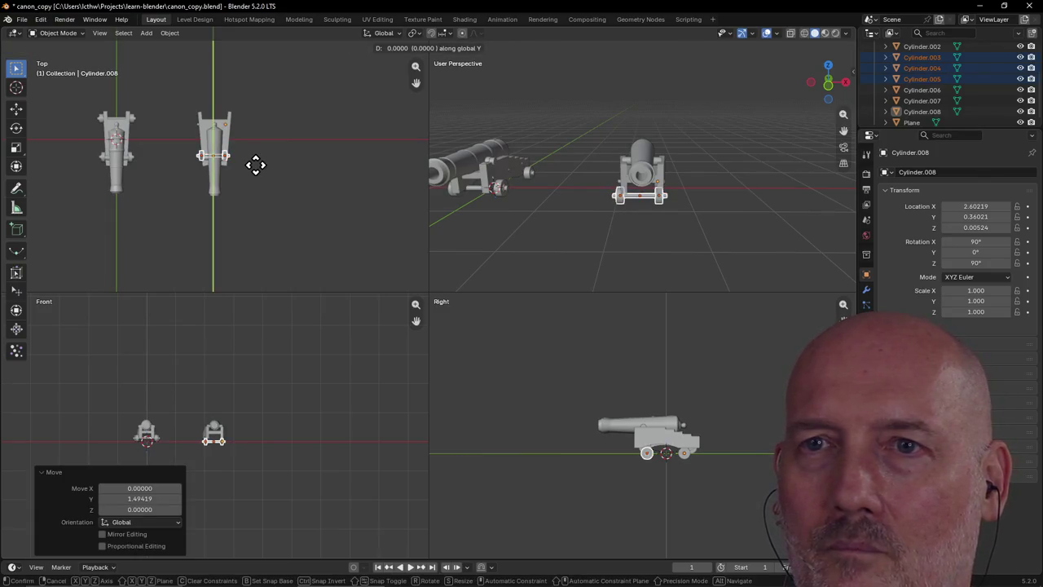
{"action": "left_click", "coordinate": [261, 167]}
{"action": "key", "text": "g"}
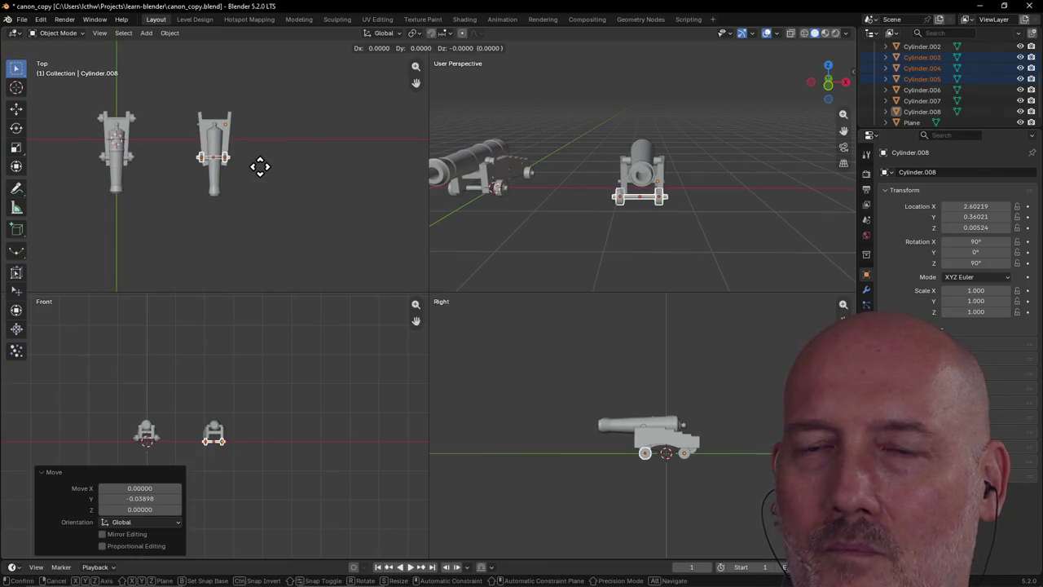
{"action": "key", "text": "x"}
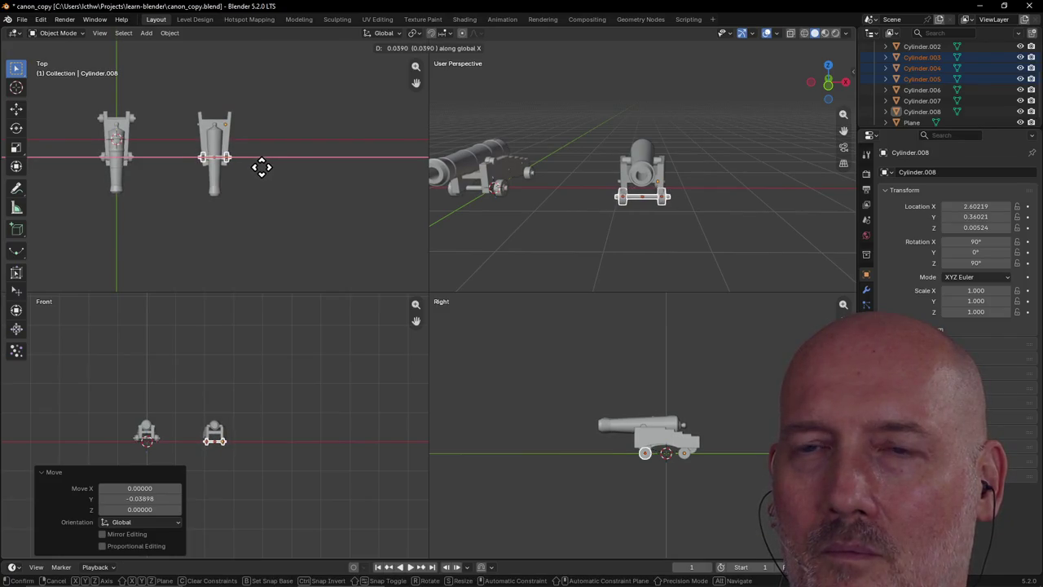
{"action": "left_click", "coordinate": [261, 167]}
{"action": "key", "text": "g"}
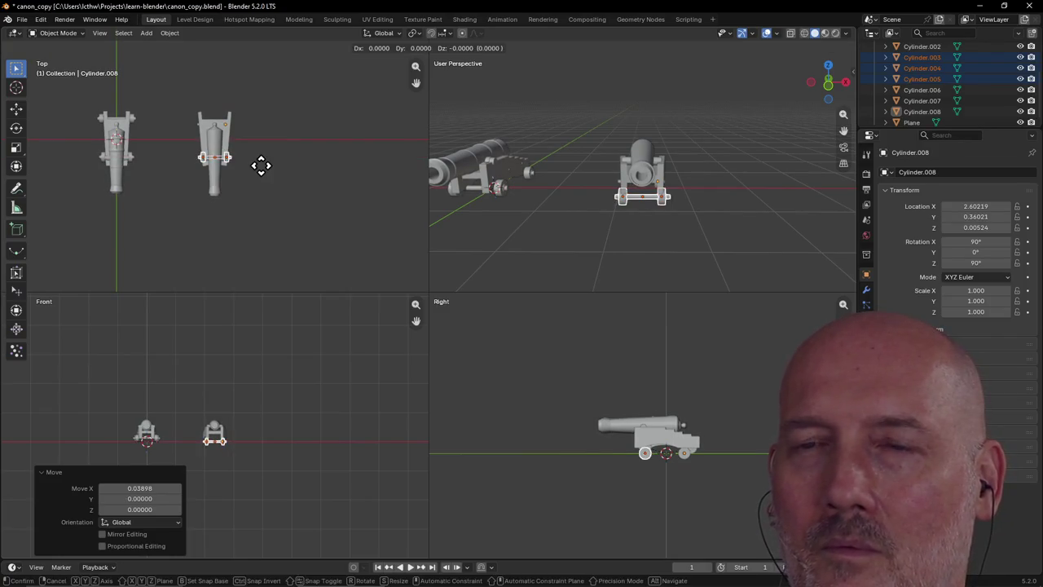
{"action": "key", "text": "y"}
{"action": "left_click", "coordinate": [261, 168]}
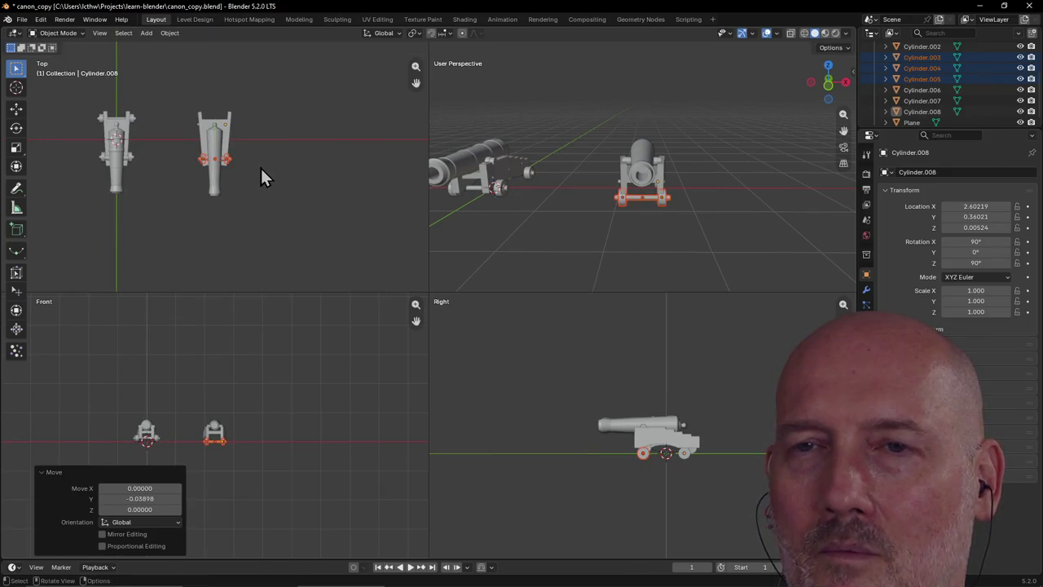
{"action": "scroll", "coordinate": [281, 154], "scroll_direction": "up", "scroll_amount": 3}
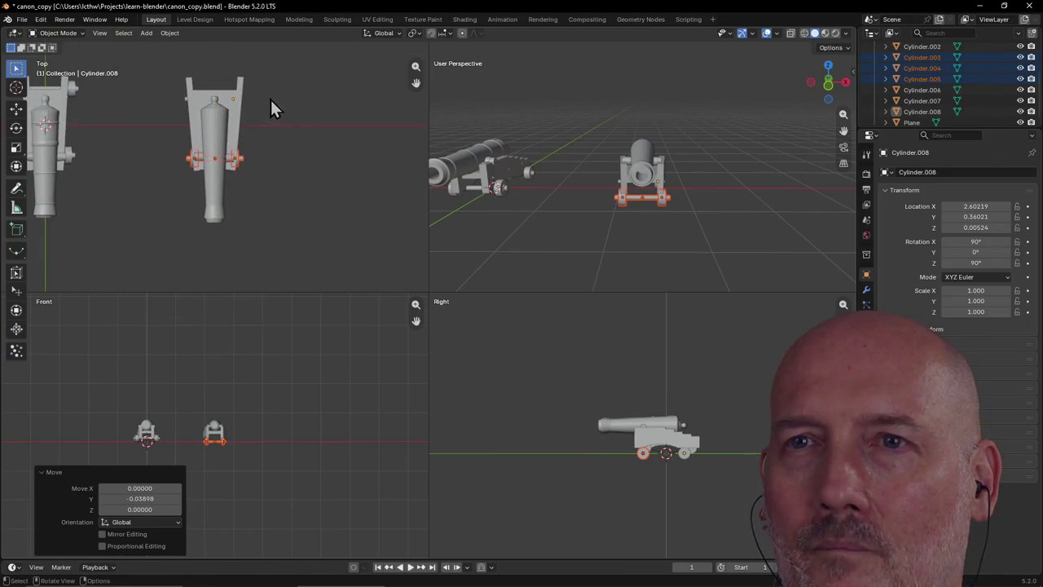
Select the front axle and both its wheels and raise them about 0.109 along Z
{"action": "left_click", "coordinate": [688, 456]}
{"action": "scroll", "coordinate": [626, 250], "scroll_direction": "down", "scroll_amount": 2}
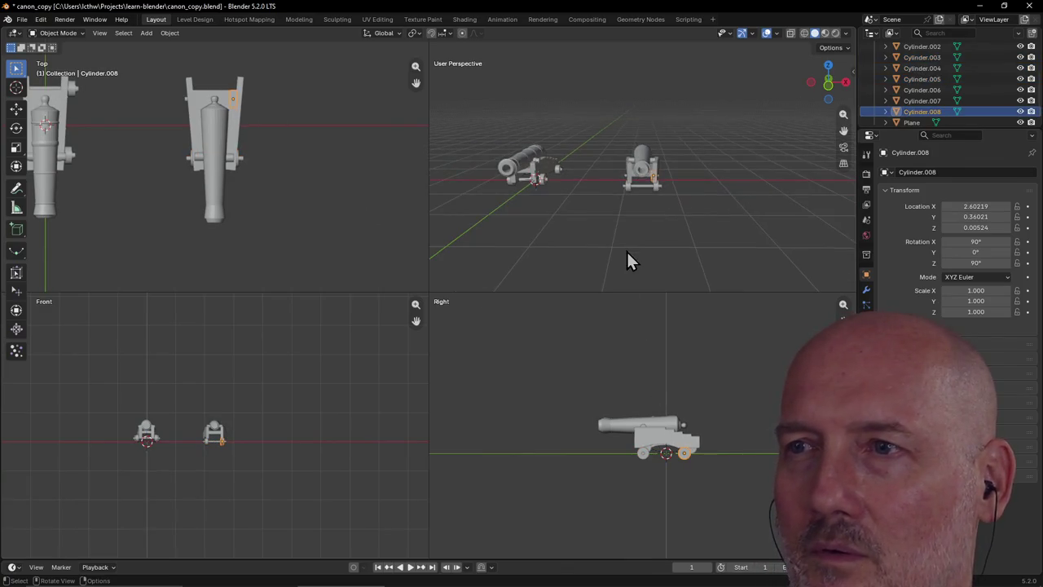
{"action": "scroll", "coordinate": [646, 212], "scroll_direction": "up", "scroll_amount": 4}
{"action": "scroll", "coordinate": [646, 212], "scroll_direction": "up", "scroll_amount": 2}
{"action": "scroll", "coordinate": [649, 200], "scroll_direction": "up", "scroll_amount": 2}
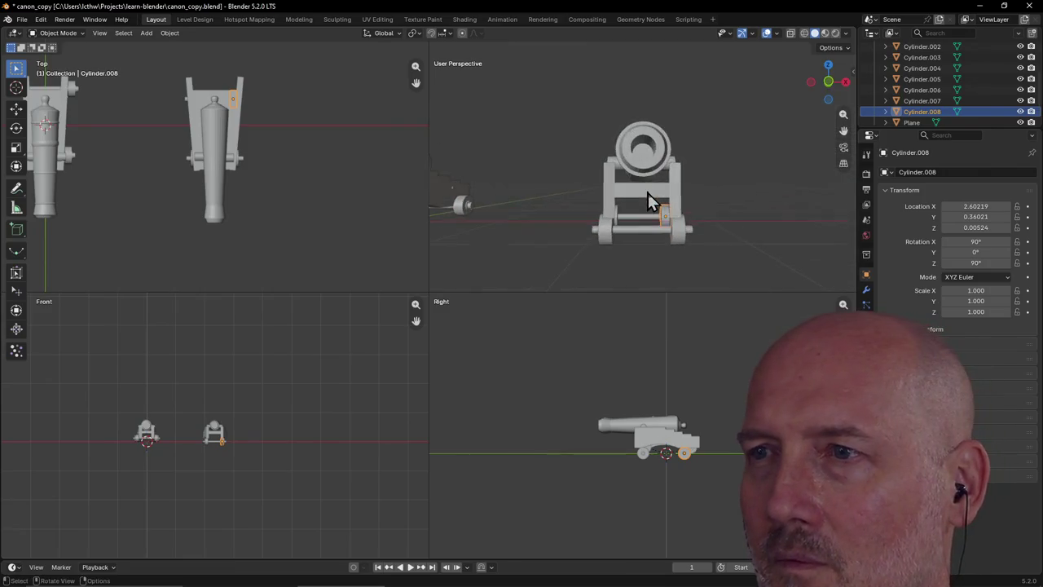
{"action": "scroll", "coordinate": [221, 449], "scroll_direction": "up", "scroll_amount": 2}
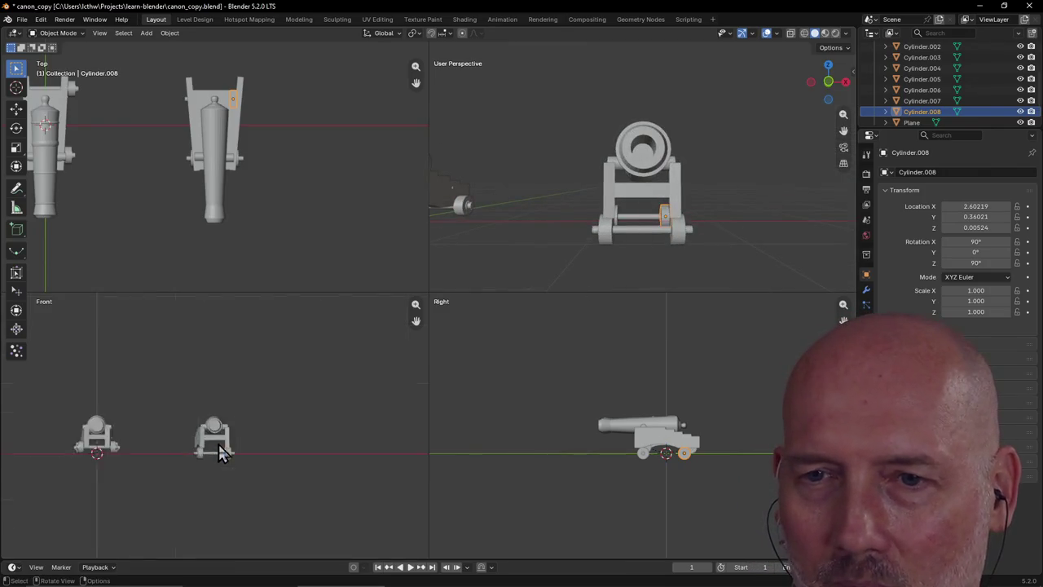
{"action": "scroll", "coordinate": [220, 453], "scroll_direction": "up", "scroll_amount": 4}
{"action": "scroll", "coordinate": [220, 457], "scroll_direction": "up", "scroll_amount": 1}
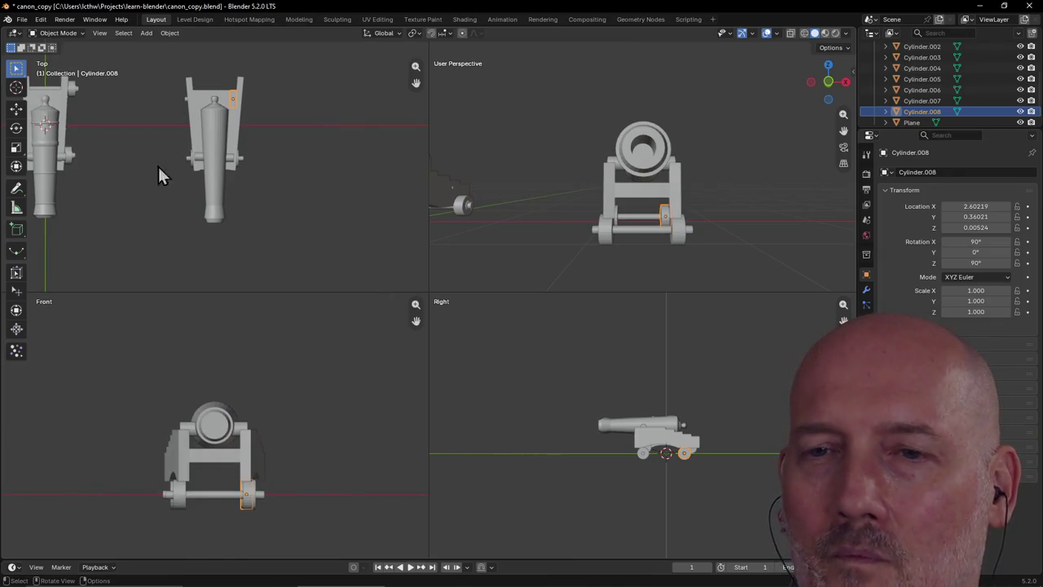
{"action": "left_click", "coordinate": [181, 504]}
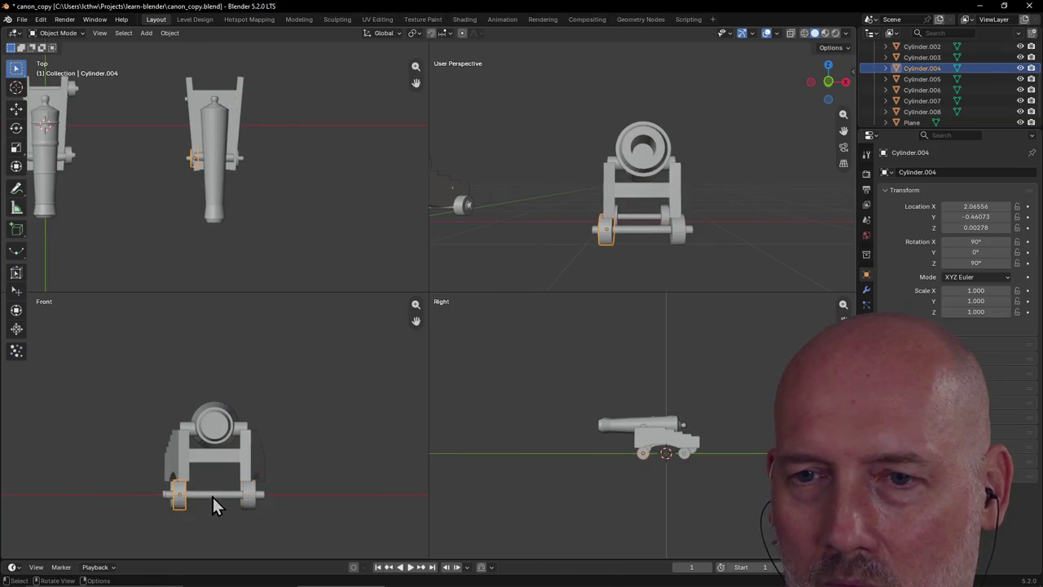
{"action": "left_click", "coordinate": [239, 497], "text": "shift"}
{"action": "left_click", "coordinate": [252, 503], "text": "shift"}
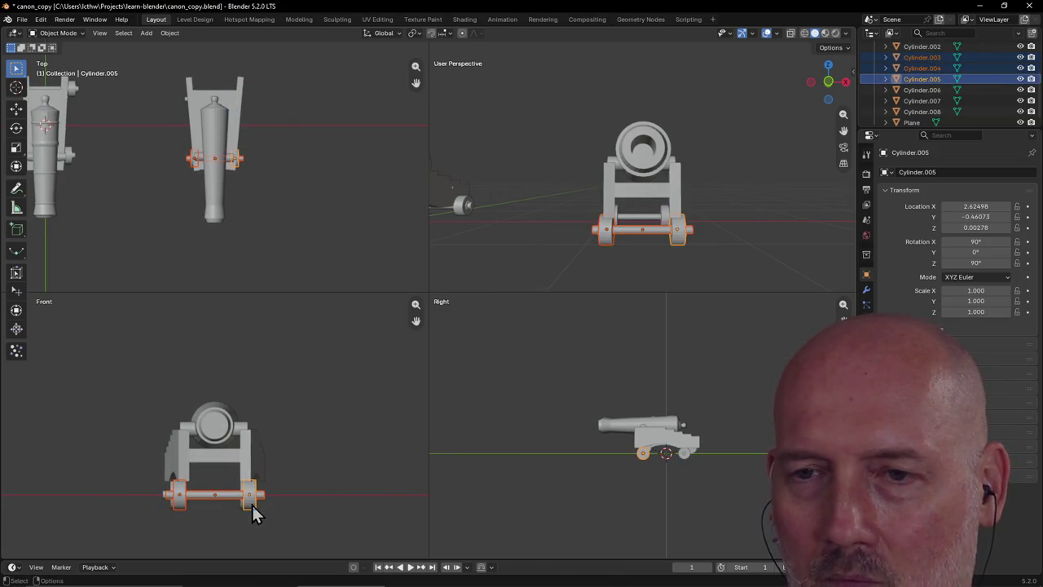
{"action": "key", "text": "g"}
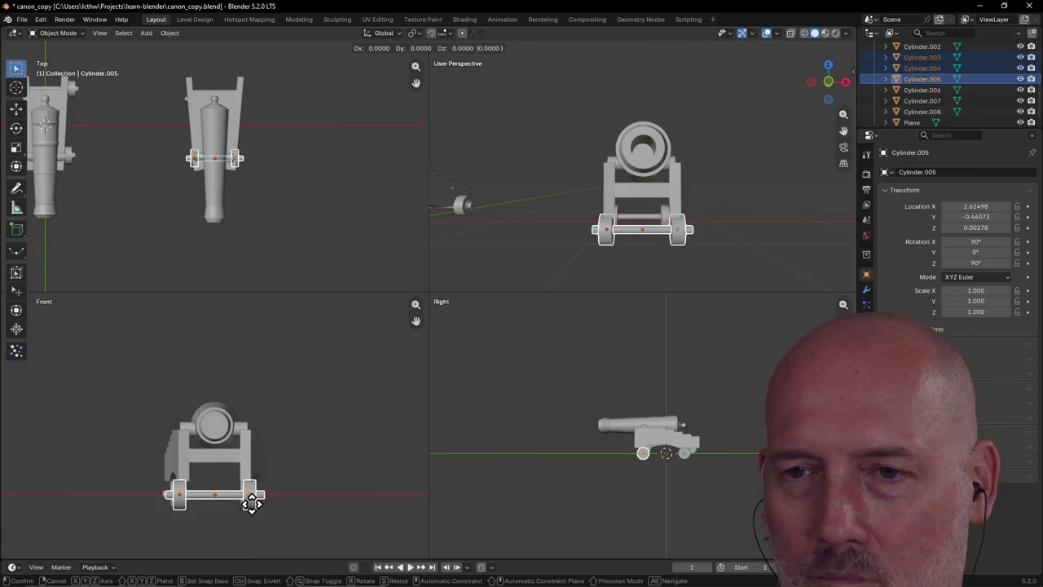
{"action": "key", "text": "z"}
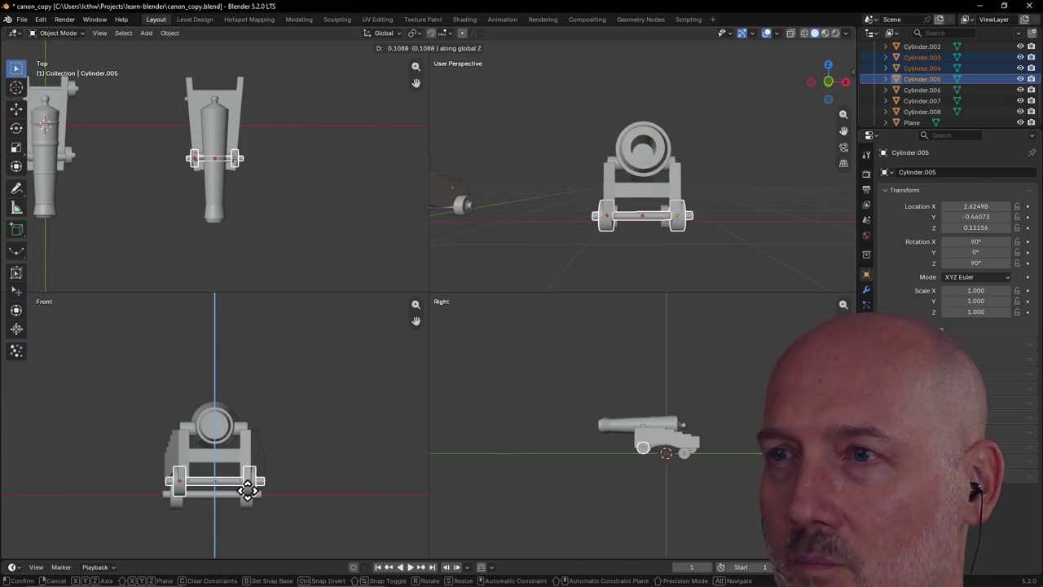
{"action": "left_click", "coordinate": [247, 490]}
{"action": "left_click", "coordinate": [253, 494]}
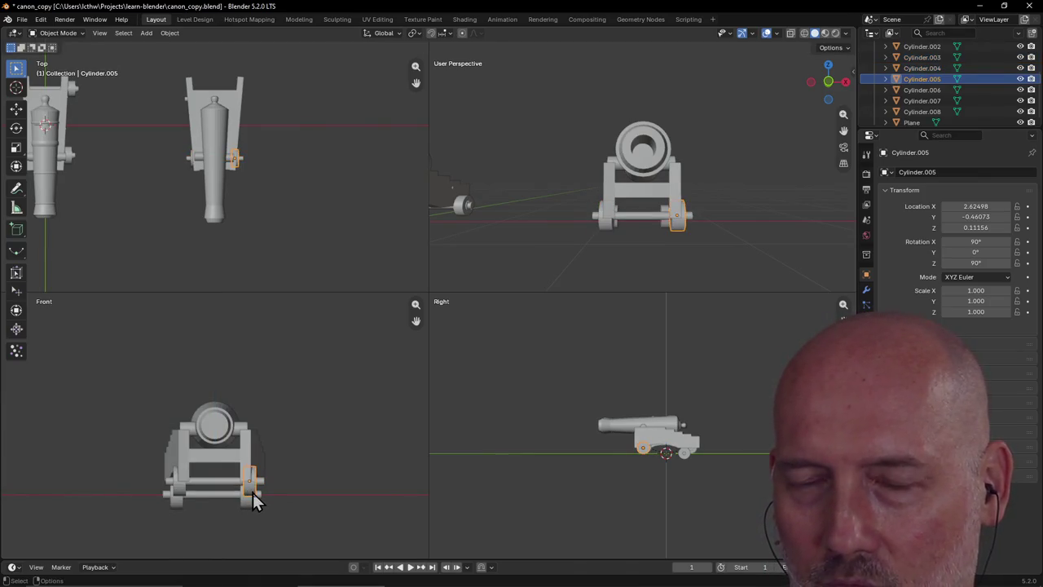
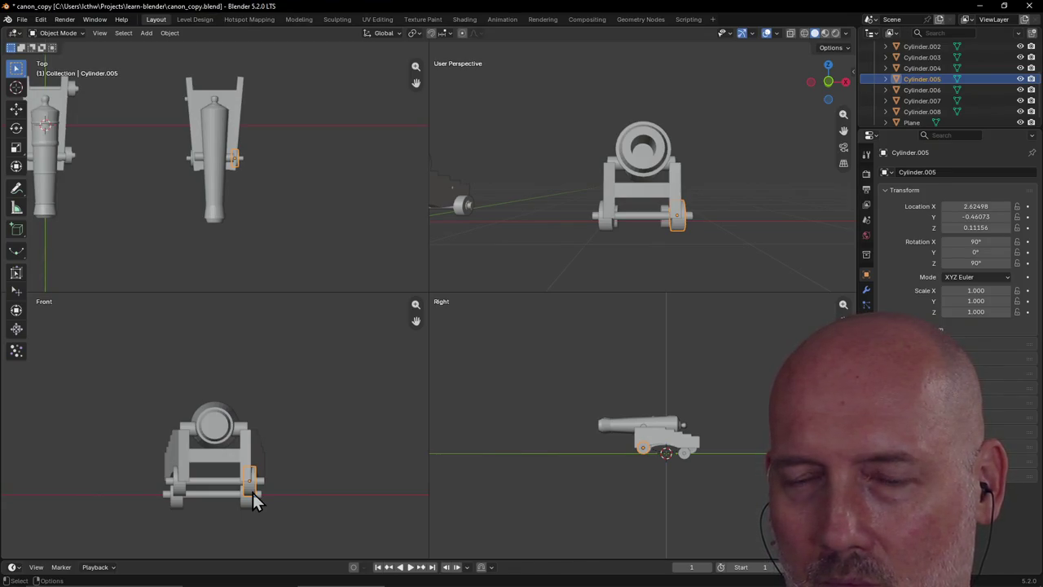
Slide Cylinder.005 out to X 2.712 and Cylinder.004 out to X 1.98723 along X
{"action": "key", "text": "g"}
{"action": "key", "text": "x"}
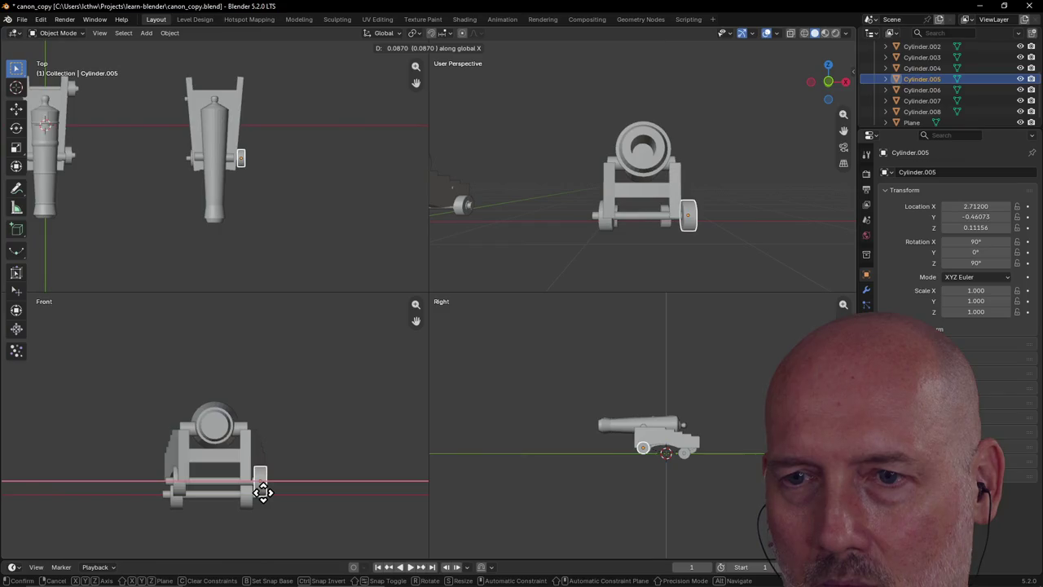
{"action": "left_click", "coordinate": [264, 502]}
{"action": "left_click", "coordinate": [204, 517]}
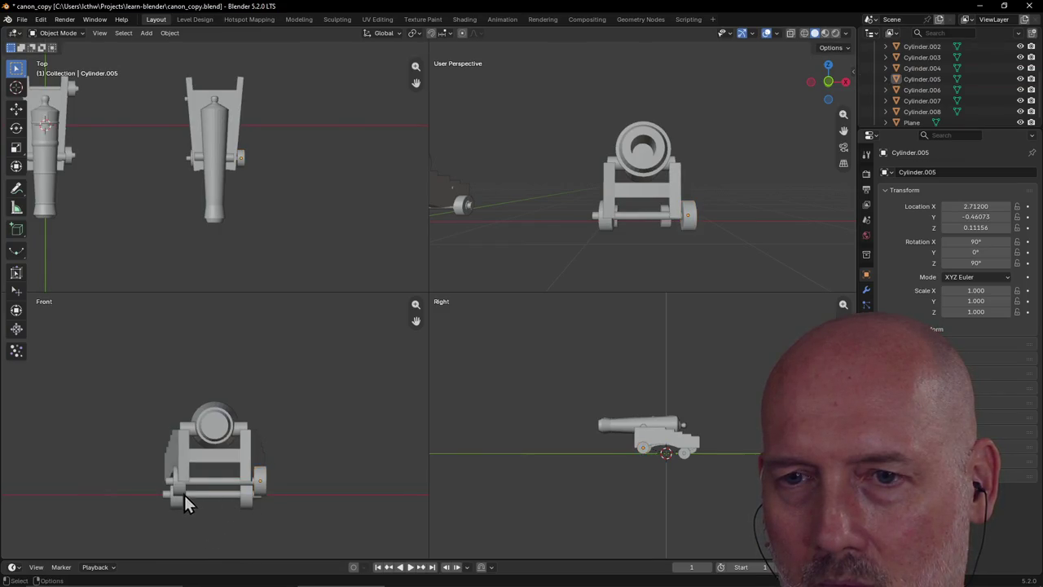
{"action": "left_click", "coordinate": [178, 499]}
{"action": "key", "text": "g"}
{"action": "key", "text": "x"}
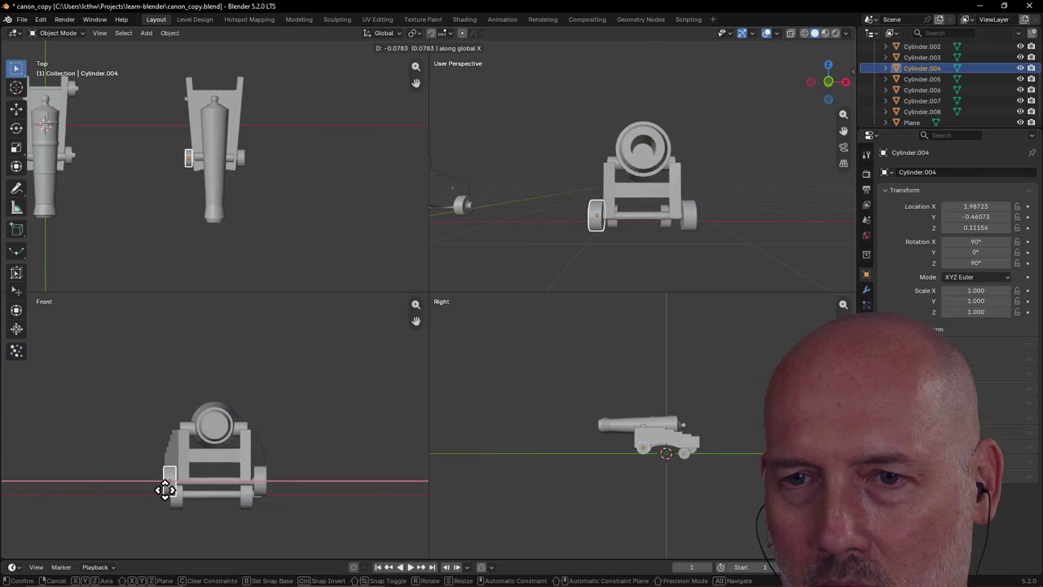
{"action": "left_click", "coordinate": [165, 489]}
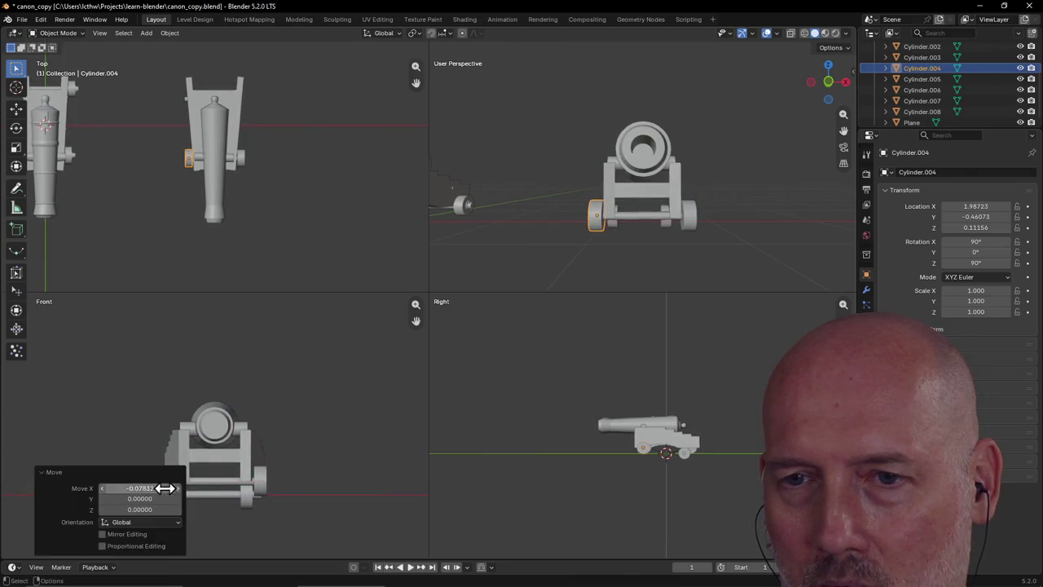
{"action": "left_click", "coordinate": [307, 513]}
{"action": "scroll", "coordinate": [326, 497], "scroll_direction": "down", "scroll_amount": 2}
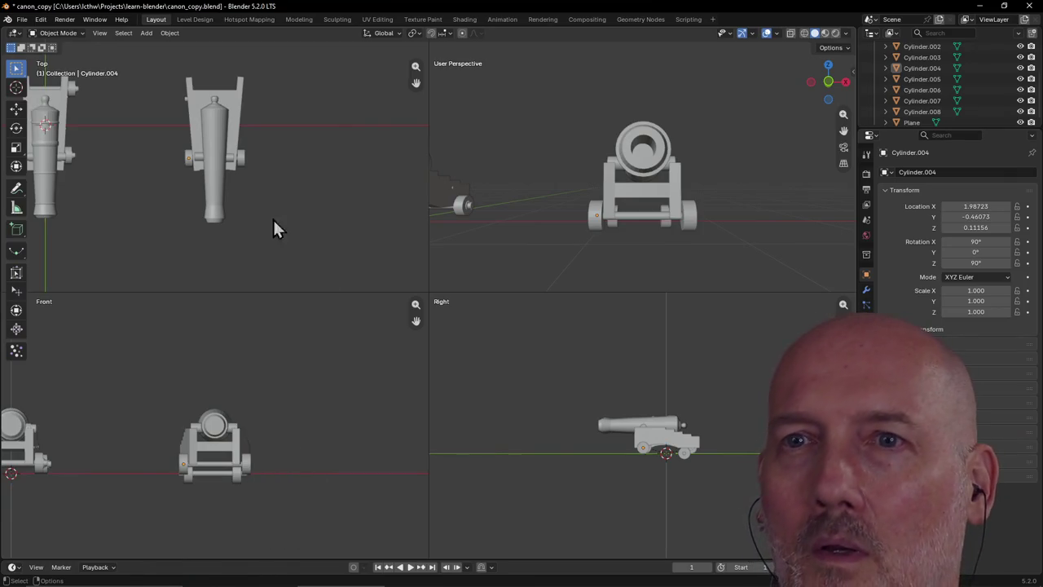
{"action": "scroll", "coordinate": [261, 202], "scroll_direction": "up", "scroll_amount": 2}
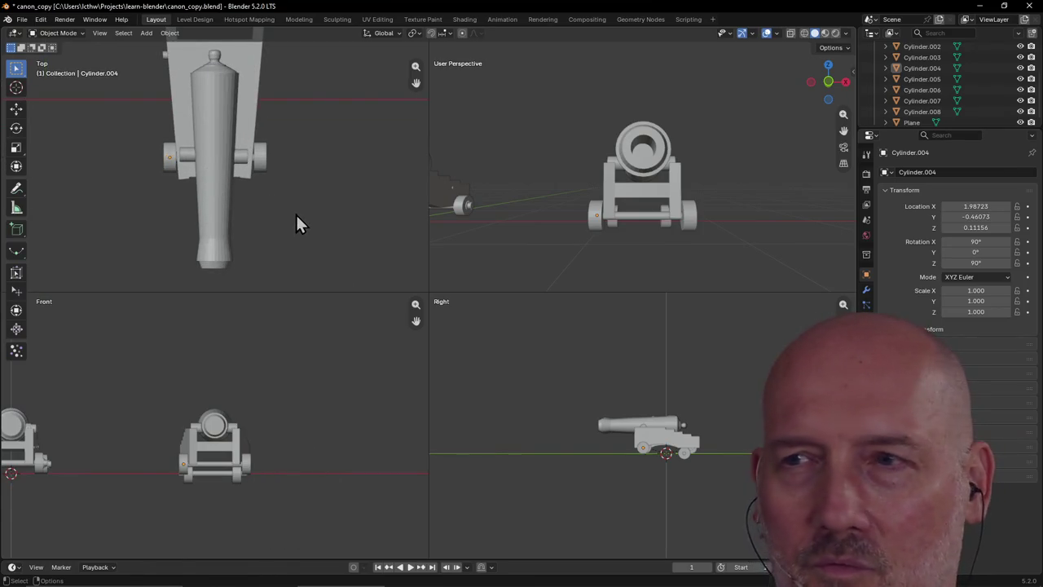
Stretch the front axle Cylinder.003 along X toward the spread-out wheels
{"action": "left_click", "coordinate": [212, 467]}
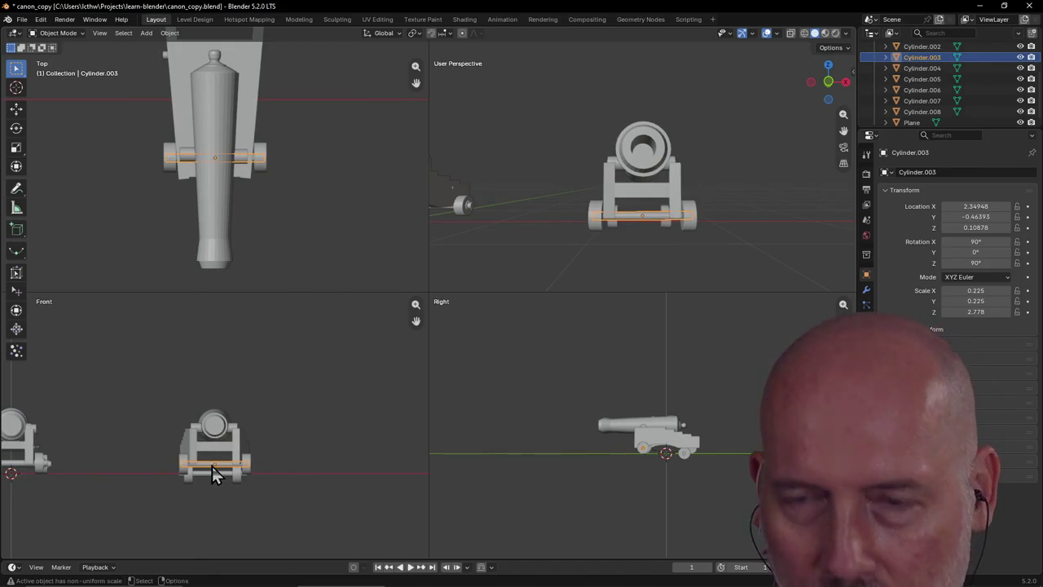
{"action": "key", "text": "s"}
{"action": "key", "text": "x"}
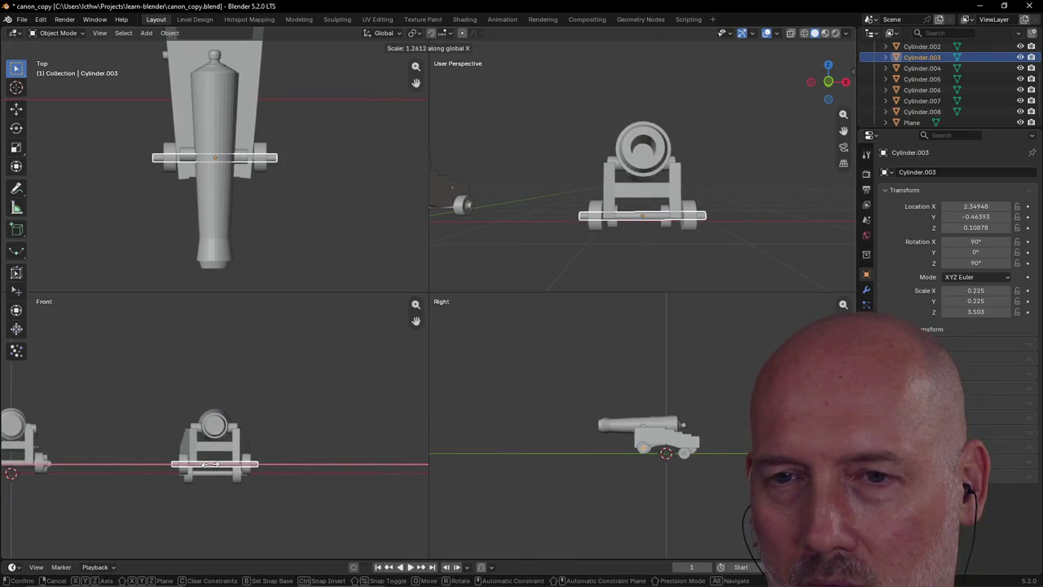
{"action": "left_click", "coordinate": [210, 463]}
{"action": "scroll", "coordinate": [246, 495], "scroll_direction": "up", "scroll_amount": 1}
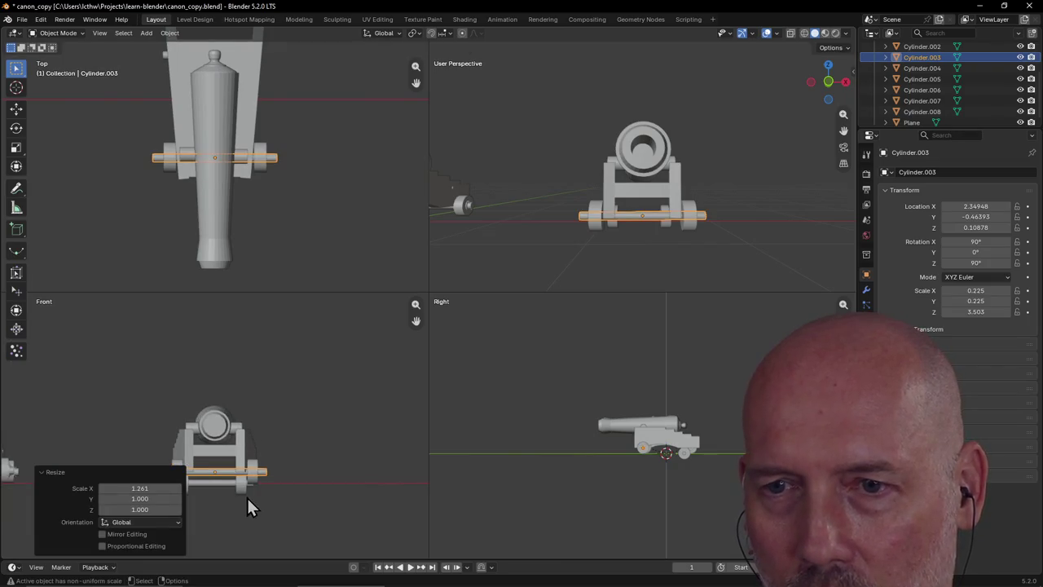
{"action": "left_click", "coordinate": [295, 450]}
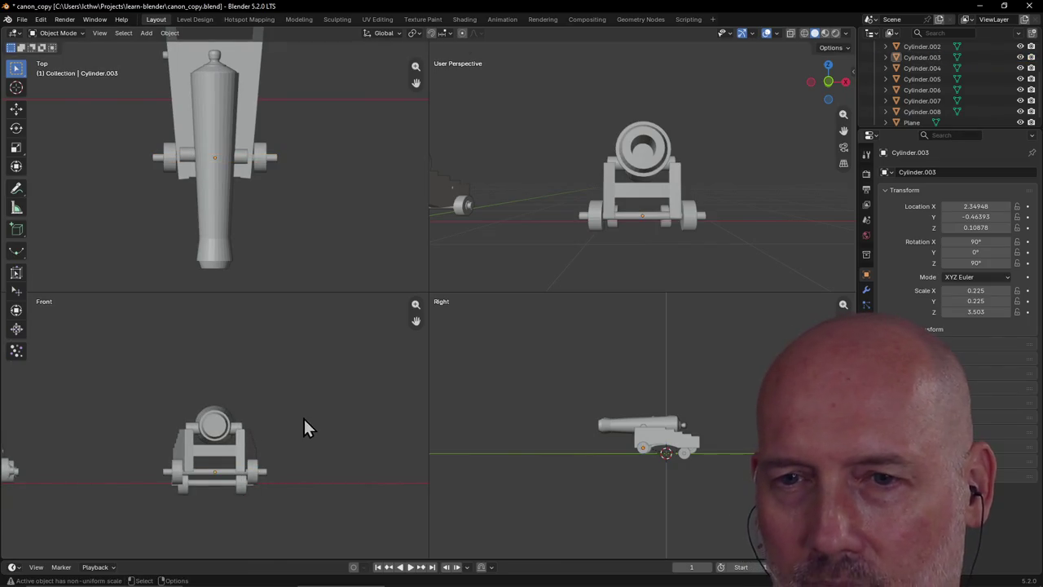
{"action": "scroll", "coordinate": [278, 478], "scroll_direction": "up", "scroll_amount": 1}
{"action": "scroll", "coordinate": [277, 450], "scroll_direction": "down", "scroll_amount": 2}
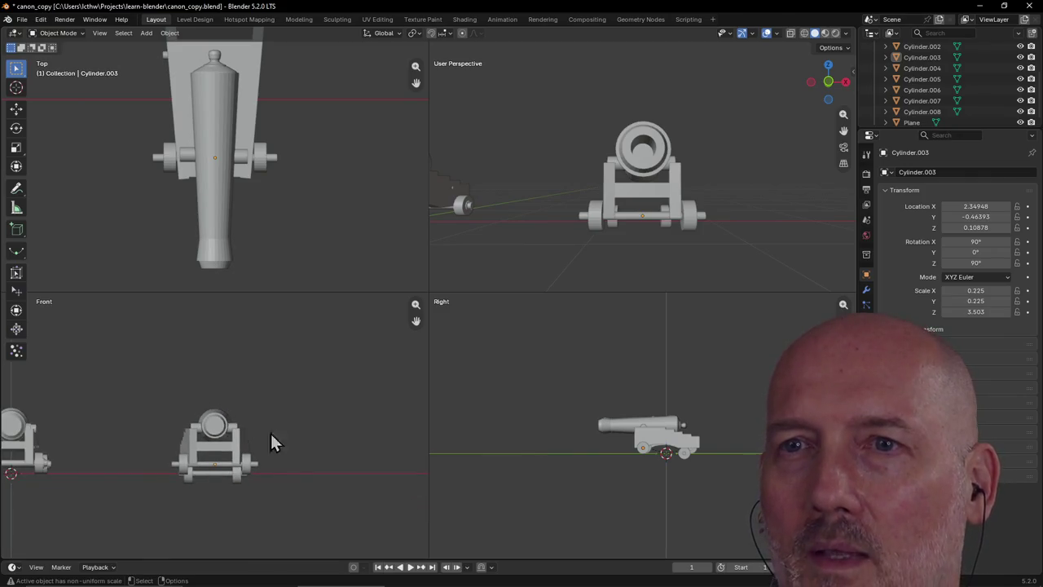
{"action": "scroll", "coordinate": [291, 206], "scroll_direction": "down", "scroll_amount": 1}
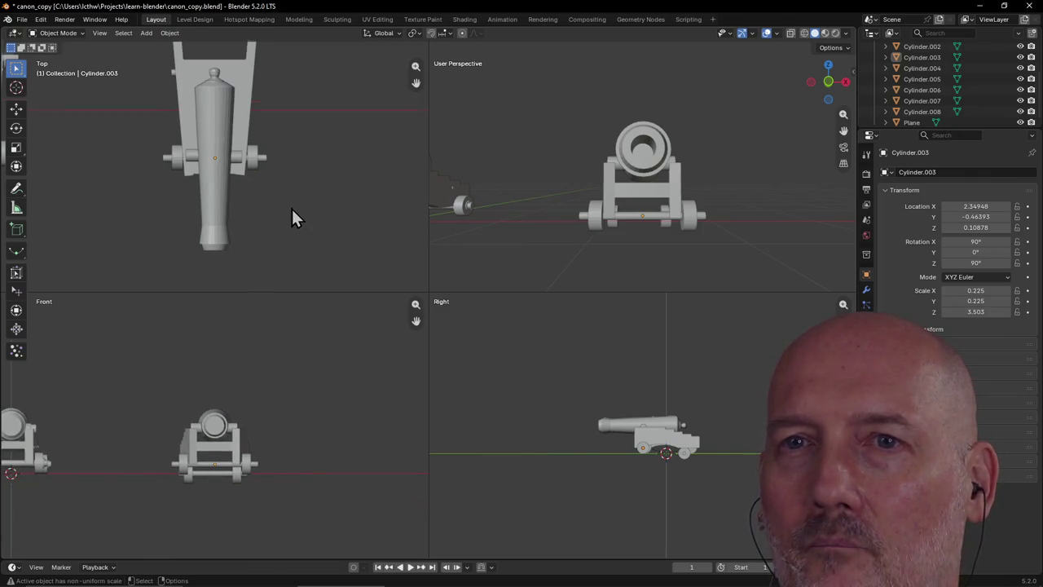
Move the axle to X 2.34948 and shrink it by 0.957 along X to fit between the wheels
{"action": "left_click", "coordinate": [264, 159]}
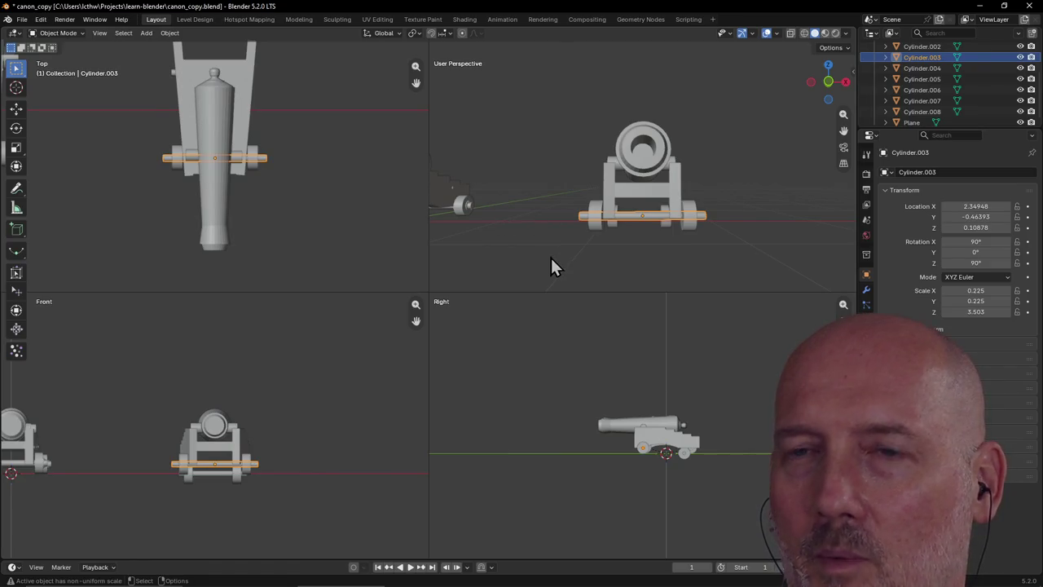
{"action": "key", "text": "g"}
{"action": "key", "text": "x"}
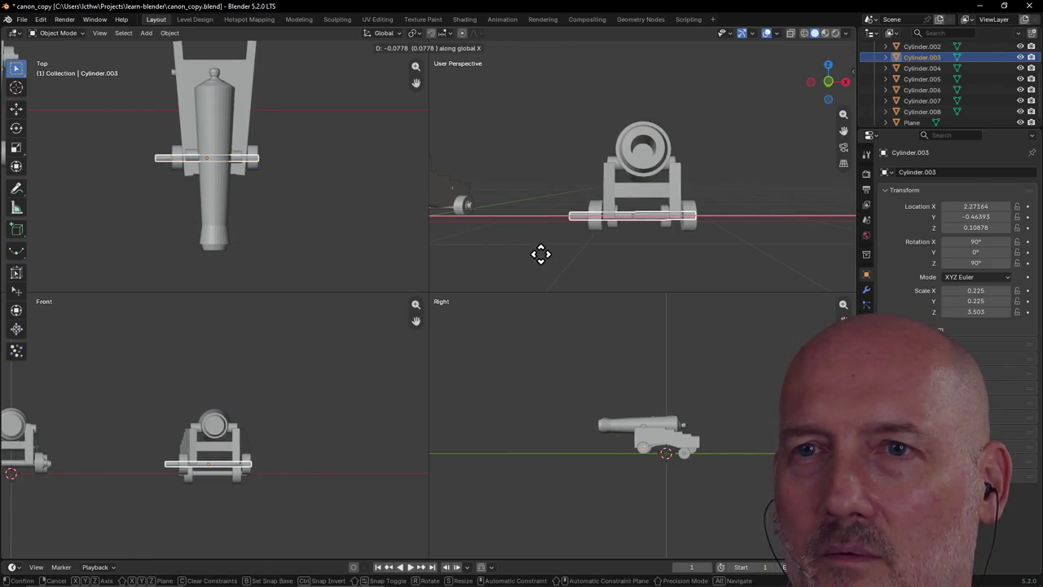
{"action": "left_click", "coordinate": [544, 254]}
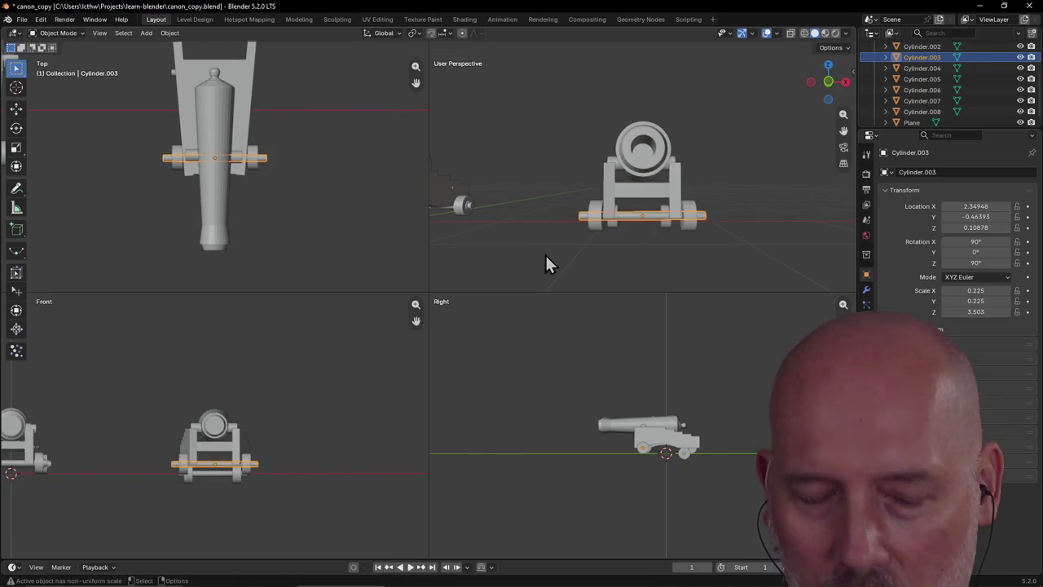
{"action": "key", "text": "s"}
{"action": "key", "text": "x"}
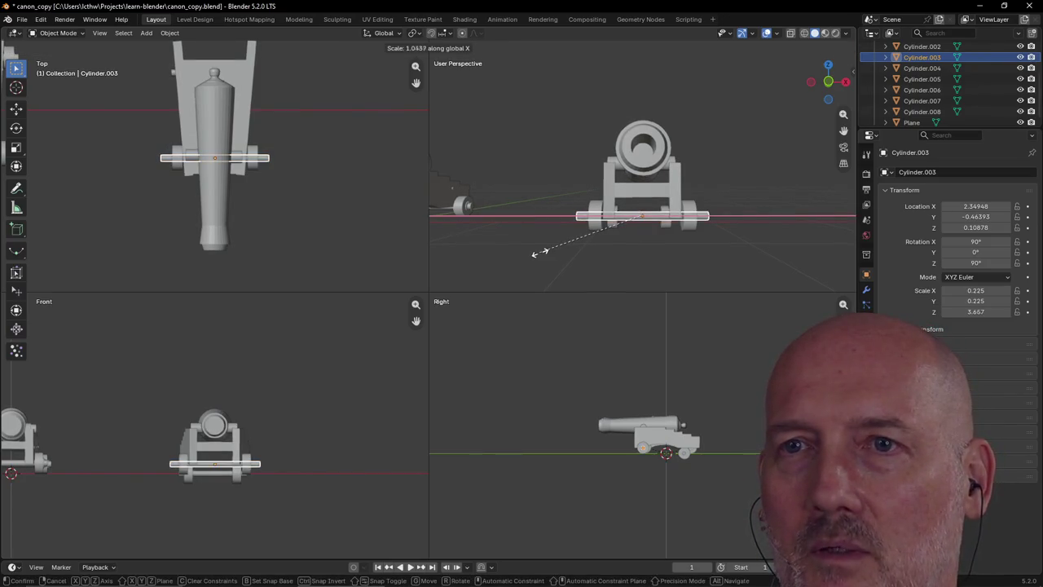
{"action": "left_click", "coordinate": [550, 252]}
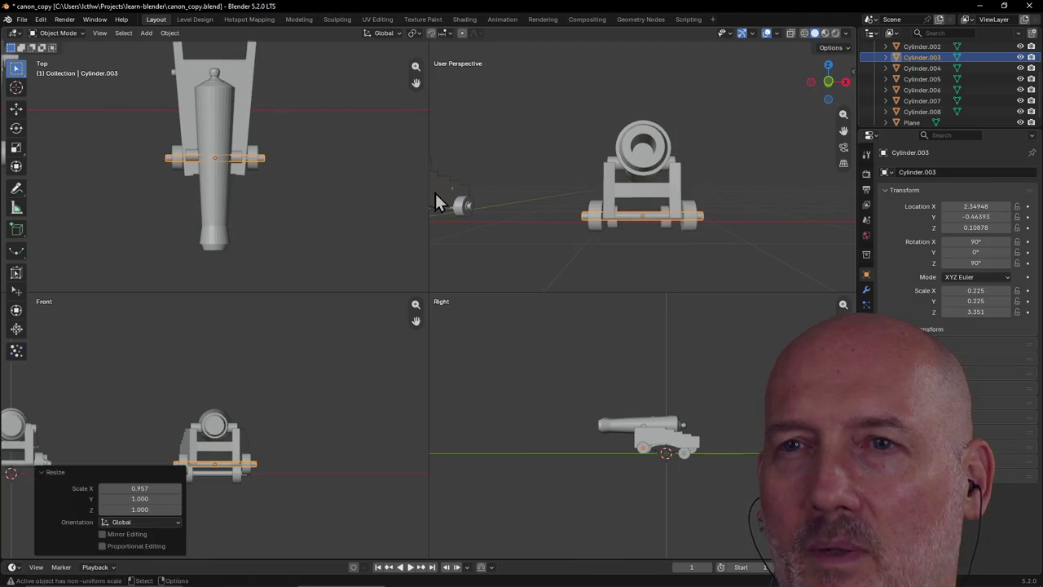
{"action": "scroll", "coordinate": [322, 166], "scroll_direction": "down", "scroll_amount": 2}
{"action": "scroll", "coordinate": [326, 170], "scroll_direction": "down", "scroll_amount": 1}
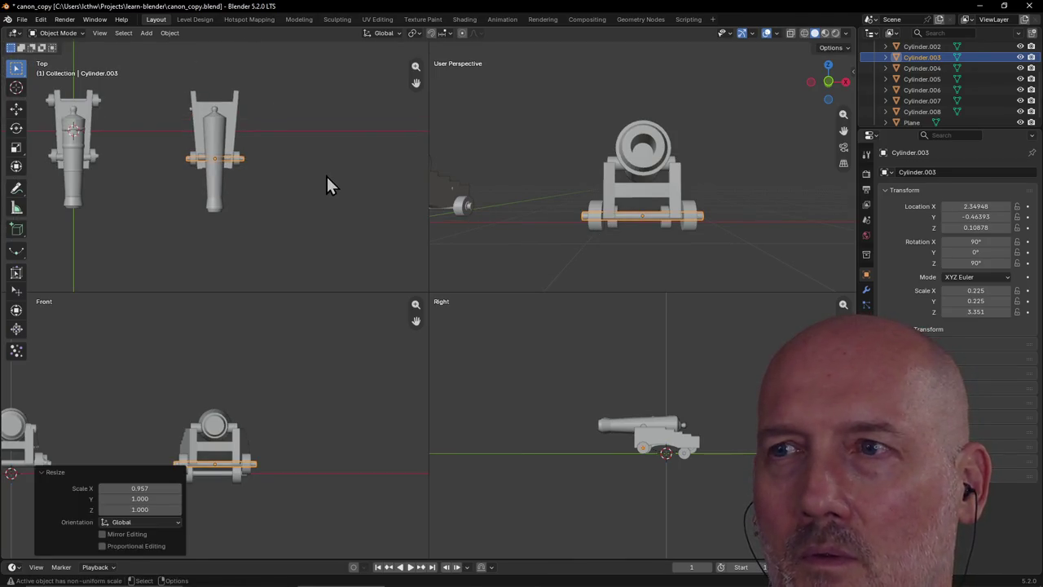
{"action": "mouse_move", "coordinate": [704, 229]}
{"action": "middle_mouse_down"}
{"action": "mouse_move", "coordinate": [548, 235]}
{"action": "mouse_move", "coordinate": [663, 226]}
{"action": "mouse_move", "coordinate": [640, 219]}
{"action": "mouse_move", "coordinate": [573, 231]}
{"action": "middle_mouse_up"}
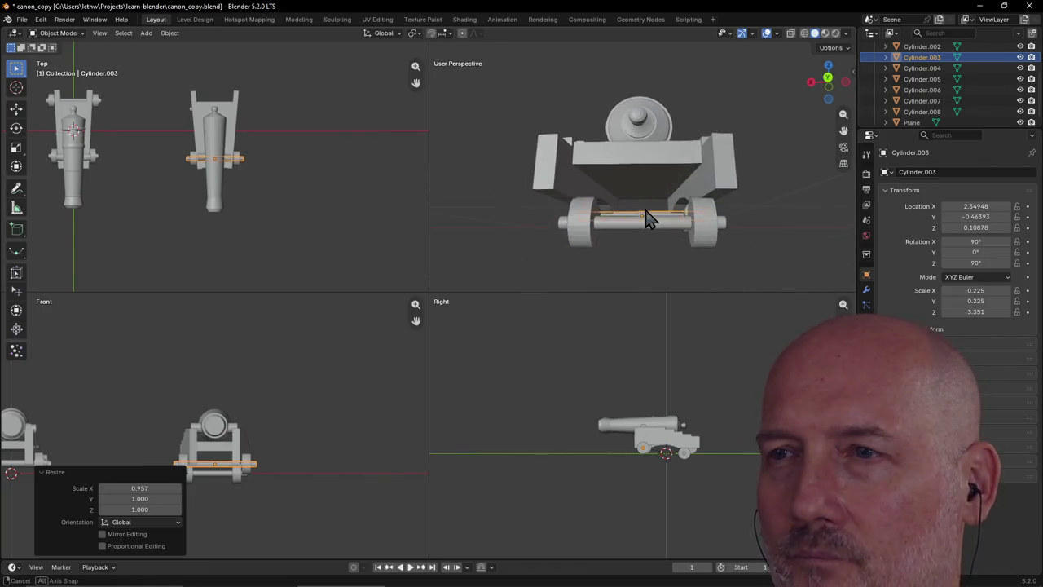
{"action": "left_click", "coordinate": [573, 229]}
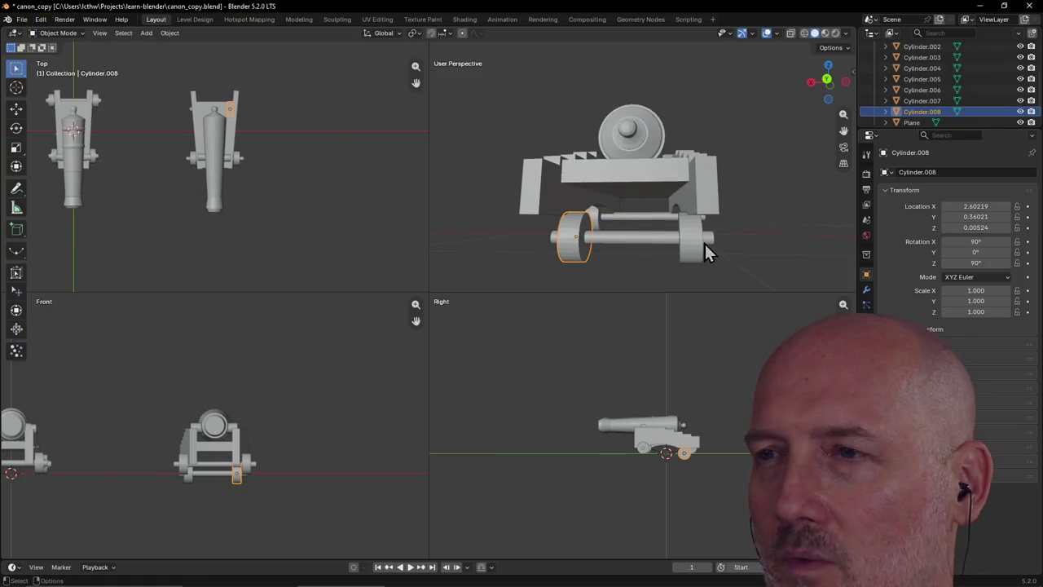
Delete the old rear wheels and rear axle
{"action": "left_click", "coordinate": [697, 245]}
{"action": "left_click", "coordinate": [702, 238], "text": "shift"}
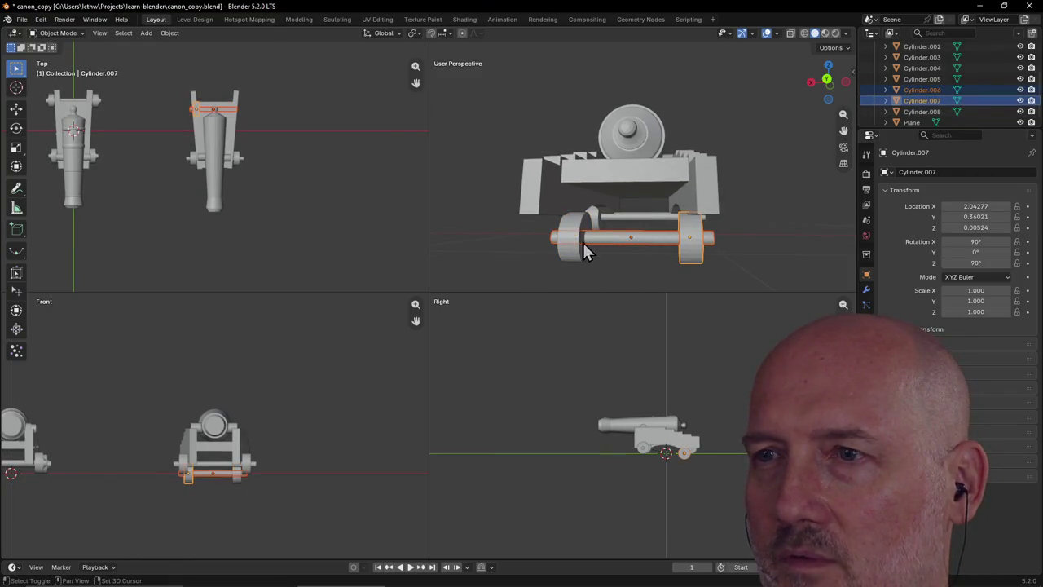
{"action": "key", "text": "Delete"}
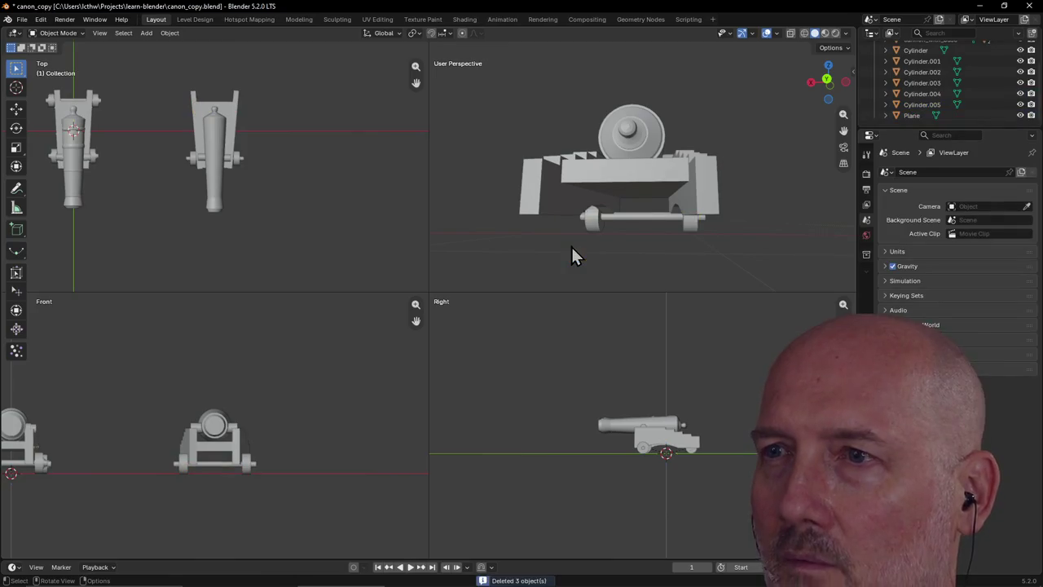
Move the front axle and both wheels together along Y, axle to Y 0.53761
{"action": "left_click", "coordinate": [590, 224]}
{"action": "left_click", "coordinate": [643, 219], "text": "shift"}
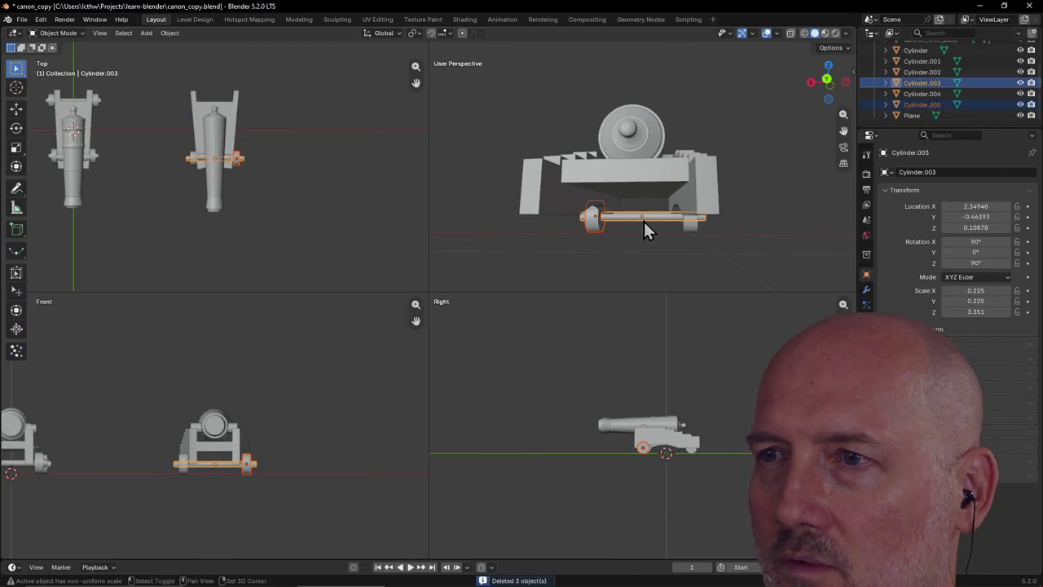
{"action": "left_click", "coordinate": [692, 229], "text": "shift"}
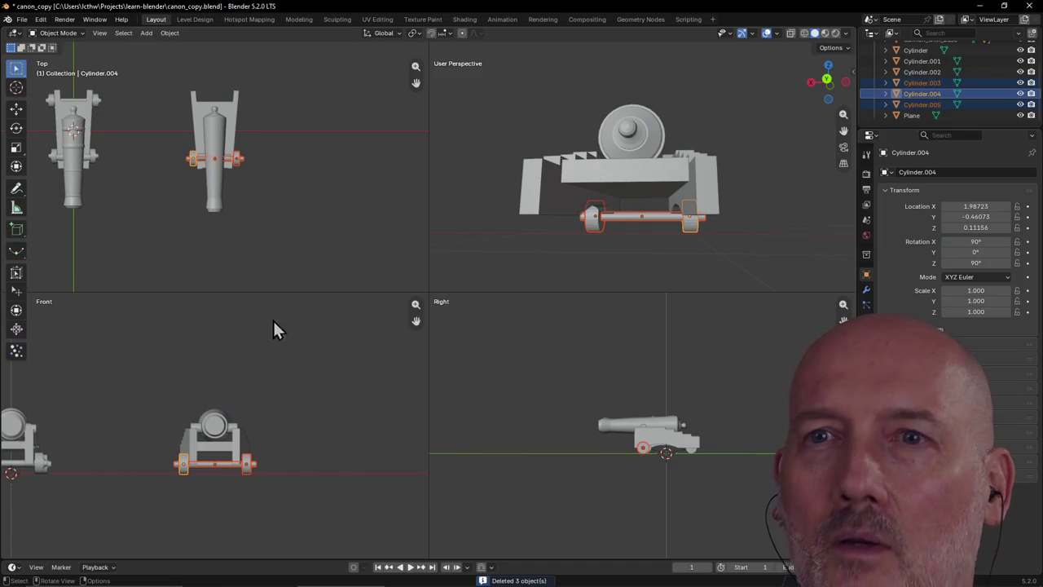
{"action": "key", "text": "g"}
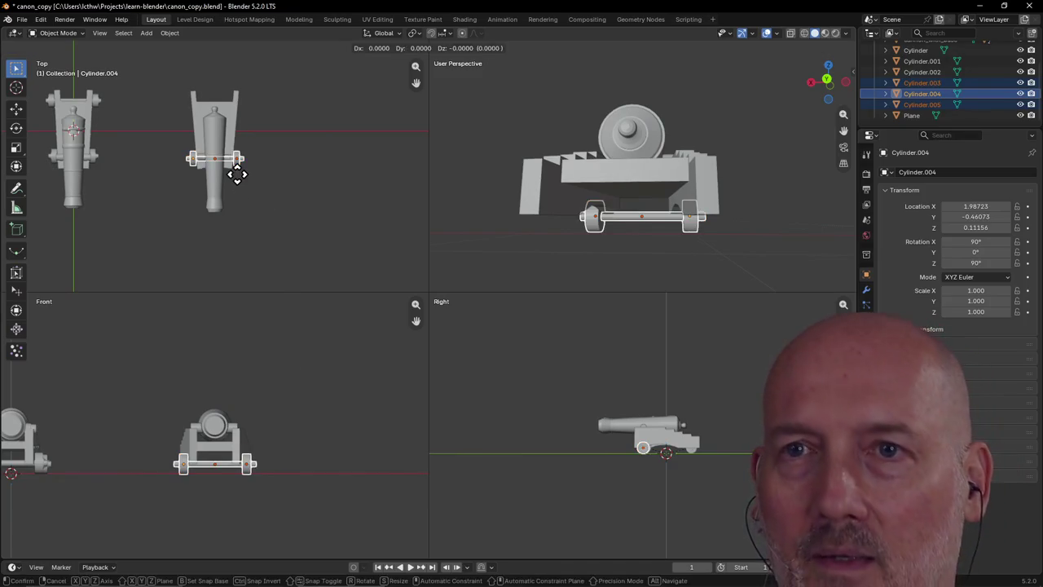
{"action": "key", "text": "y"}
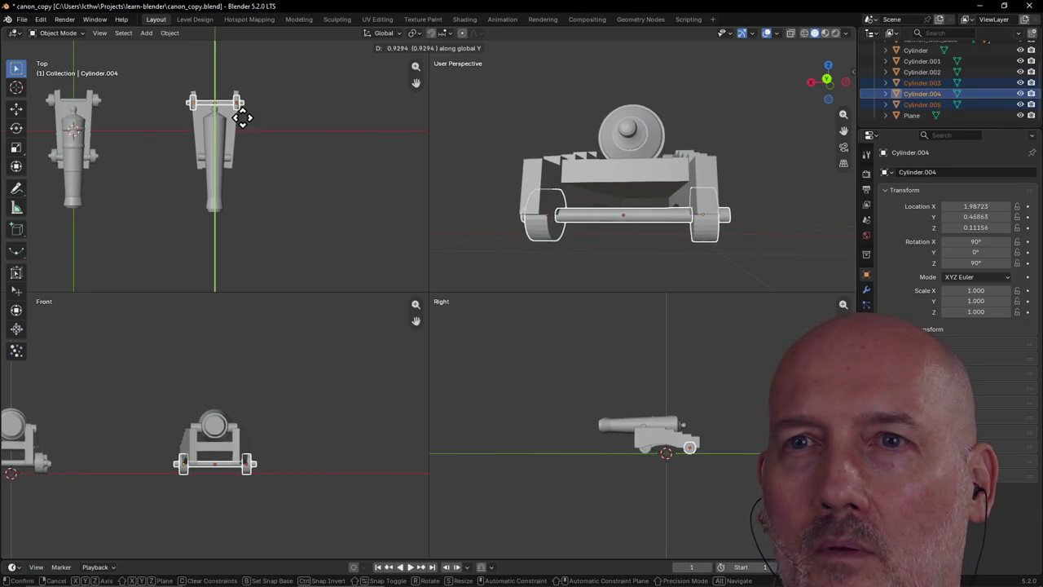
{"action": "left_click", "coordinate": [243, 112]}
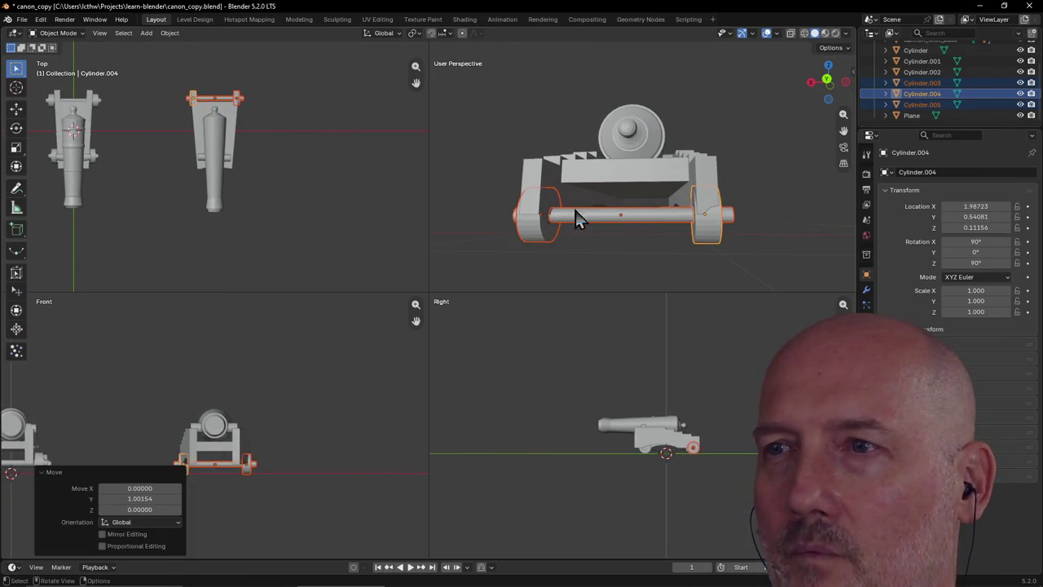
{"action": "left_click", "coordinate": [634, 220]}
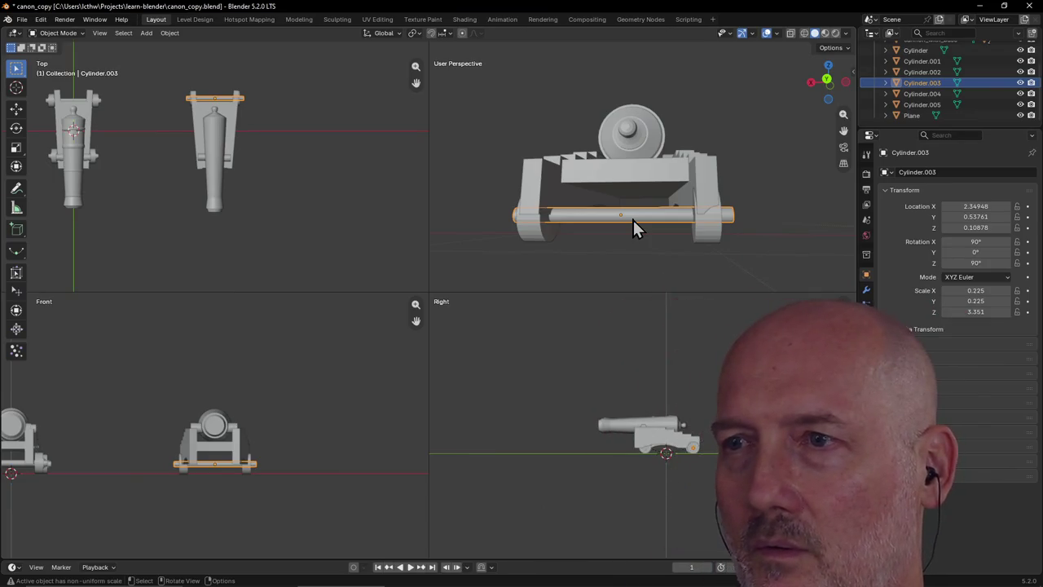
Stretch the front axle lengthwise along X
{"action": "key", "text": "s"}
{"action": "key", "text": "x"}
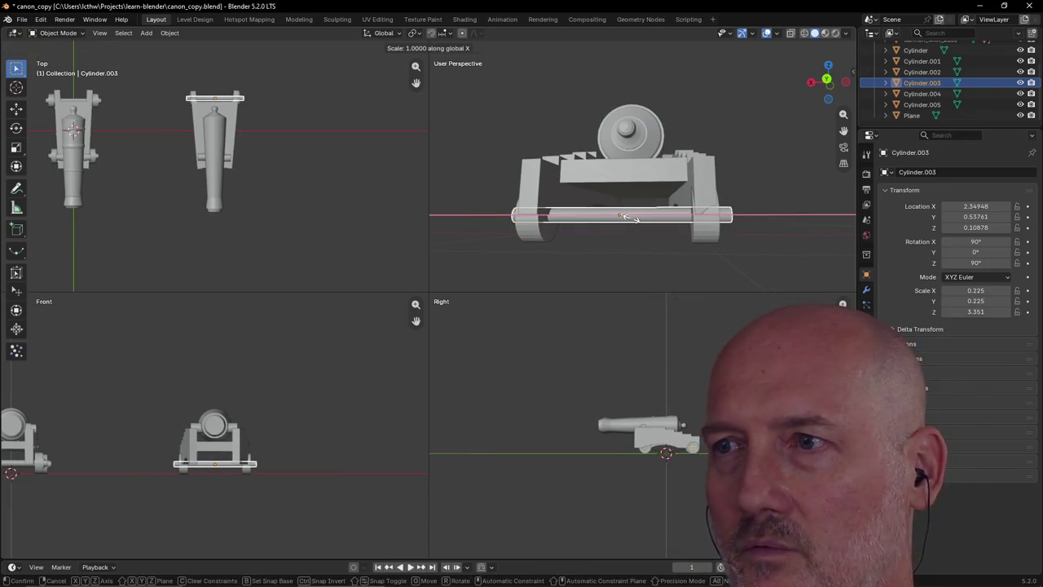
{"action": "left_click", "coordinate": [631, 216]}
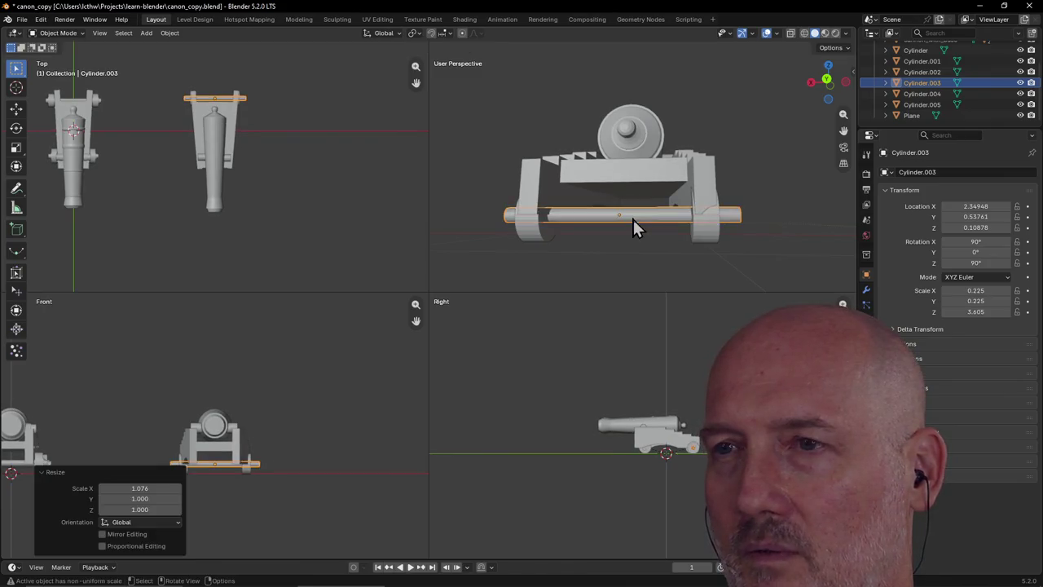
Slide the two front wheels outward along X to X 2.8103 and 1.91155
{"action": "left_click", "coordinate": [541, 237]}
{"action": "middle_click_drag", "start_coordinate": [541, 237], "coordinate": [637, 240]}
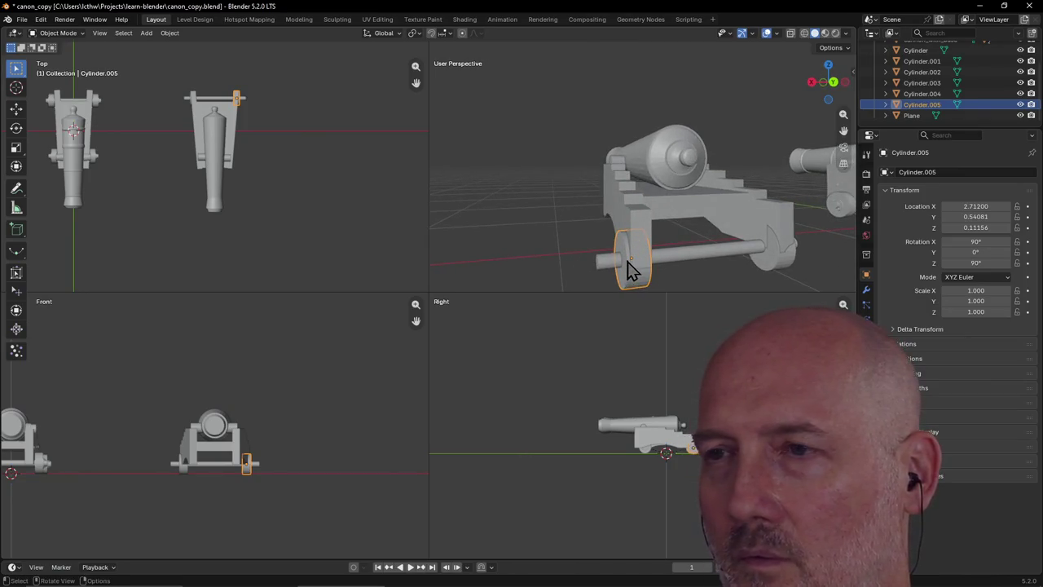
{"action": "key", "text": "g"}
{"action": "key", "text": "x"}
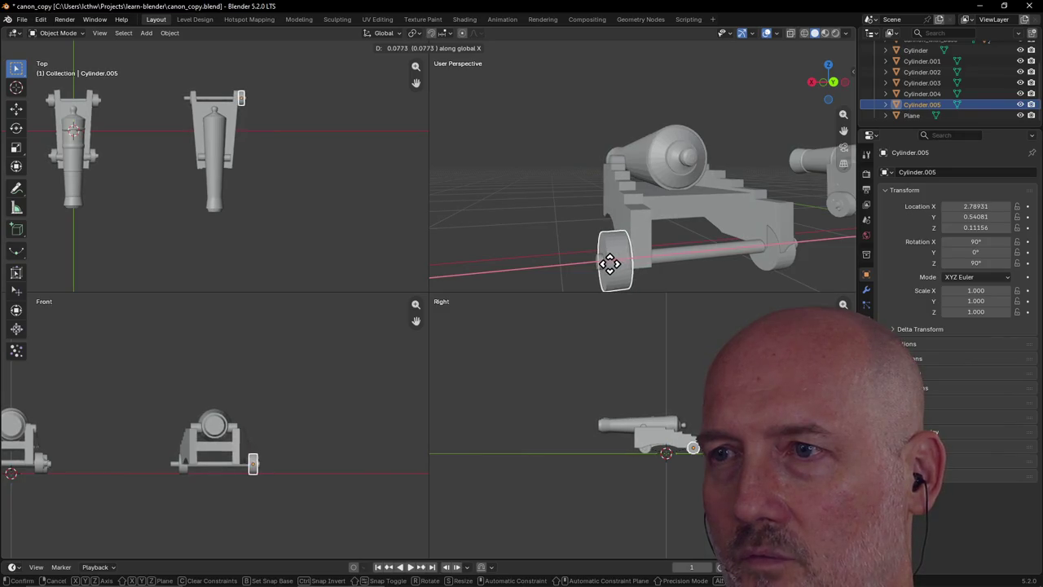
{"action": "left_click", "coordinate": [605, 263]}
{"action": "middle_click_drag", "start_coordinate": [687, 261], "coordinate": [657, 259]}
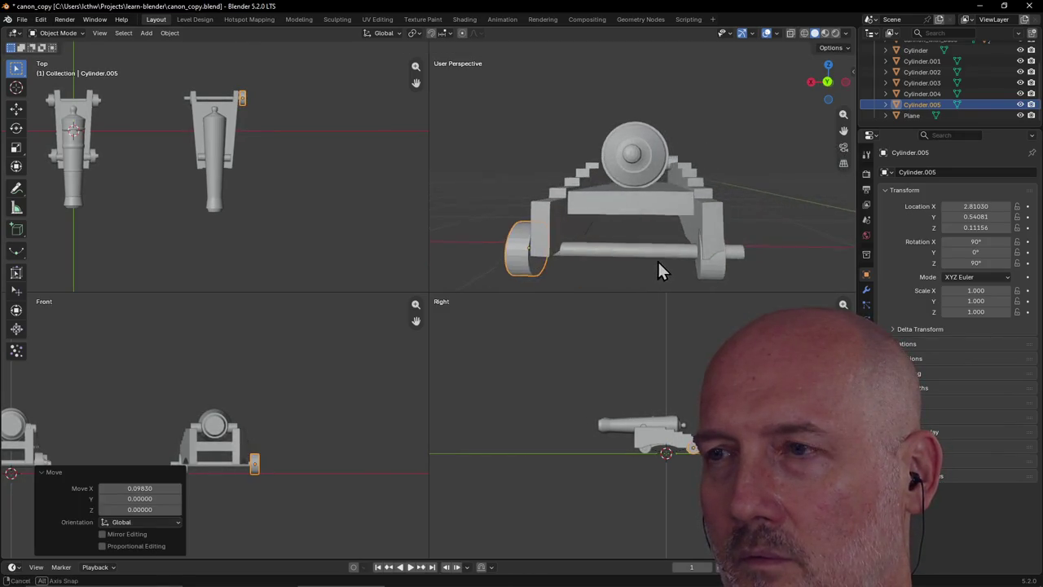
{"action": "left_click", "coordinate": [714, 267]}
{"action": "key", "text": "g"}
{"action": "key", "text": "x"}
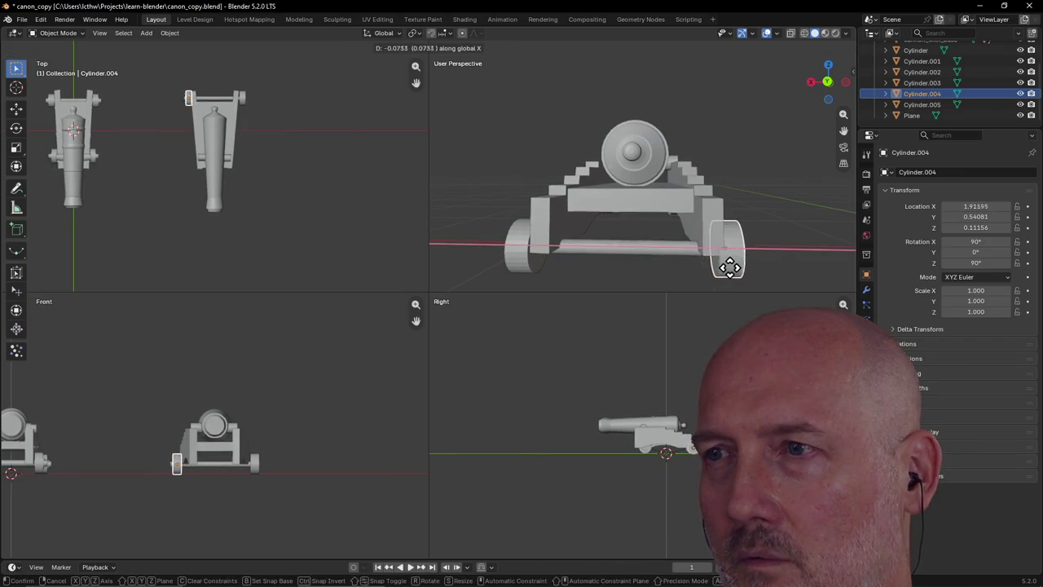
{"action": "left_click", "coordinate": [736, 267]}
Lengthen axle Cylinder.003 along X to scale Z 3.963 so it reaches both wheels
{"action": "left_click", "coordinate": [607, 251]}
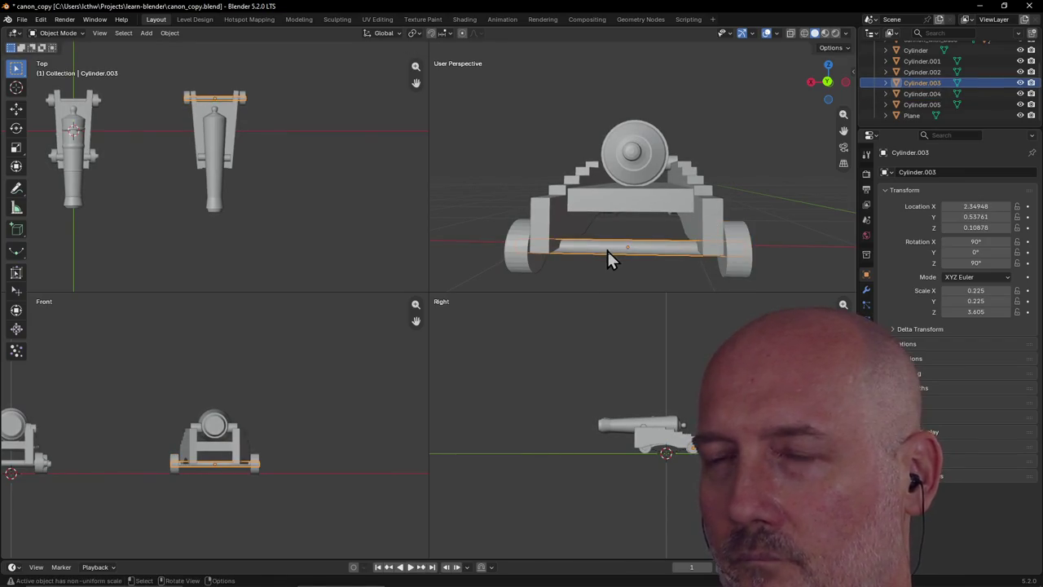
{"action": "key", "text": "s"}
{"action": "key", "text": "x"}
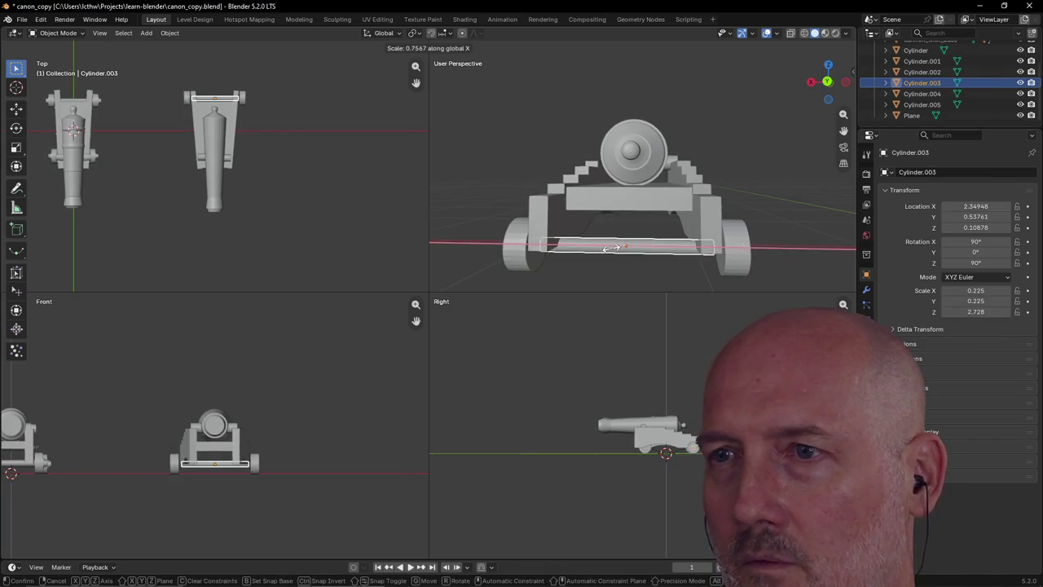
{"action": "left_click", "coordinate": [604, 250]}
{"action": "left_click", "coordinate": [591, 273]}
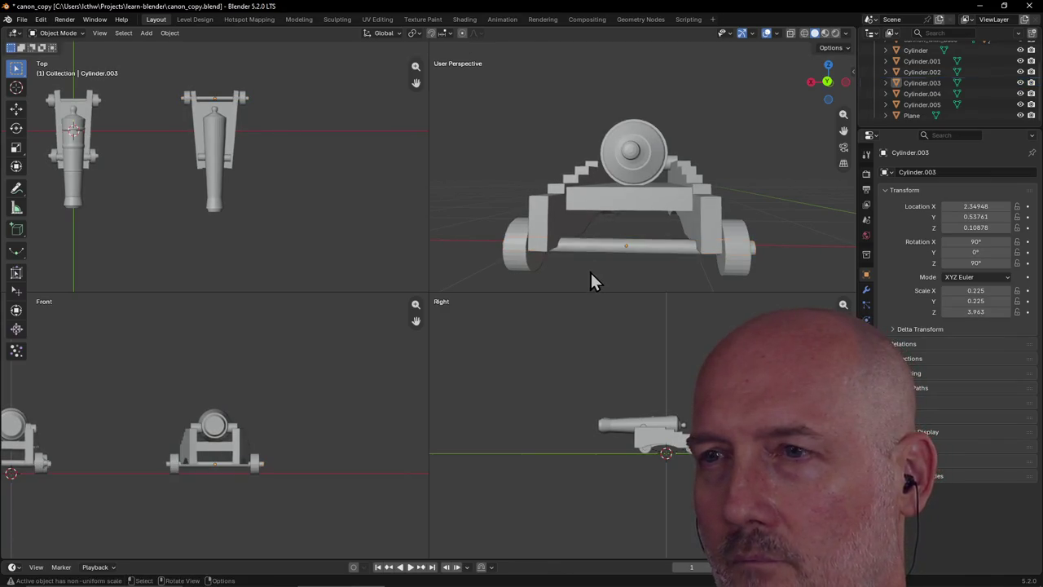
{"action": "mouse_move", "coordinate": [593, 272]}
{"action": "middle_mouse_down"}
{"action": "mouse_move", "coordinate": [672, 51]}
{"action": "mouse_move", "coordinate": [665, 2]}
{"action": "middle_mouse_up"}
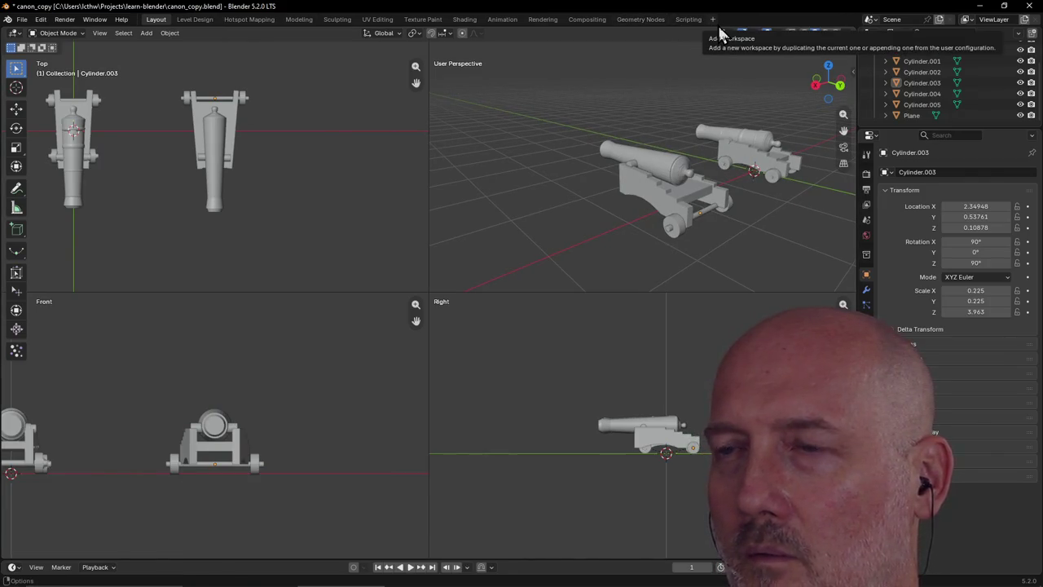
Duplicate the axle and both wheels backward along Y to the rear of the carriage
{"action": "middle_click_drag", "start_coordinate": [591, 61], "coordinate": [511, 53]}
{"action": "left_click", "coordinate": [720, 237]}
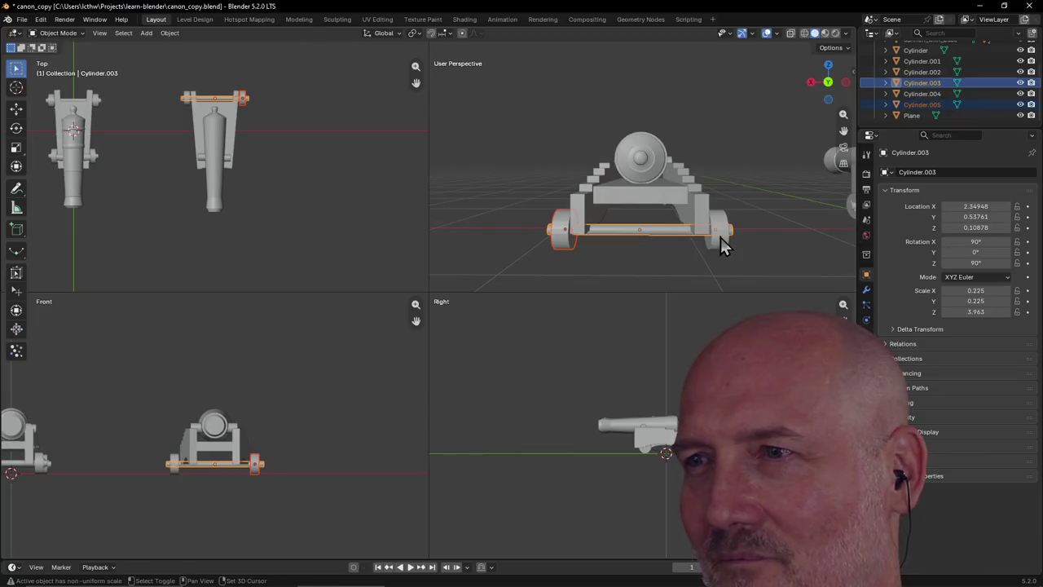
{"action": "left_click", "coordinate": [721, 238], "text": "shift"}
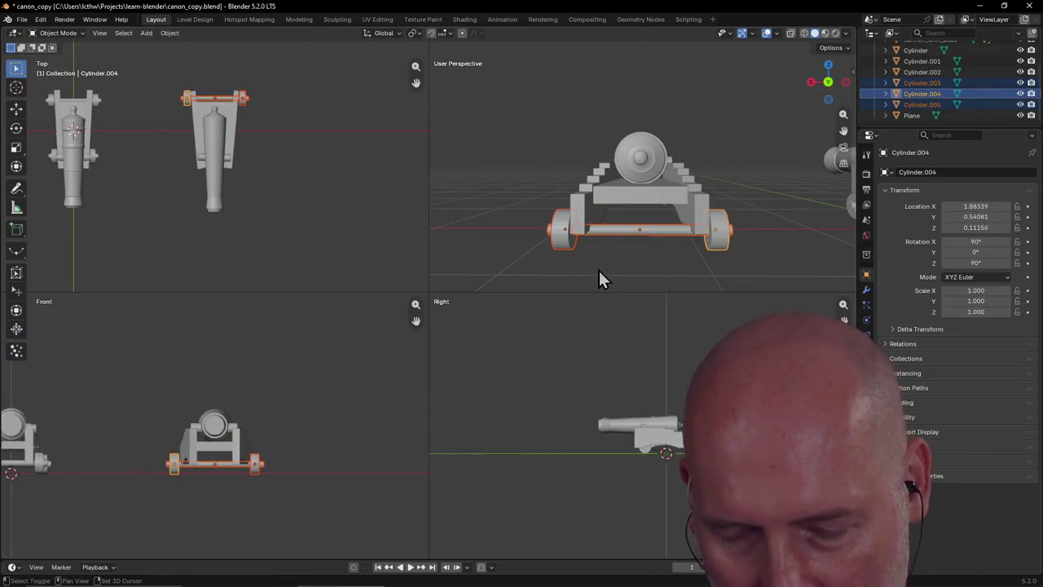
{"action": "key", "text": "shift+d"}
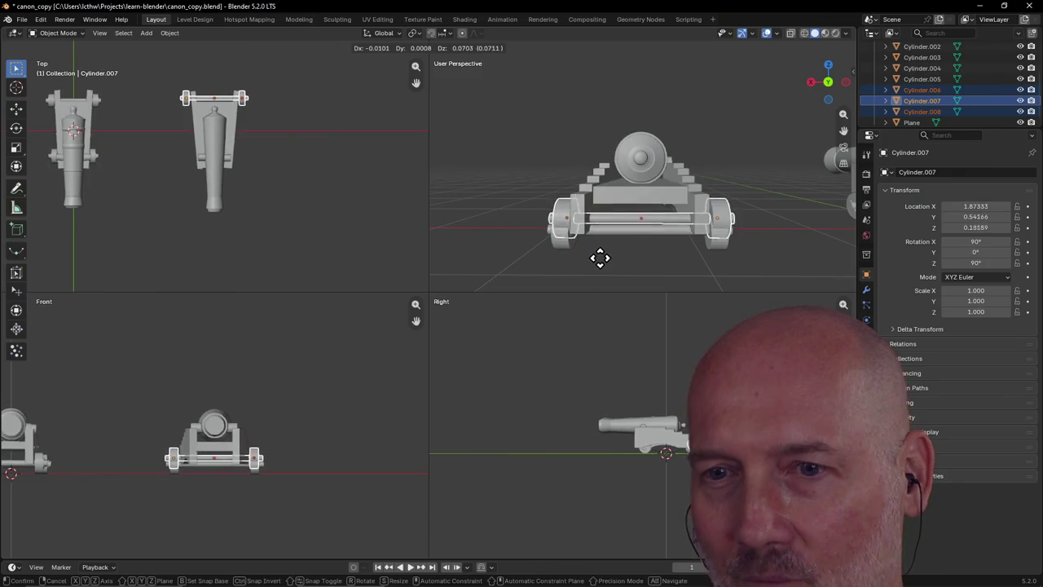
{"action": "key", "text": "y"}
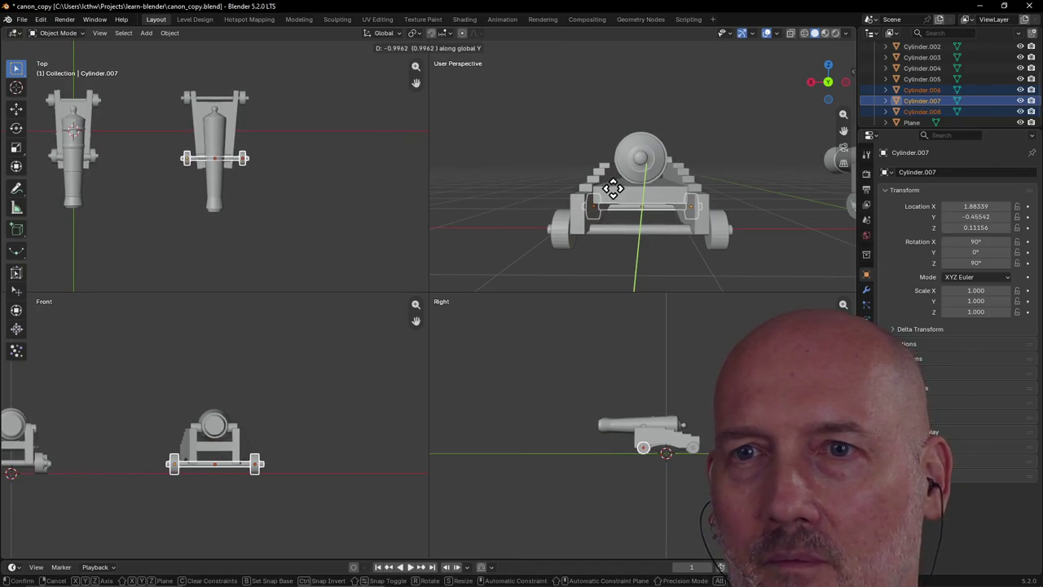
{"action": "left_click", "coordinate": [613, 189]}
Adjust the two new rear wheels along X to fit the carriage width
{"action": "mouse_move", "coordinate": [652, 224]}
{"action": "middle_mouse_down"}
{"action": "mouse_move", "coordinate": [839, 208]}
{"action": "mouse_move", "coordinate": [718, 186]}
{"action": "middle_mouse_up"}
{"action": "left_click", "coordinate": [710, 241]}
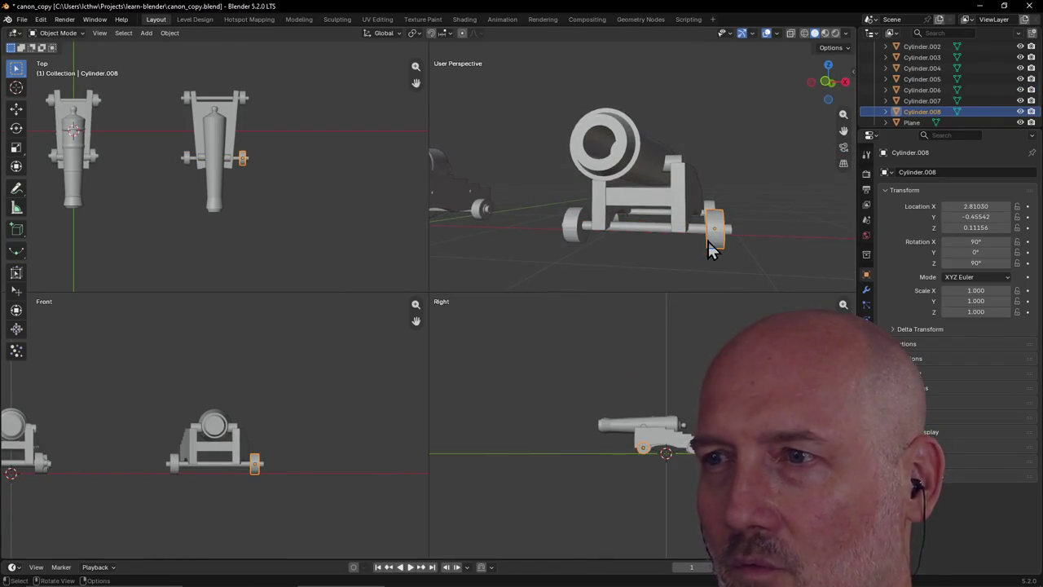
{"action": "middle_click_drag", "start_coordinate": [723, 244], "coordinate": [733, 246]}
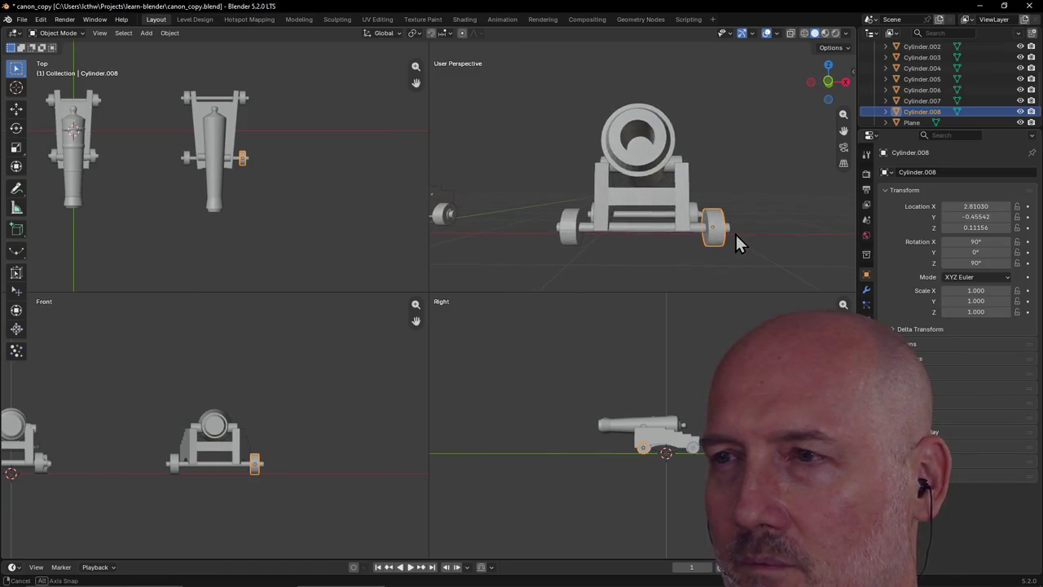
{"action": "key", "text": "g"}
{"action": "key", "text": "x"}
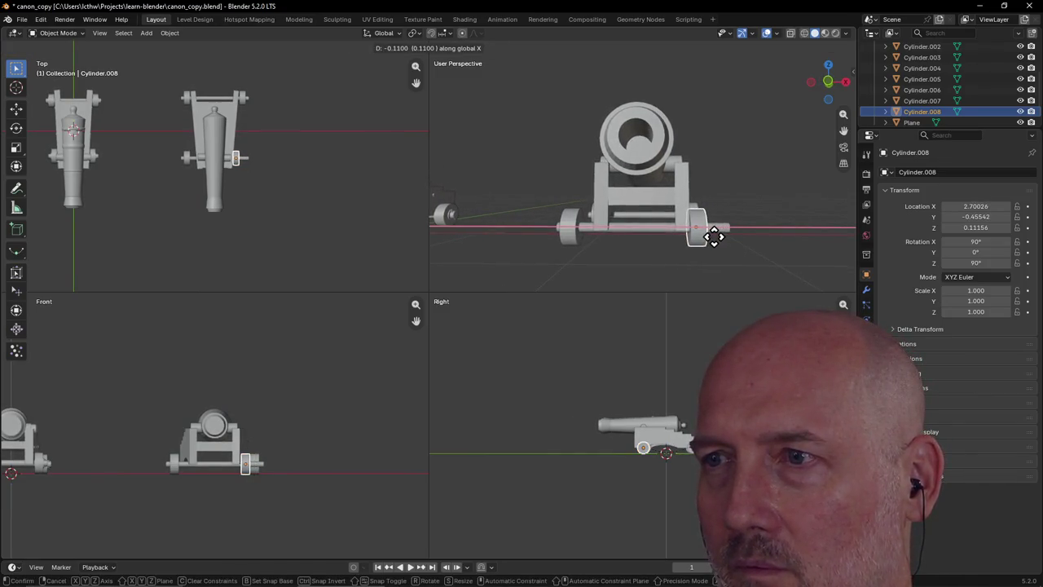
{"action": "left_click", "coordinate": [713, 236]}
{"action": "left_click", "coordinate": [570, 233]}
{"action": "key", "text": "g"}
{"action": "key", "text": "x"}
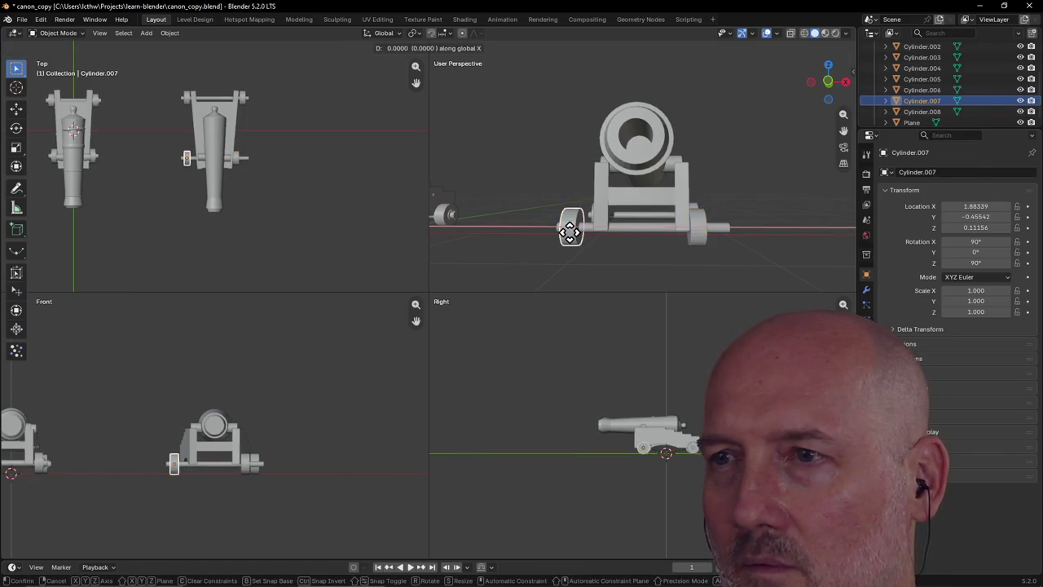
{"action": "left_click", "coordinate": [584, 234]}
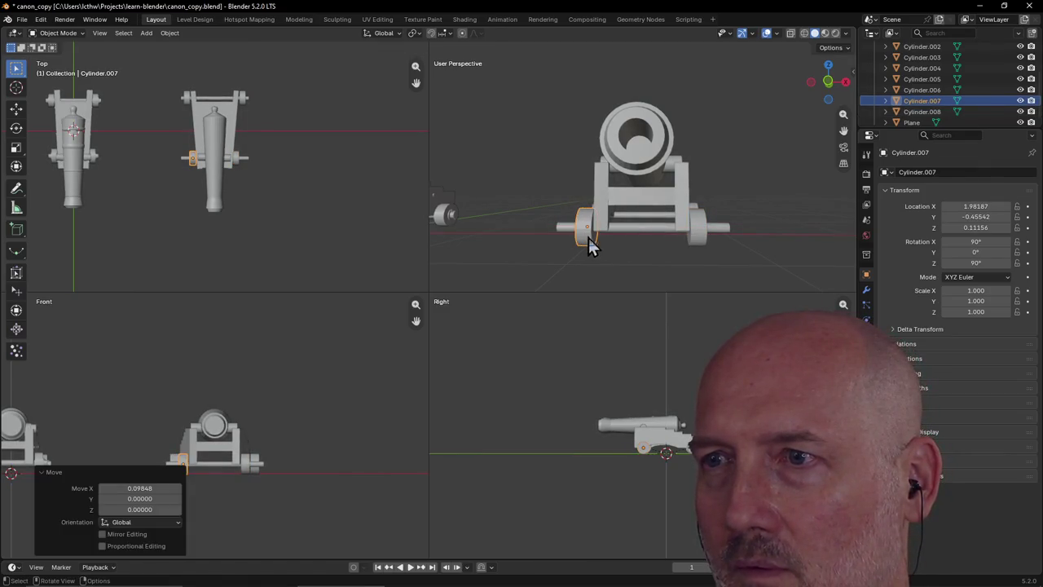
Shorten the rear axle along X to match the wheel spacing
{"action": "left_click", "coordinate": [639, 231]}
{"action": "key", "text": "s"}
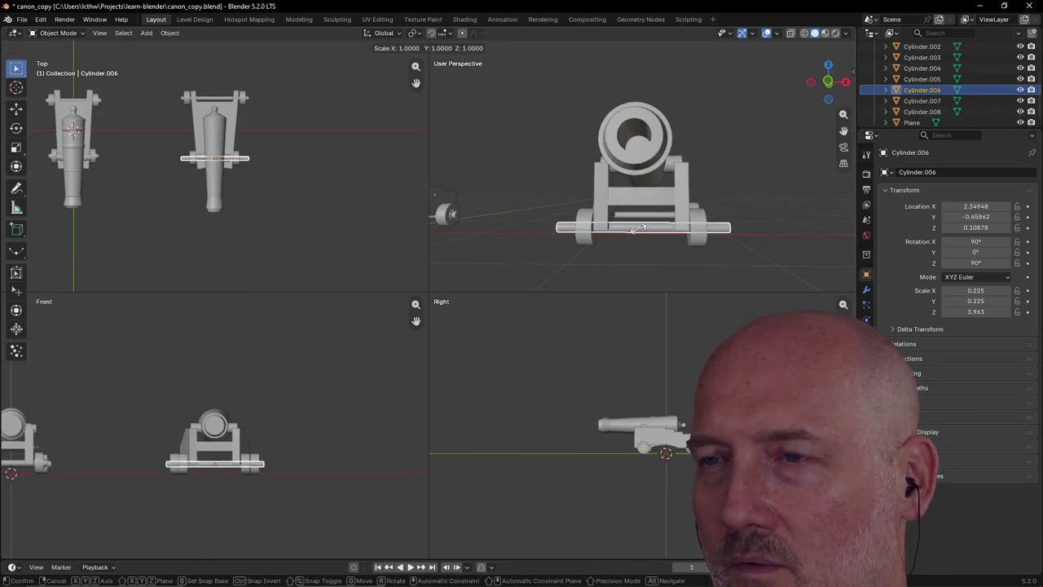
{"action": "key", "text": "x"}
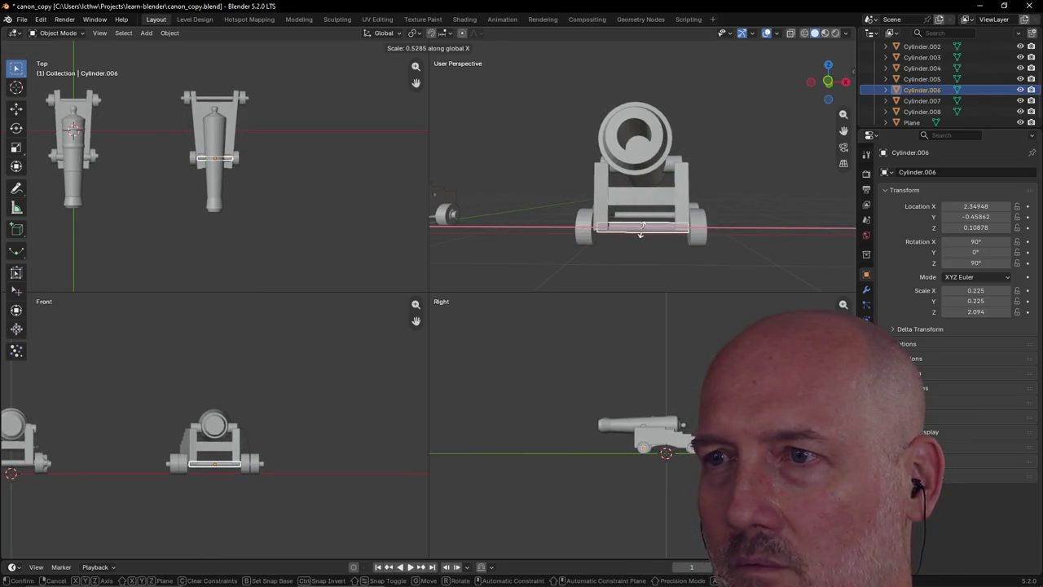
{"action": "key", "text": "Escape"}
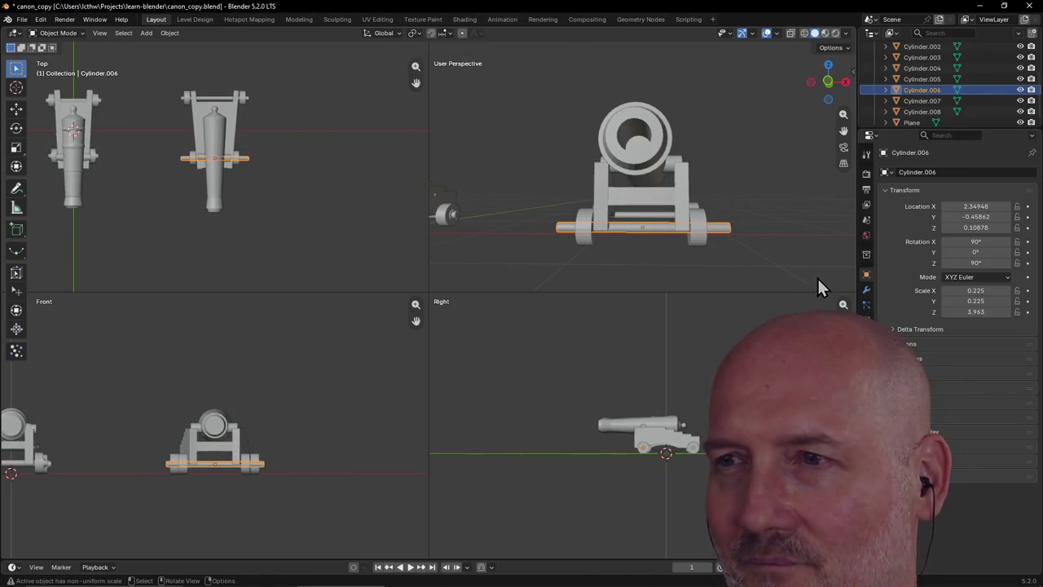
{"action": "middle_click_drag", "start_coordinate": [817, 277], "coordinate": [818, 277]}
{"action": "key", "text": "s"}
{"action": "key", "text": "x"}
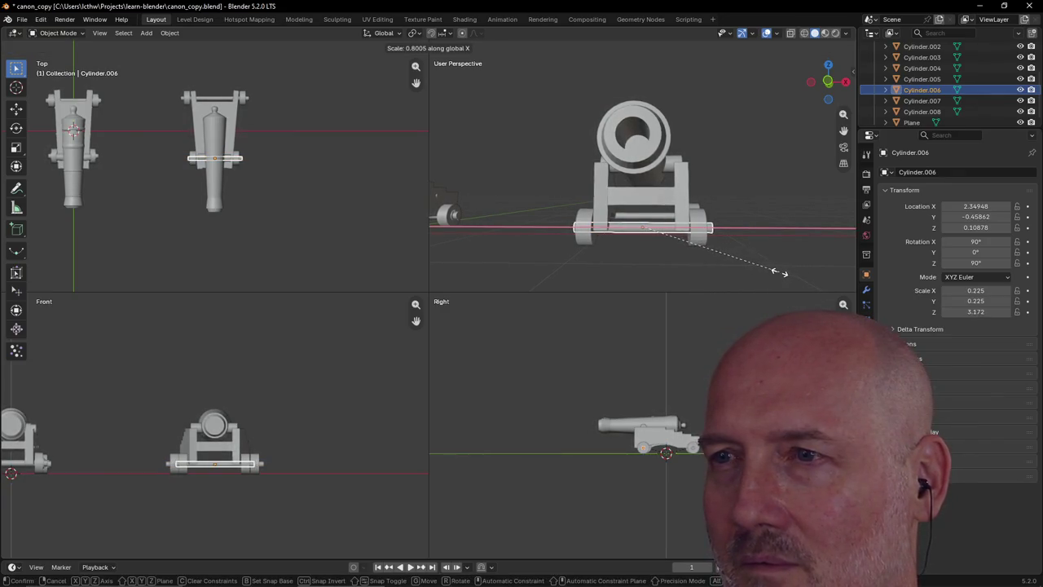
{"action": "left_click", "coordinate": [777, 233]}
{"action": "left_click", "coordinate": [776, 231]}
{"action": "mouse_move", "coordinate": [777, 231]}
{"action": "middle_mouse_down"}
{"action": "mouse_move", "coordinate": [692, 247]}
{"action": "mouse_move", "coordinate": [678, 260]}
{"action": "mouse_move", "coordinate": [696, 231]}
{"action": "mouse_move", "coordinate": [801, 223]}
{"action": "mouse_move", "coordinate": [736, 255]}
{"action": "mouse_move", "coordinate": [797, 232]}
{"action": "mouse_move", "coordinate": [807, 210]}
{"action": "mouse_move", "coordinate": [791, 203]}
{"action": "mouse_move", "coordinate": [791, 217]}
{"action": "mouse_move", "coordinate": [828, 146]}
{"action": "mouse_move", "coordinate": [812, 159]}
{"action": "middle_mouse_up"}
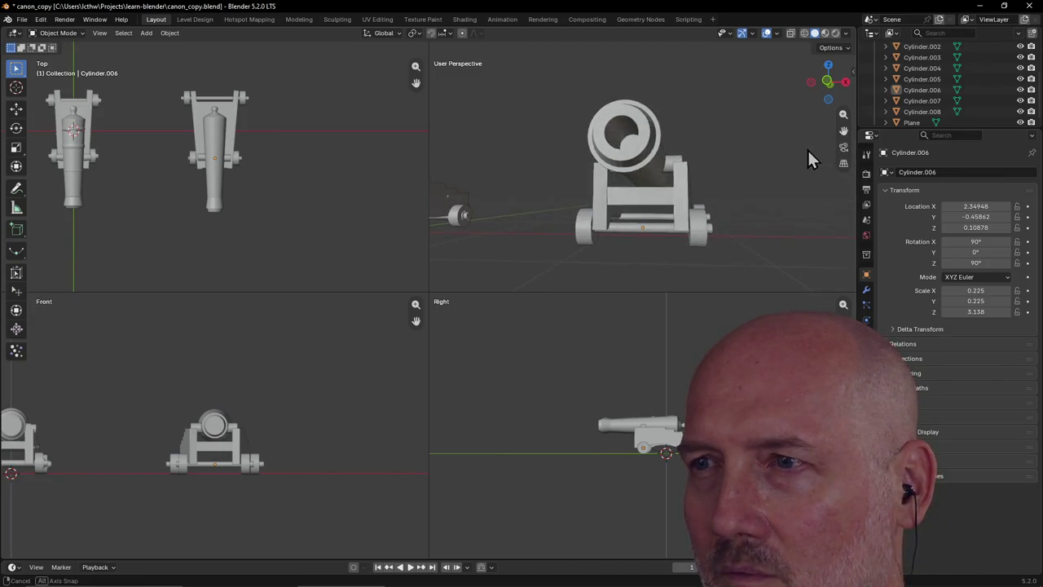
Nudge Cylinder.008 0.01404 along X to X 2.7143, seating it against the axle end
{"action": "left_click", "coordinate": [697, 236]}
{"action": "key", "text": "g"}
{"action": "key", "text": "x"}
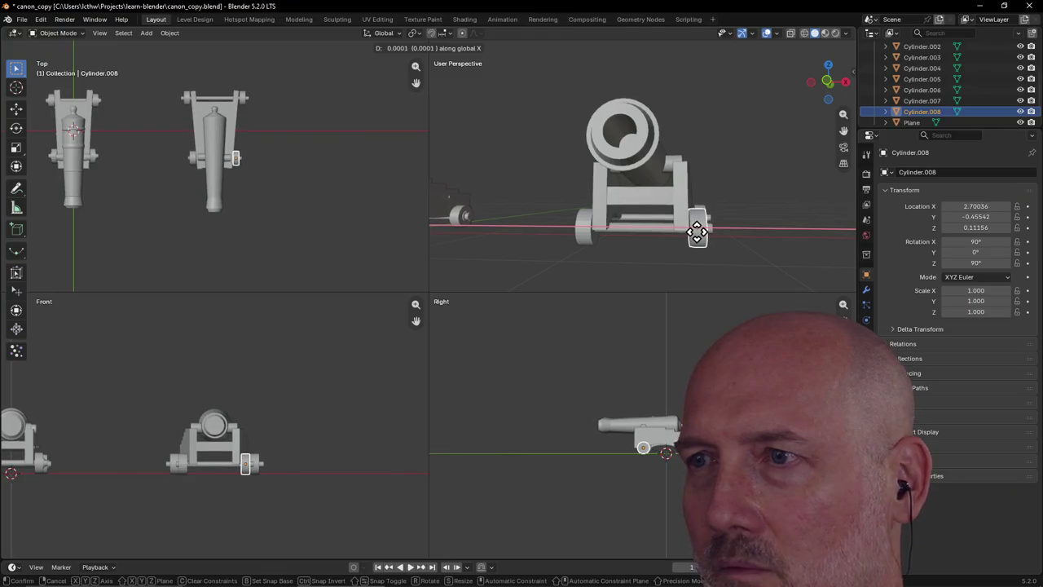
{"action": "left_click", "coordinate": [707, 235]}
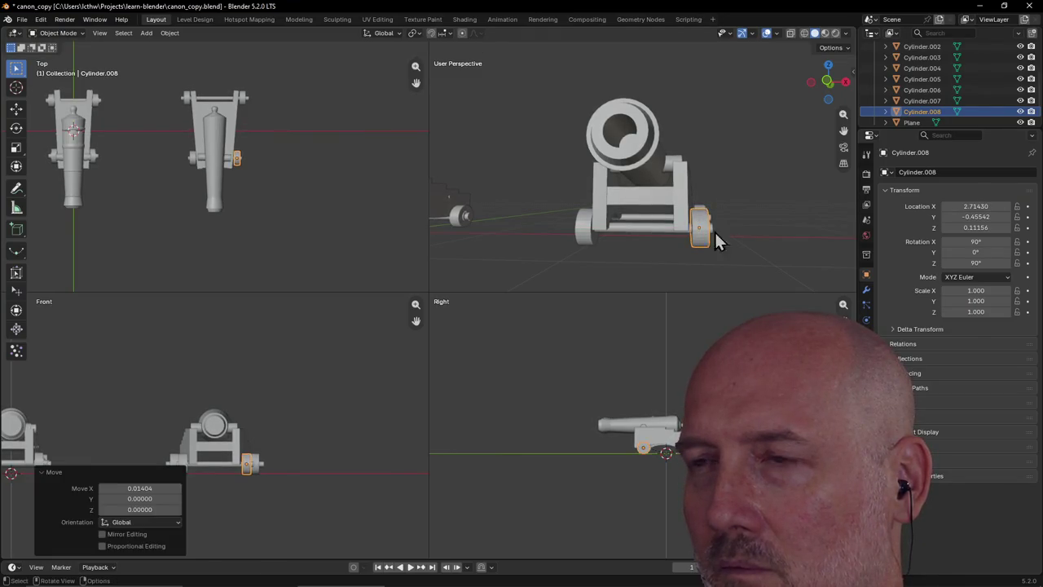
{"action": "left_click", "coordinate": [747, 258]}
{"action": "mouse_move", "coordinate": [747, 259]}
{"action": "middle_mouse_down"}
{"action": "mouse_move", "coordinate": [709, 278]}
{"action": "mouse_move", "coordinate": [765, 220]}
{"action": "mouse_move", "coordinate": [640, 239]}
{"action": "mouse_move", "coordinate": [585, 207]}
{"action": "mouse_move", "coordinate": [608, 225]}
{"action": "mouse_move", "coordinate": [659, 230]}
{"action": "mouse_move", "coordinate": [651, 195]}
{"action": "mouse_move", "coordinate": [801, 201]}
{"action": "mouse_move", "coordinate": [704, 188]}
{"action": "mouse_move", "coordinate": [682, 194]}
{"action": "mouse_move", "coordinate": [698, 207]}
{"action": "mouse_move", "coordinate": [826, 216]}
{"action": "mouse_move", "coordinate": [444, 265]}
{"action": "middle_mouse_up"}
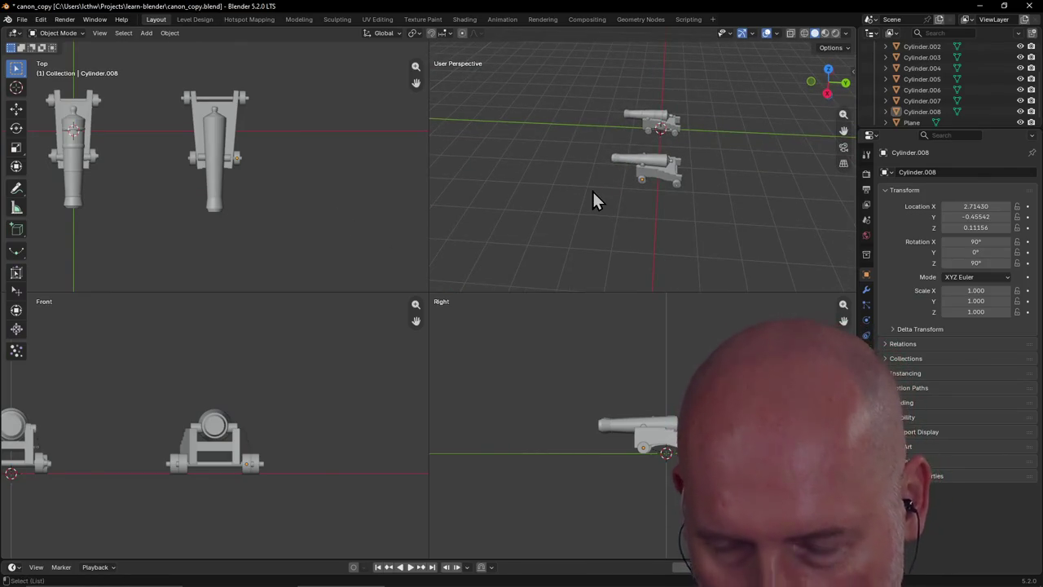
Join the front right wheel, front axle and front left wheel into one object
{"action": "key", "text": "ctrl+alt+q"}
{"action": "scroll", "coordinate": [519, 232], "scroll_direction": "up", "scroll_amount": 2}
{"action": "mouse_move", "coordinate": [521, 242]}
{"action": "middle_mouse_down"}
{"action": "mouse_move", "coordinate": [424, 221]}
{"action": "mouse_move", "coordinate": [609, 293]}
{"action": "mouse_move", "coordinate": [614, 252]}
{"action": "middle_mouse_up"}
{"action": "left_click", "coordinate": [656, 330]}
{"action": "mouse_move", "coordinate": [656, 330]}
{"action": "middle_mouse_down"}
{"action": "mouse_move", "coordinate": [561, 337]}
{"action": "mouse_move", "coordinate": [568, 303]}
{"action": "mouse_move", "coordinate": [514, 277]}
{"action": "middle_mouse_up"}
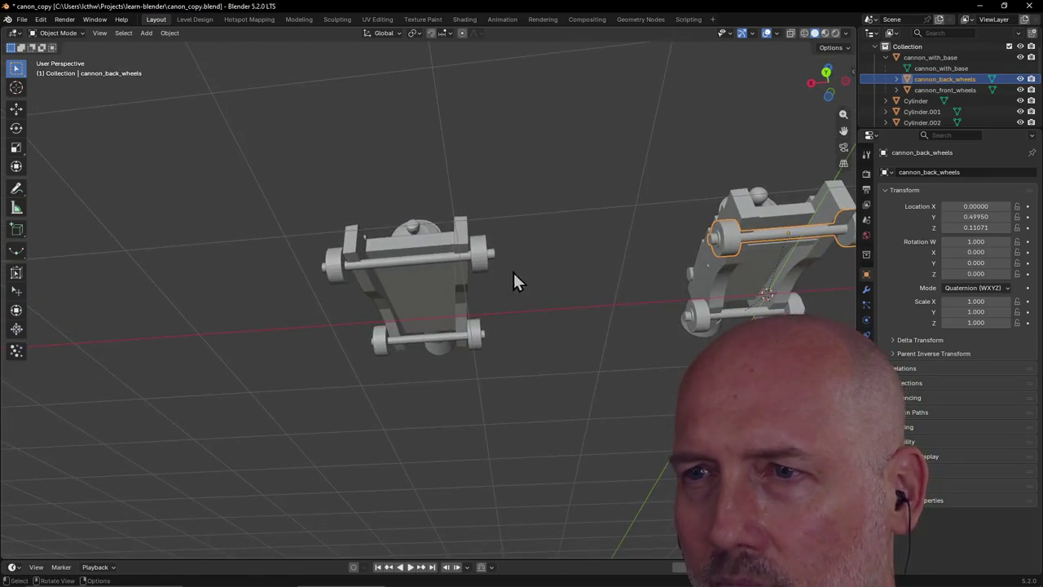
{"action": "left_click", "coordinate": [478, 261]}
{"action": "left_click", "coordinate": [425, 261], "text": "shift"}
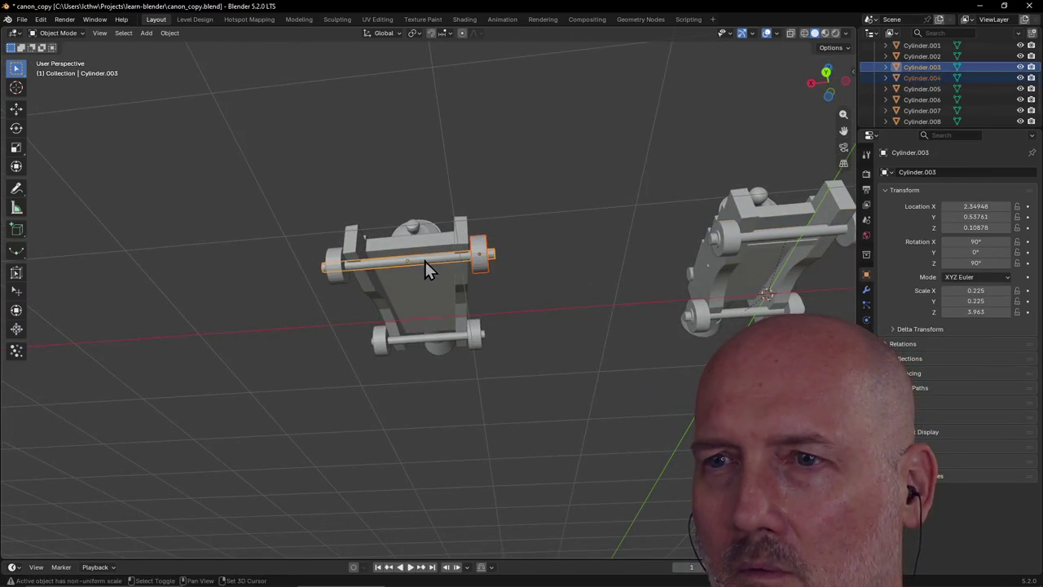
{"action": "left_click", "coordinate": [338, 277], "text": "shift"}
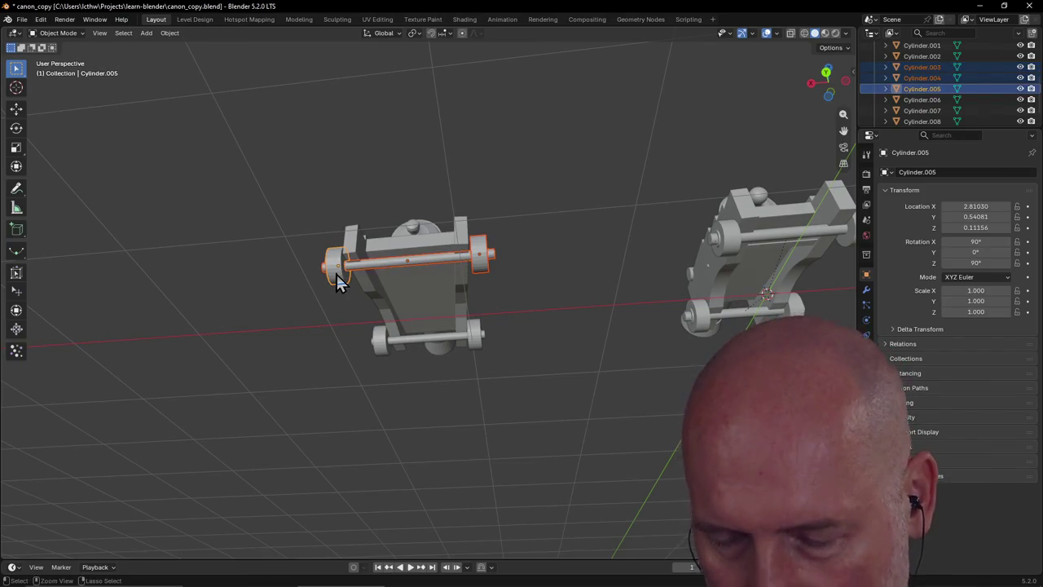
{"action": "key", "text": "ctrl+j"}
Join the rear wheels and rear axle into a single object too
{"action": "left_click", "coordinate": [479, 338]}
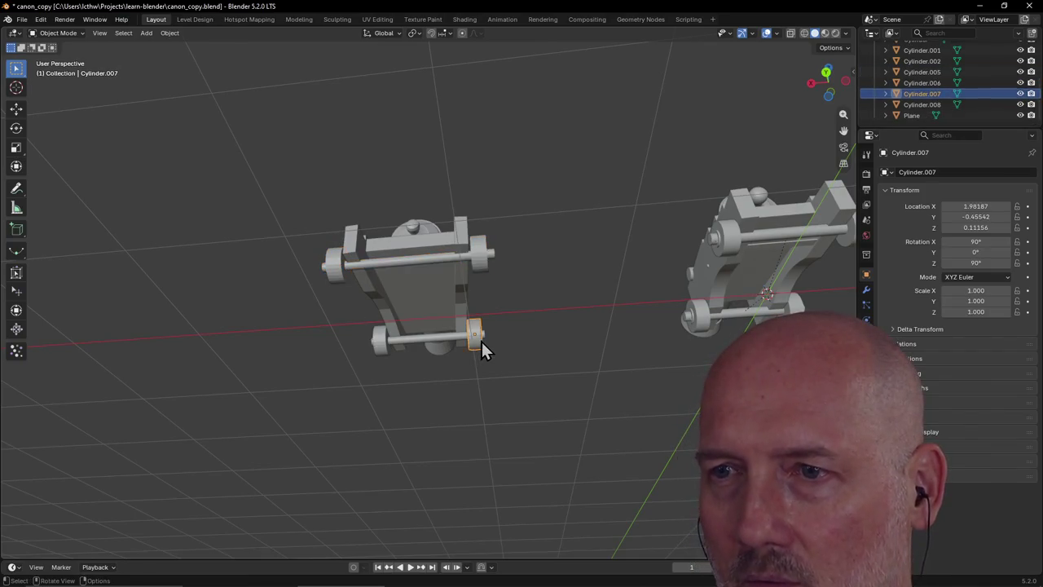
{"action": "left_click", "coordinate": [428, 342], "text": "shift"}
{"action": "left_click", "coordinate": [382, 345], "text": "shift"}
{"action": "key", "text": "ctrl+j"}
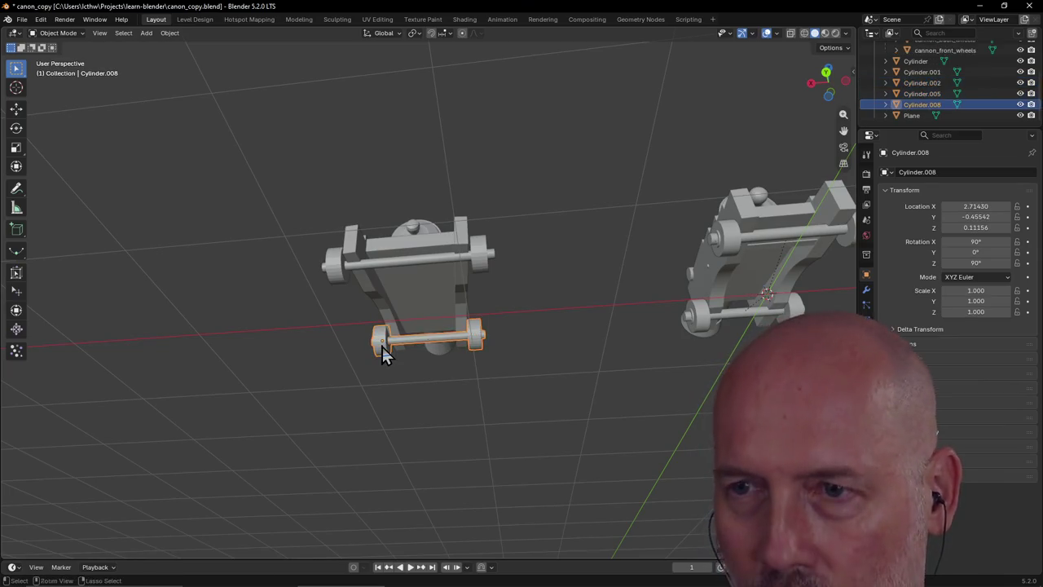
{"action": "left_click", "coordinate": [433, 388]}
{"action": "mouse_move", "coordinate": [452, 369]}
{"action": "middle_mouse_down"}
{"action": "mouse_move", "coordinate": [571, 329]}
{"action": "mouse_move", "coordinate": [466, 328]}
{"action": "mouse_move", "coordinate": [551, 302]}
{"action": "mouse_move", "coordinate": [446, 342]}
{"action": "mouse_move", "coordinate": [629, 274]}
{"action": "mouse_move", "coordinate": [643, 256]}
{"action": "mouse_move", "coordinate": [592, 269]}
{"action": "middle_mouse_up"}
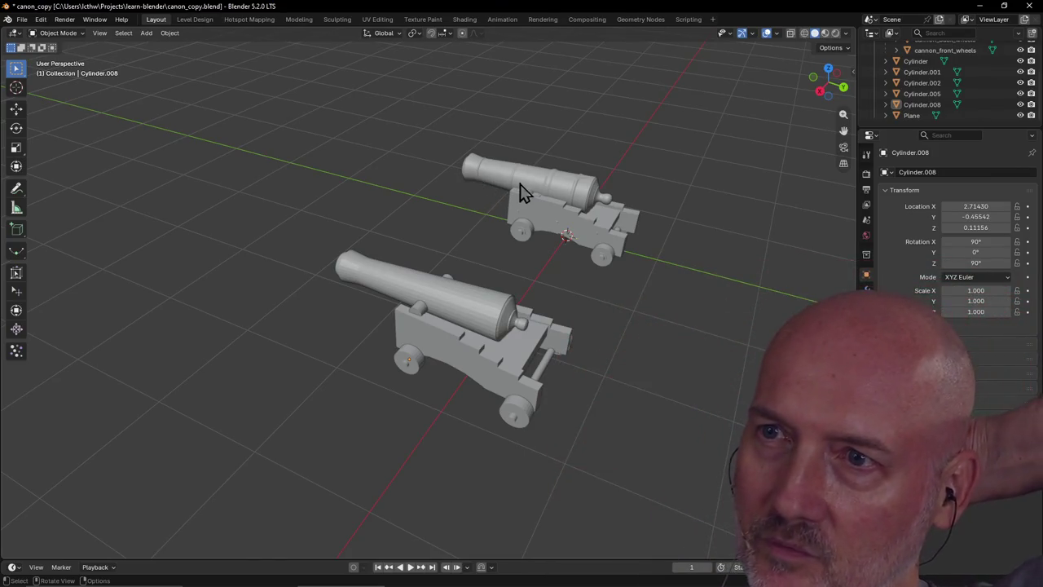
Select the front cannon's barrel and zoom around both cannons to inspect them
{"action": "scroll", "coordinate": [570, 193], "scroll_direction": "up", "scroll_amount": 5}
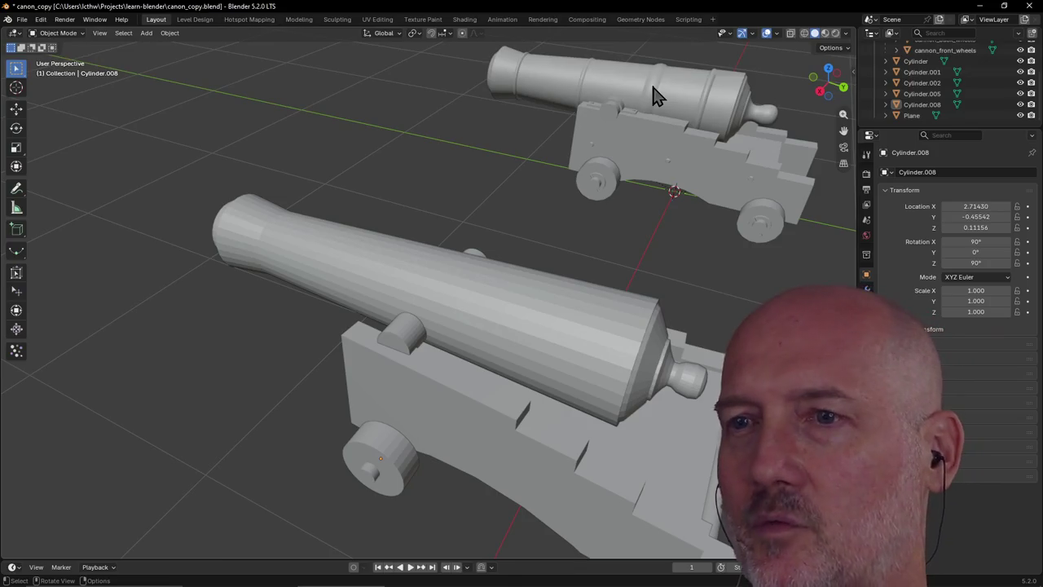
{"action": "scroll", "coordinate": [656, 95], "scroll_direction": "down", "scroll_amount": 3}
{"action": "left_click", "coordinate": [463, 327]}
{"action": "mouse_move", "coordinate": [465, 326]}
{"action": "middle_mouse_down"}
{"action": "mouse_move", "coordinate": [588, 280]}
{"action": "mouse_move", "coordinate": [514, 282]}
{"action": "middle_mouse_up"}
{"action": "scroll", "coordinate": [589, 280], "scroll_direction": "up", "scroll_amount": 2}
{"action": "scroll", "coordinate": [588, 281], "scroll_direction": "down", "scroll_amount": 2}
{"action": "scroll", "coordinate": [588, 280], "scroll_direction": "down", "scroll_amount": 2}
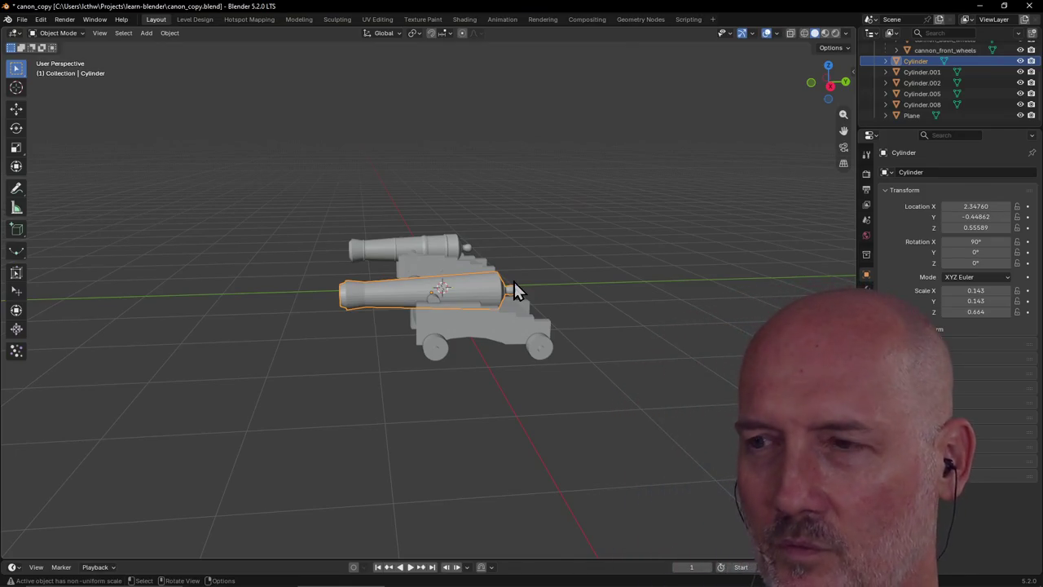
{"action": "left_click", "coordinate": [506, 375]}
{"action": "scroll", "coordinate": [506, 375], "scroll_direction": "up", "scroll_amount": 2}
{"action": "scroll", "coordinate": [506, 375], "scroll_direction": "up", "scroll_amount": 1}
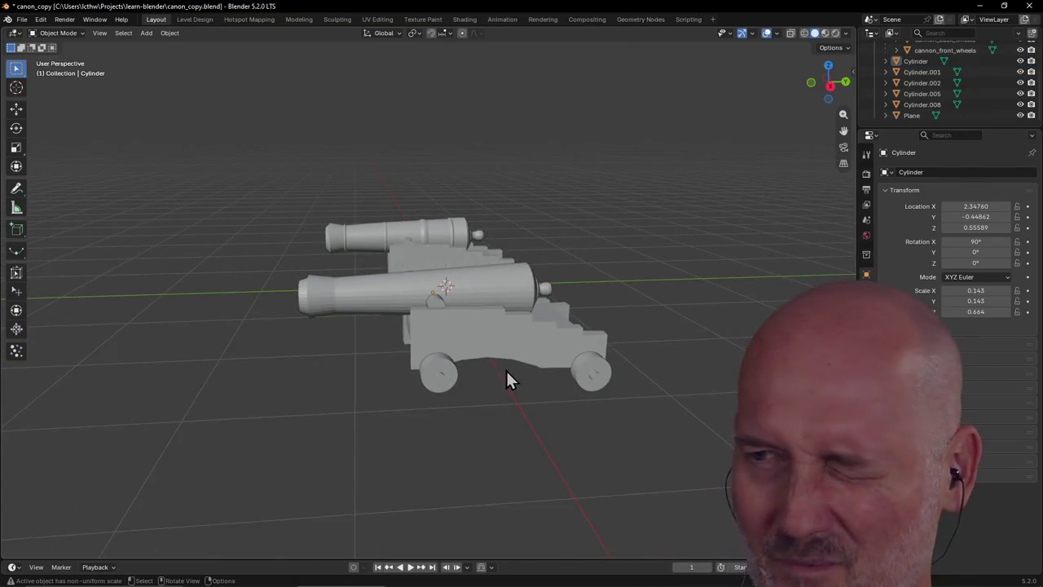
{"action": "scroll", "coordinate": [506, 373], "scroll_direction": "up", "scroll_amount": 1}
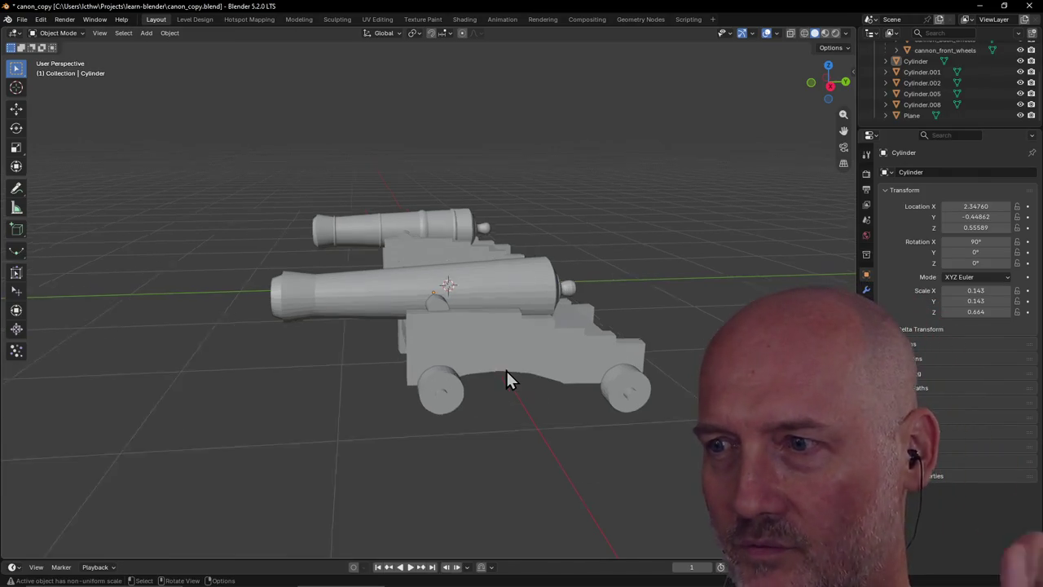
{"action": "scroll", "coordinate": [506, 373], "scroll_direction": "up", "scroll_amount": 1}
{"action": "scroll", "coordinate": [506, 373], "scroll_direction": "down", "scroll_amount": 1}
{"action": "scroll", "coordinate": [506, 374], "scroll_direction": "down", "scroll_amount": 3}
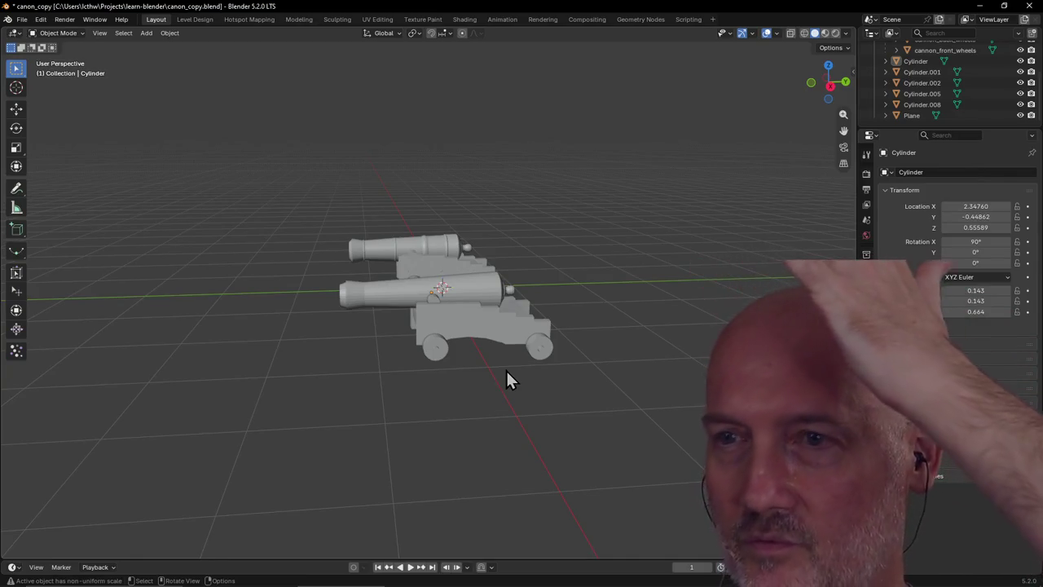
{"action": "scroll", "coordinate": [506, 374], "scroll_direction": "down", "scroll_amount": 1}
{"action": "scroll", "coordinate": [506, 374], "scroll_direction": "up", "scroll_amount": 2}
{"action": "scroll", "coordinate": [507, 373], "scroll_direction": "down", "scroll_amount": 2}
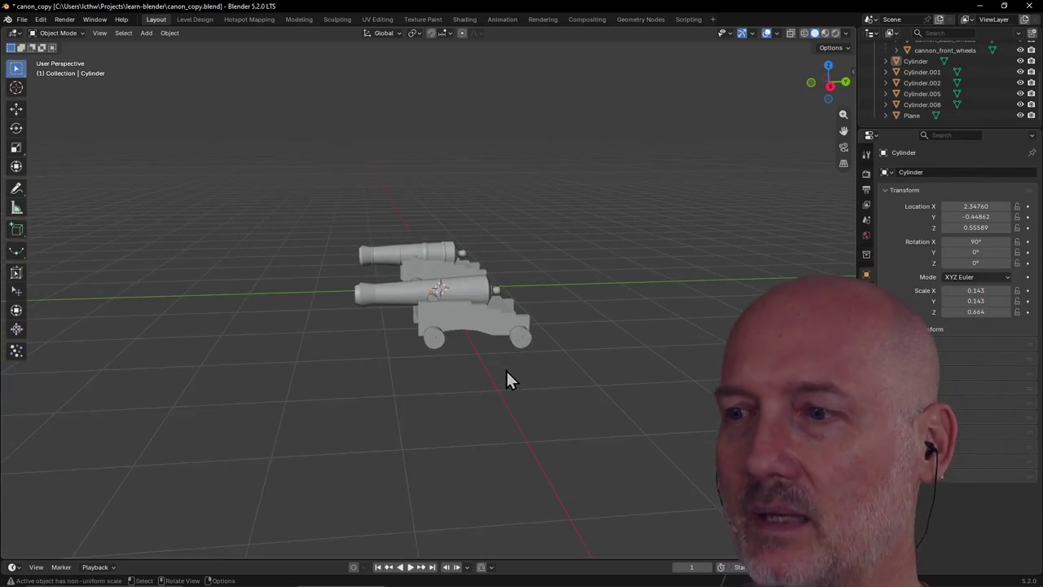
{"action": "scroll", "coordinate": [507, 373], "scroll_direction": "down", "scroll_amount": 3}
View the cannons from several angles, selecting the front cannon's barrel and carriage
{"action": "middle_click_drag", "start_coordinate": [506, 373], "coordinate": [586, 391]}
{"action": "scroll", "coordinate": [475, 346], "scroll_direction": "up", "scroll_amount": 3}
{"action": "scroll", "coordinate": [473, 339], "scroll_direction": "up", "scroll_amount": 1}
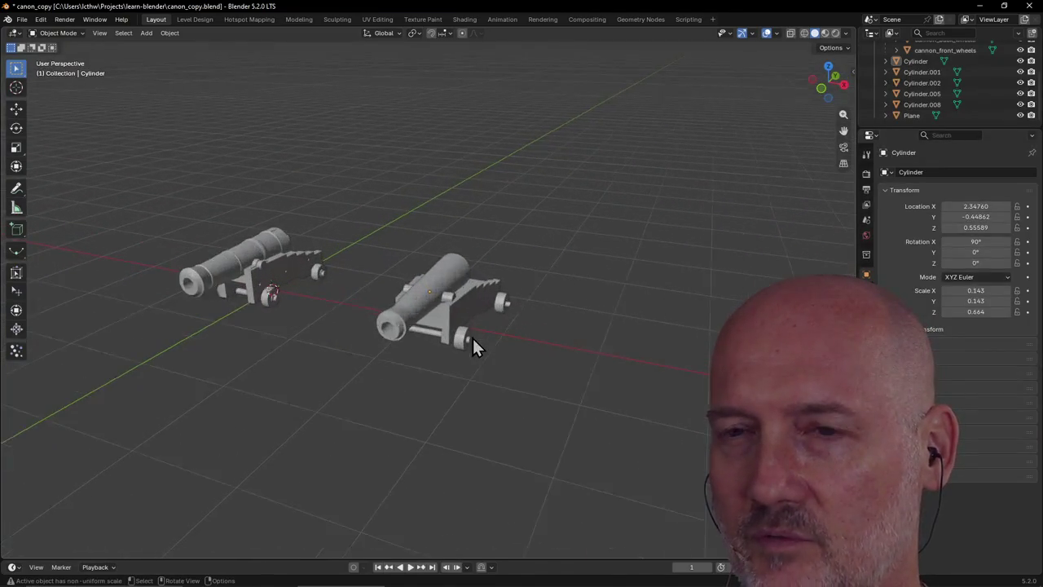
{"action": "scroll", "coordinate": [419, 341], "scroll_direction": "up", "scroll_amount": 1}
{"action": "scroll", "coordinate": [419, 341], "scroll_direction": "up", "scroll_amount": 1}
{"action": "scroll", "coordinate": [420, 346], "scroll_direction": "down", "scroll_amount": 2}
{"action": "mouse_move", "coordinate": [435, 340]}
{"action": "middle_mouse_down"}
{"action": "mouse_move", "coordinate": [496, 335]}
{"action": "mouse_move", "coordinate": [408, 356]}
{"action": "middle_mouse_up"}
{"action": "scroll", "coordinate": [495, 335], "scroll_direction": "down", "scroll_amount": 1}
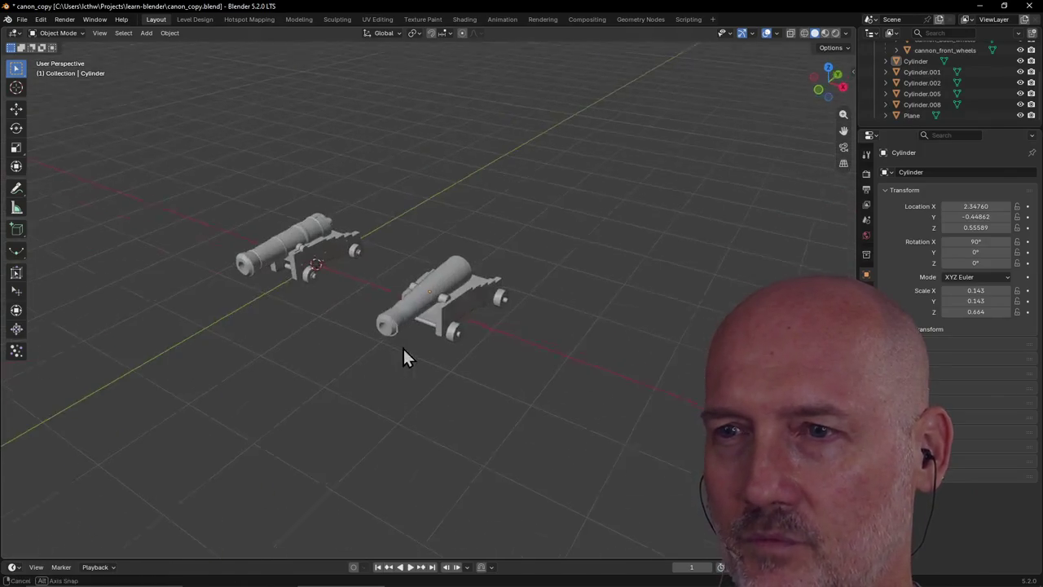
{"action": "scroll", "coordinate": [440, 306], "scroll_direction": "up", "scroll_amount": 2}
{"action": "left_click", "coordinate": [445, 281]}
{"action": "scroll", "coordinate": [445, 281], "scroll_direction": "down", "scroll_amount": 1}
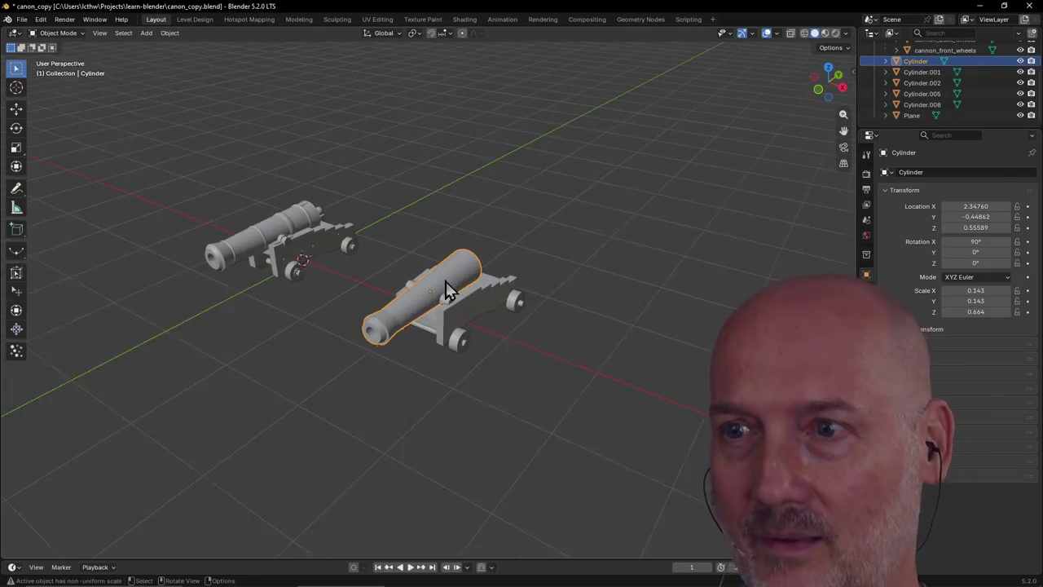
{"action": "scroll", "coordinate": [448, 289], "scroll_direction": "down", "scroll_amount": 1}
{"action": "middle_click_drag", "start_coordinate": [455, 314], "coordinate": [383, 310]}
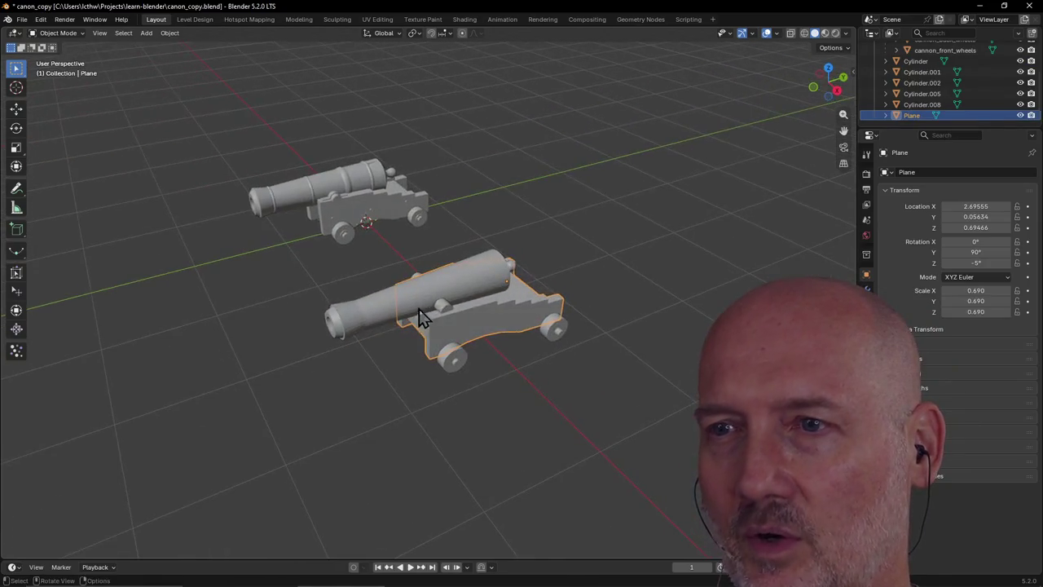
{"action": "left_click", "coordinate": [373, 310]}
{"action": "scroll", "coordinate": [346, 256], "scroll_direction": "up", "scroll_amount": 2}
{"action": "scroll", "coordinate": [302, 177], "scroll_direction": "up", "scroll_amount": 1}
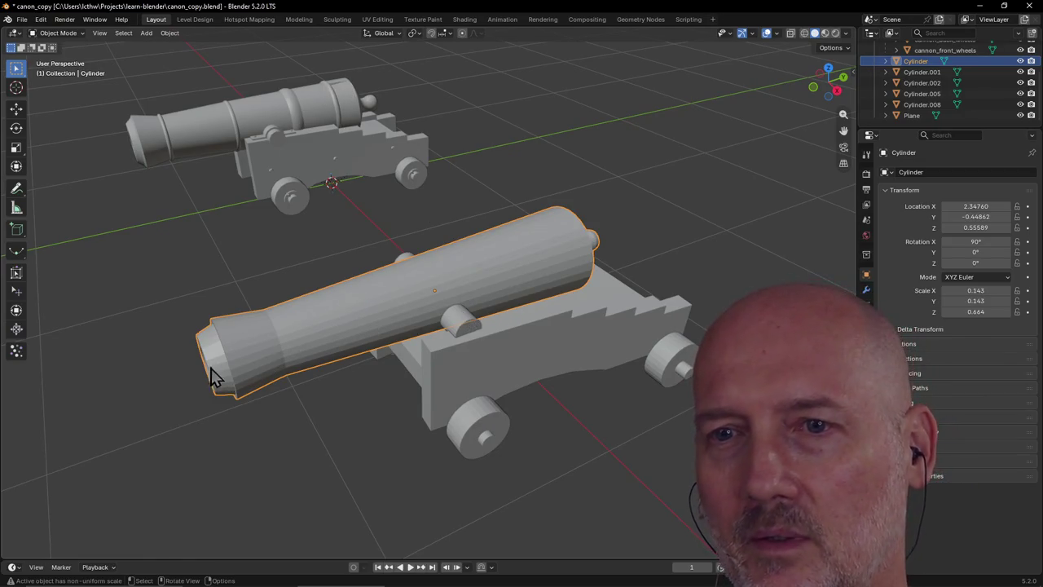
Check the front cannon's carriage, trunnion and wheels, save canon_copy.blend, and open the File menu
{"action": "left_click", "coordinate": [330, 128]}
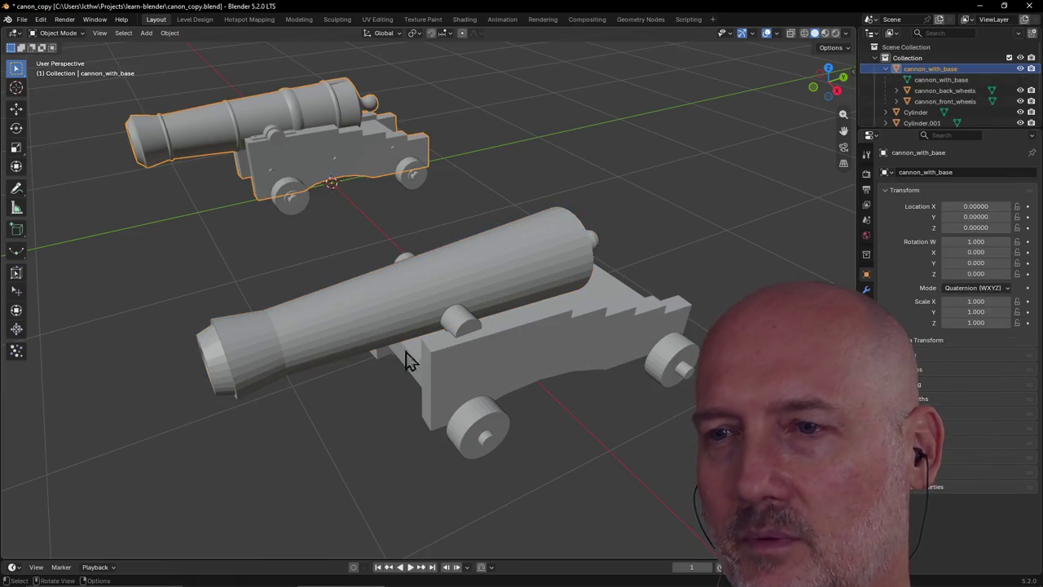
{"action": "left_click", "coordinate": [484, 363]}
{"action": "mouse_move", "coordinate": [484, 363]}
{"action": "middle_mouse_down"}
{"action": "mouse_move", "coordinate": [533, 330]}
{"action": "mouse_move", "coordinate": [390, 350]}
{"action": "mouse_move", "coordinate": [575, 352]}
{"action": "mouse_move", "coordinate": [411, 314]}
{"action": "mouse_move", "coordinate": [330, 232]}
{"action": "middle_mouse_up"}
{"action": "left_click", "coordinate": [430, 341]}
{"action": "left_click", "coordinate": [389, 303]}
{"action": "left_click", "coordinate": [384, 302]}
{"action": "left_click", "coordinate": [368, 429]}
{"action": "middle_click_drag", "start_coordinate": [368, 430], "coordinate": [462, 446]}
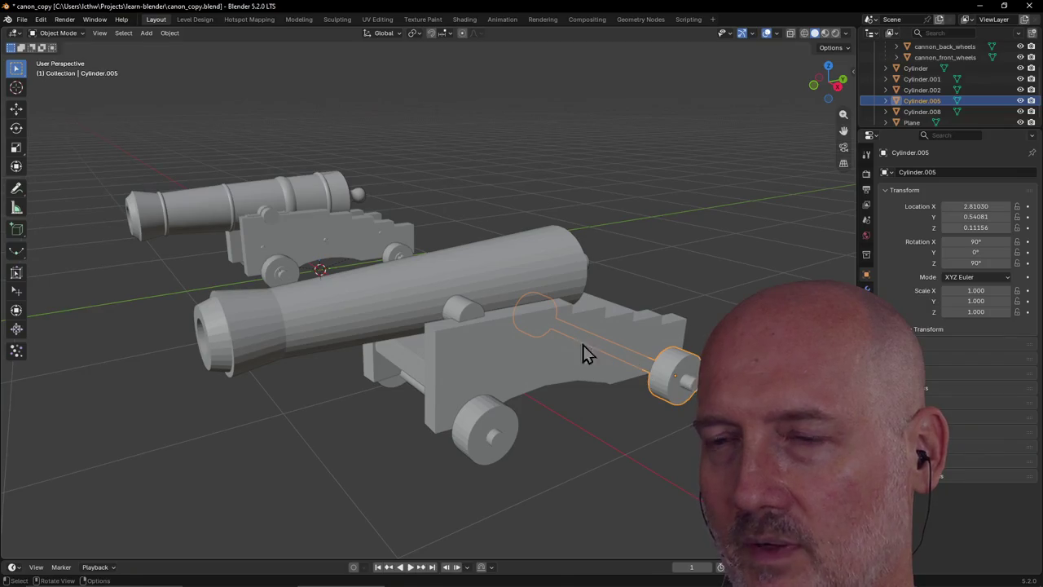
{"action": "left_click", "coordinate": [677, 224]}
{"action": "middle_click_drag", "start_coordinate": [676, 223], "coordinate": [578, 261]}
{"action": "key", "text": "ctrl+s"}
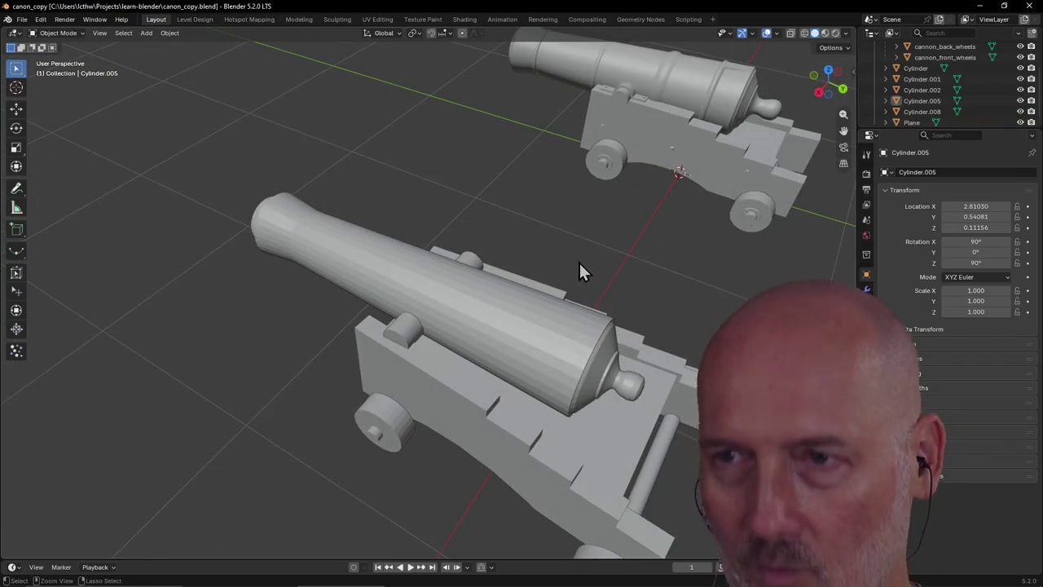
{"action": "left_click", "coordinate": [23, 20]}
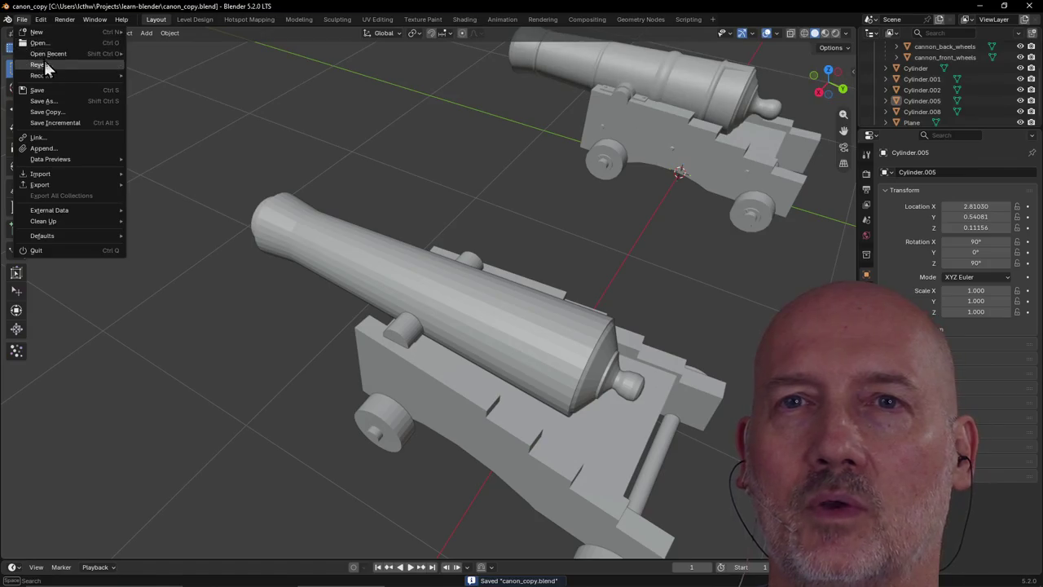
{"action": "mouse_move", "coordinate": [48, 53]}
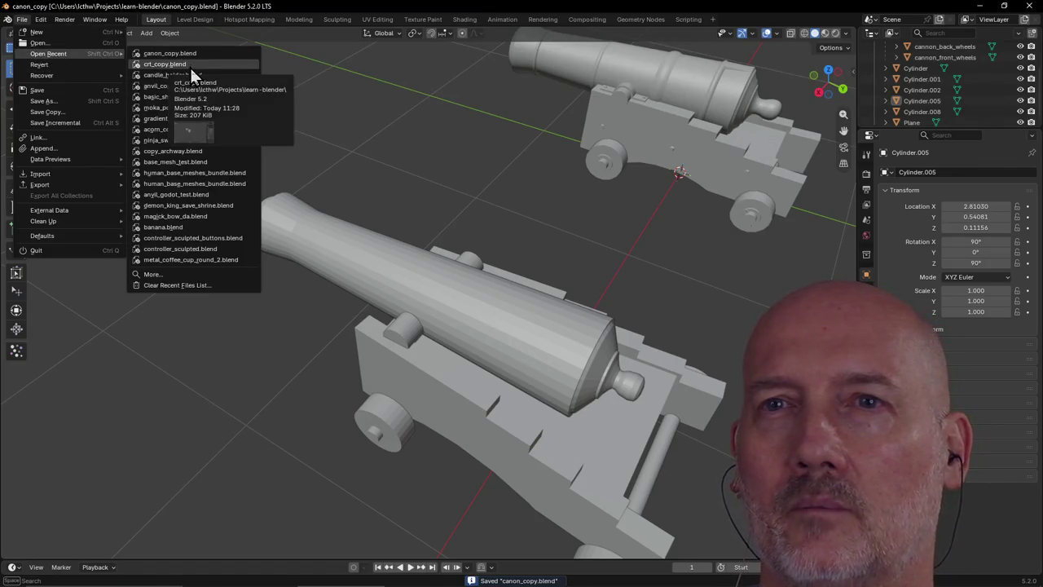
Open crt_copy.blend from recent files and orbit around the CRT monitors
{"action": "left_click", "coordinate": [191, 68]}
{"action": "scroll", "coordinate": [268, 133], "scroll_direction": "down", "scroll_amount": 3}
{"action": "scroll", "coordinate": [280, 144], "scroll_direction": "up", "scroll_amount": 5}
{"action": "middle_click_drag", "start_coordinate": [280, 144], "coordinate": [419, 117]}
{"action": "mouse_move", "coordinate": [195, 291]}
{"action": "middle_mouse_down"}
{"action": "mouse_move", "coordinate": [273, 287]}
{"action": "mouse_move", "coordinate": [336, 186]}
{"action": "middle_mouse_up"}
{"action": "mouse_move", "coordinate": [346, 367]}
{"action": "middle_mouse_down"}
{"action": "mouse_move", "coordinate": [312, 362]}
{"action": "mouse_move", "coordinate": [492, 277]}
{"action": "mouse_move", "coordinate": [338, 322]}
{"action": "mouse_move", "coordinate": [438, 186]}
{"action": "mouse_move", "coordinate": [449, 221]}
{"action": "mouse_move", "coordinate": [468, 224]}
{"action": "mouse_move", "coordinate": [603, 198]}
{"action": "mouse_move", "coordinate": [454, 210]}
{"action": "mouse_move", "coordinate": [442, 187]}
{"action": "mouse_move", "coordinate": [372, 190]}
{"action": "mouse_move", "coordinate": [514, 167]}
{"action": "mouse_move", "coordinate": [508, 117]}
{"action": "mouse_move", "coordinate": [459, 182]}
{"action": "mouse_move", "coordinate": [487, 203]}
{"action": "mouse_move", "coordinate": [480, 195]}
{"action": "middle_mouse_up"}
Open anvil_copy.blend from recent files and view the anvil from several angles
{"action": "left_click", "coordinate": [22, 18]}
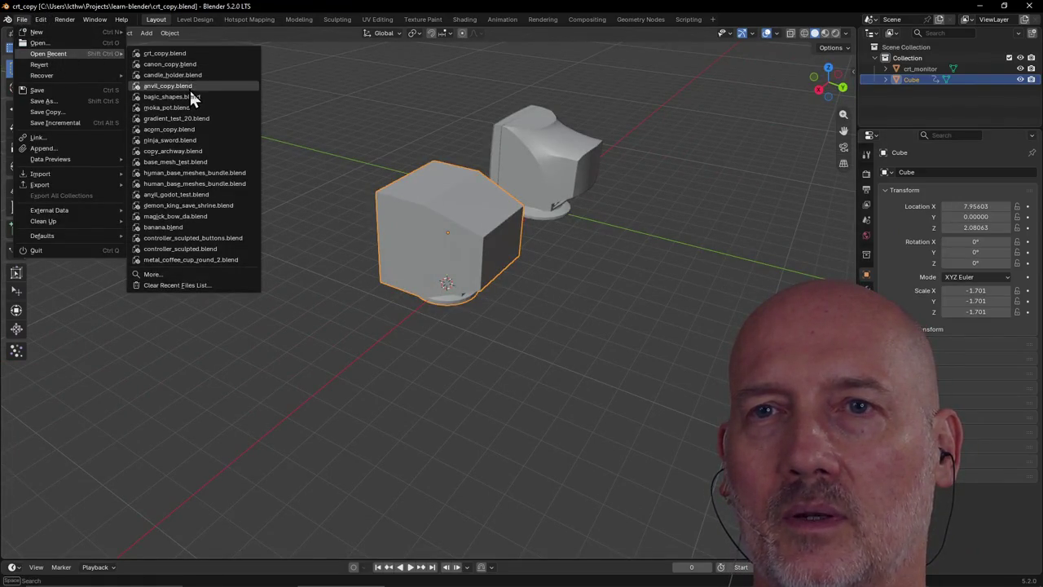
{"action": "left_click", "coordinate": [190, 87]}
{"action": "mouse_move", "coordinate": [411, 167]}
{"action": "middle_mouse_down"}
{"action": "mouse_move", "coordinate": [470, 240]}
{"action": "mouse_move", "coordinate": [399, 156]}
{"action": "middle_mouse_up"}
{"action": "scroll", "coordinate": [471, 240], "scroll_direction": "up", "scroll_amount": 3}
{"action": "mouse_move", "coordinate": [377, 367]}
{"action": "middle_mouse_down"}
{"action": "mouse_move", "coordinate": [358, 368]}
{"action": "mouse_move", "coordinate": [511, 325]}
{"action": "mouse_move", "coordinate": [552, 377]}
{"action": "mouse_move", "coordinate": [573, 380]}
{"action": "mouse_move", "coordinate": [454, 359]}
{"action": "mouse_move", "coordinate": [366, 261]}
{"action": "mouse_move", "coordinate": [337, 314]}
{"action": "mouse_move", "coordinate": [437, 279]}
{"action": "mouse_move", "coordinate": [324, 229]}
{"action": "middle_mouse_up"}
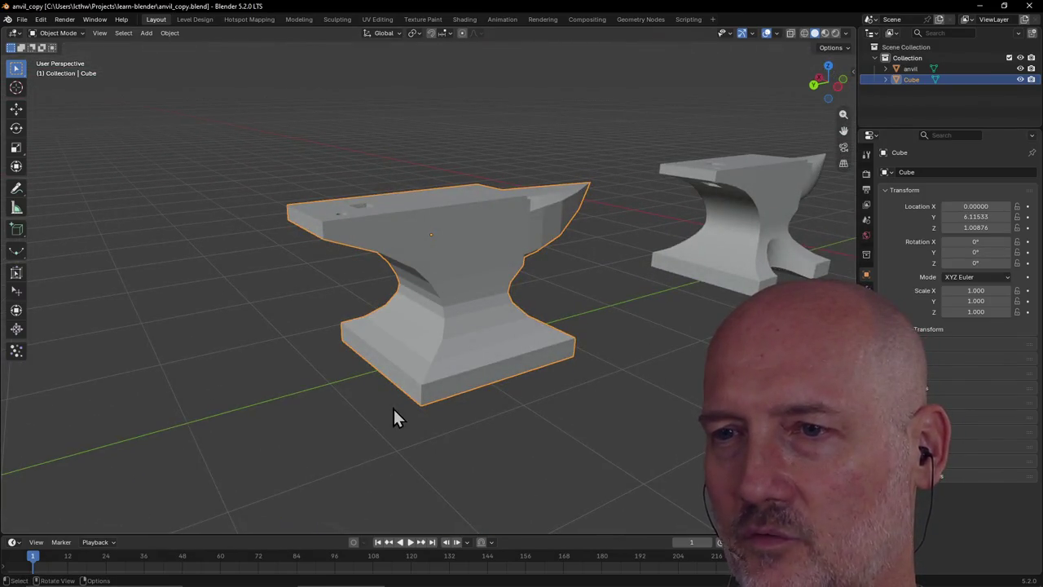
{"action": "mouse_move", "coordinate": [546, 254]}
{"action": "middle_mouse_down"}
{"action": "mouse_move", "coordinate": [472, 367]}
{"action": "mouse_move", "coordinate": [533, 299]}
{"action": "mouse_move", "coordinate": [568, 327]}
{"action": "mouse_move", "coordinate": [467, 319]}
{"action": "middle_mouse_up"}
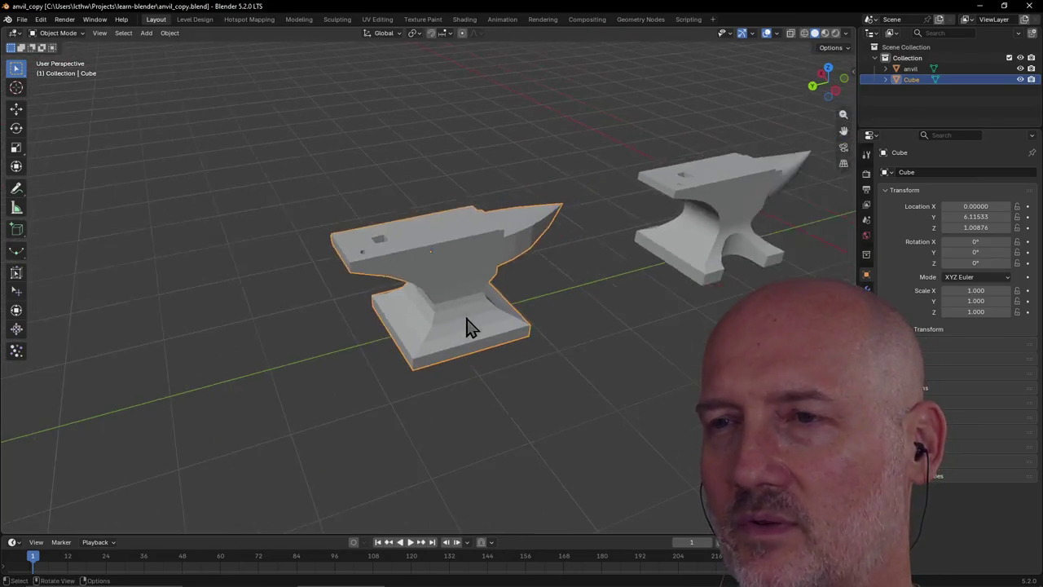
Reopen canon_copy.blend and select the front cannon's barrel
{"action": "left_click", "coordinate": [22, 20]}
{"action": "mouse_move", "coordinate": [49, 54]}
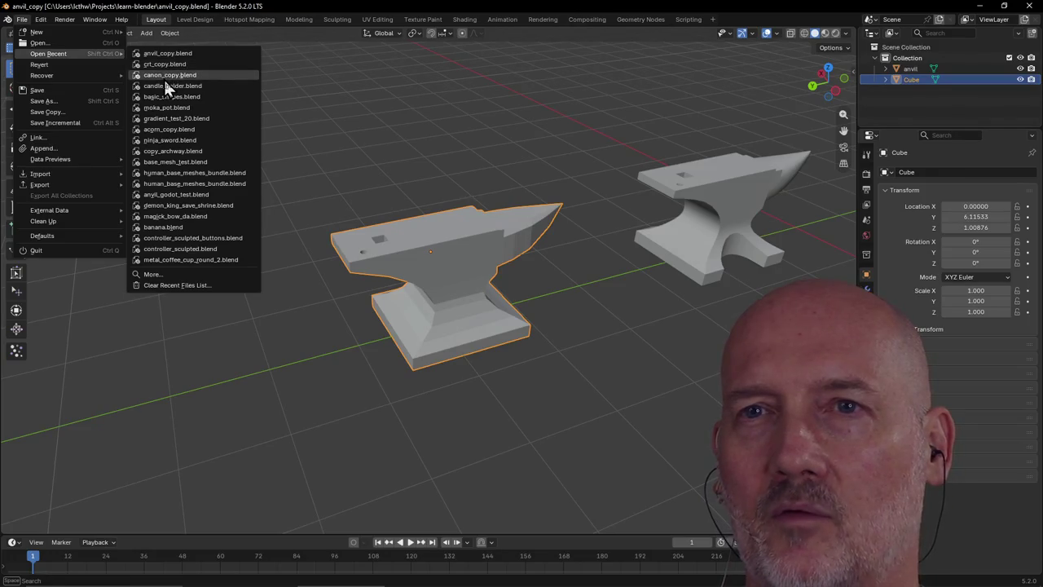
{"action": "left_click", "coordinate": [164, 76]}
{"action": "scroll", "coordinate": [241, 253], "scroll_direction": "down", "scroll_amount": 4}
{"action": "scroll", "coordinate": [202, 228], "scroll_direction": "down", "scroll_amount": 3}
{"action": "mouse_move", "coordinate": [195, 220]}
{"action": "middle_mouse_down"}
{"action": "mouse_move", "coordinate": [308, 245]}
{"action": "mouse_move", "coordinate": [248, 206]}
{"action": "mouse_move", "coordinate": [261, 217]}
{"action": "mouse_move", "coordinate": [177, 204]}
{"action": "mouse_move", "coordinate": [273, 199]}
{"action": "mouse_move", "coordinate": [288, 258]}
{"action": "middle_mouse_up"}
{"action": "scroll", "coordinate": [308, 233], "scroll_direction": "up", "scroll_amount": 2}
{"action": "scroll", "coordinate": [248, 206], "scroll_direction": "up", "scroll_amount": 3}
{"action": "scroll", "coordinate": [281, 263], "scroll_direction": "down", "scroll_amount": 2}
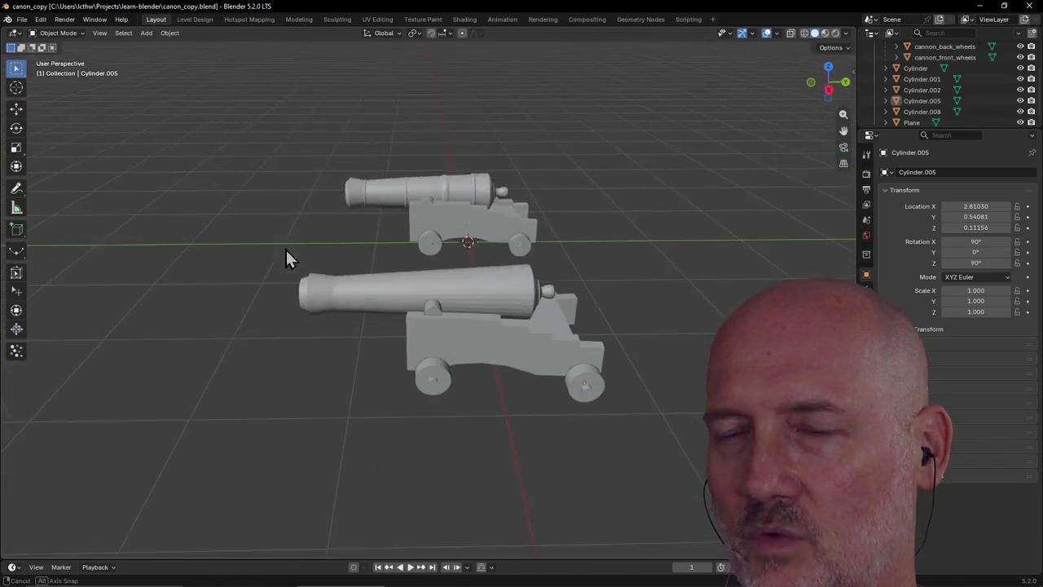
{"action": "left_click", "coordinate": [356, 308]}
{"action": "scroll", "coordinate": [526, 291], "scroll_direction": "up", "scroll_amount": 2}
{"action": "mouse_move", "coordinate": [526, 292]}
{"action": "middle_mouse_down"}
{"action": "mouse_move", "coordinate": [482, 284]}
{"action": "mouse_move", "coordinate": [528, 290]}
{"action": "mouse_move", "coordinate": [585, 265]}
{"action": "mouse_move", "coordinate": [585, 251]}
{"action": "middle_mouse_up"}
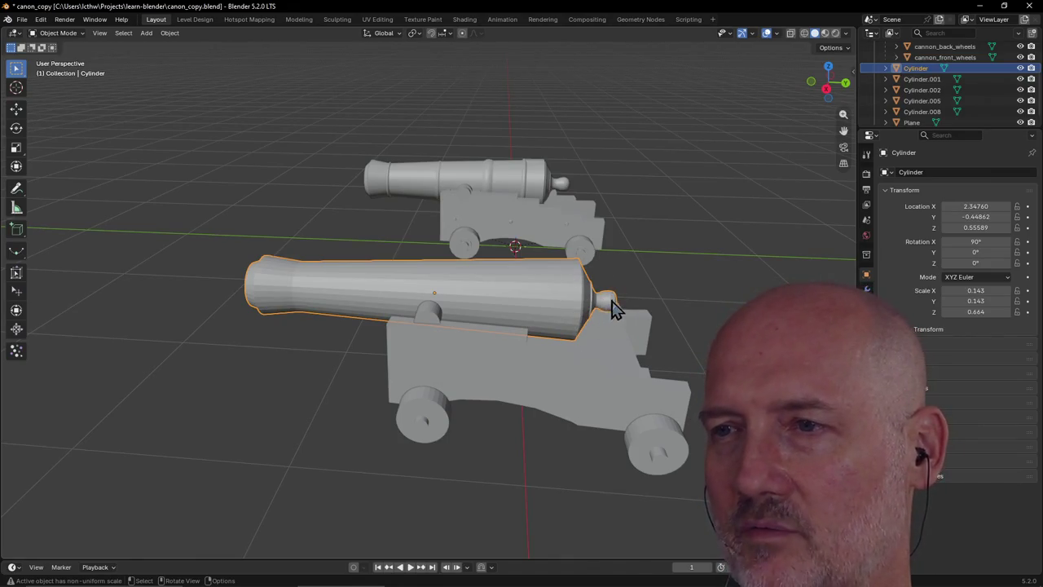
{"action": "scroll", "coordinate": [633, 318], "scroll_direction": "down", "scroll_amount": 3}
{"action": "left_click", "coordinate": [654, 296]}
{"action": "scroll", "coordinate": [655, 296], "scroll_direction": "up", "scroll_amount": 3}
{"action": "scroll", "coordinate": [655, 296], "scroll_direction": "up", "scroll_amount": 2}
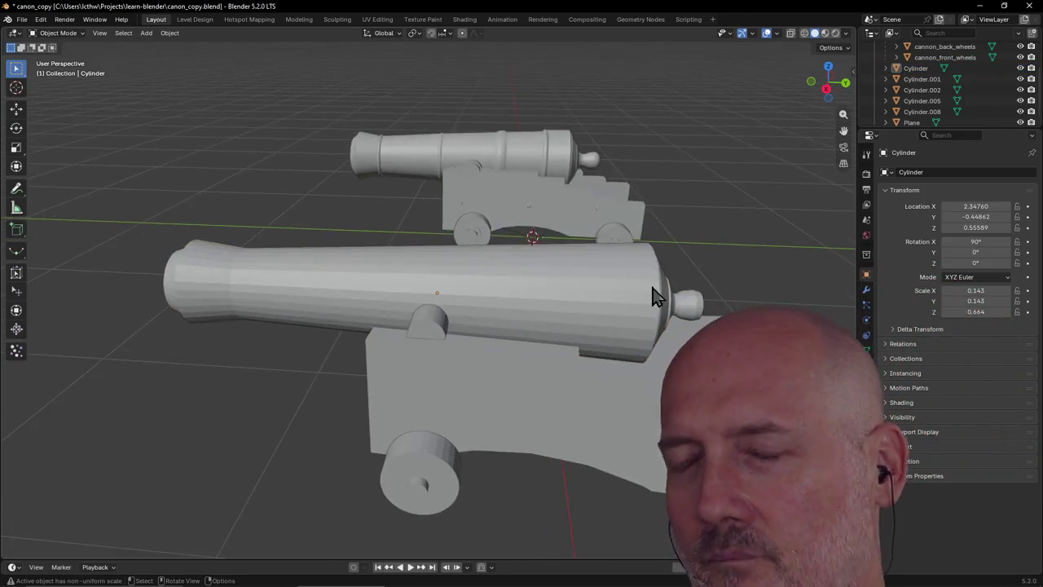
{"action": "middle_click_drag", "start_coordinate": [653, 296], "coordinate": [596, 288]}
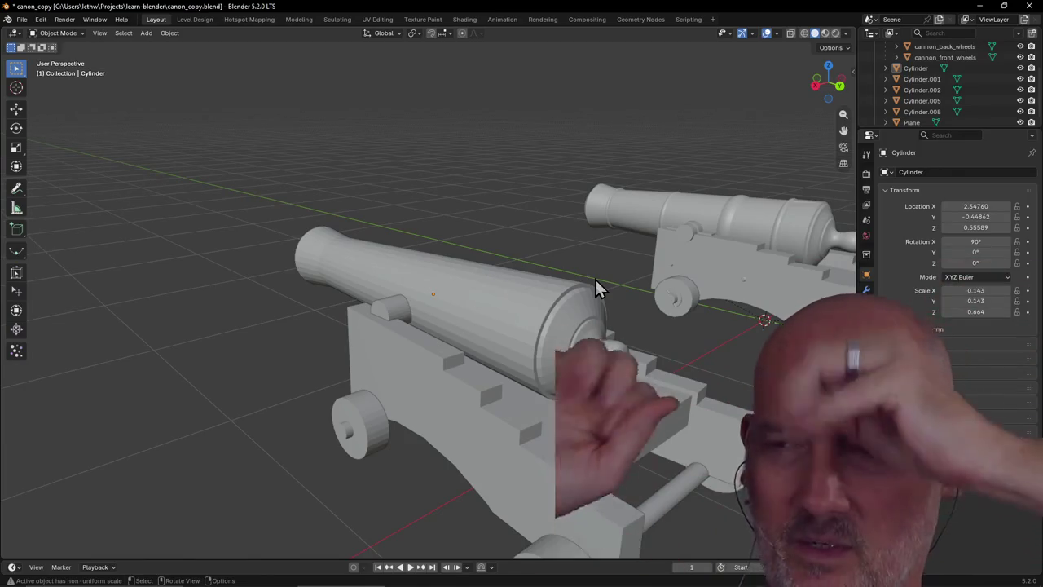
{"action": "scroll", "coordinate": [595, 280], "scroll_direction": "down", "scroll_amount": 3}
{"action": "scroll", "coordinate": [596, 280], "scroll_direction": "down", "scroll_amount": 2}
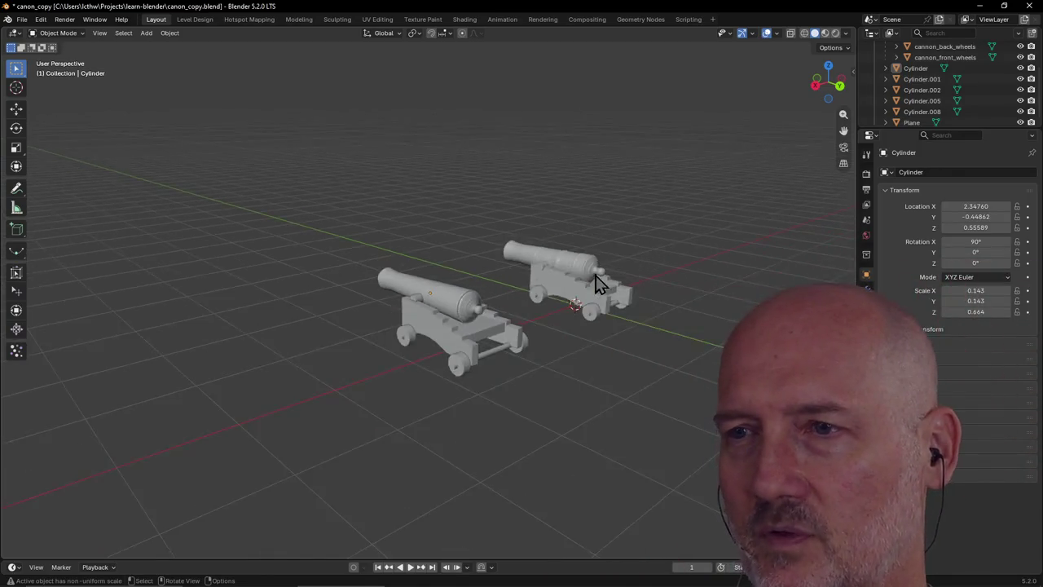
{"action": "scroll", "coordinate": [595, 277], "scroll_direction": "up", "scroll_amount": 5}
{"action": "middle_click_drag", "start_coordinate": [595, 273], "coordinate": [593, 304]}
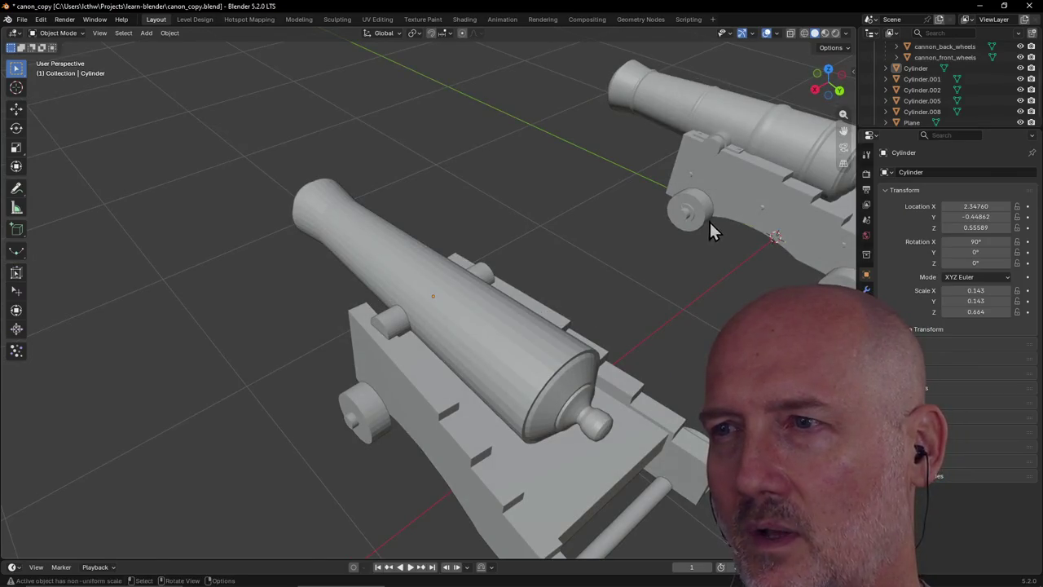
{"action": "left_click", "coordinate": [684, 216]}
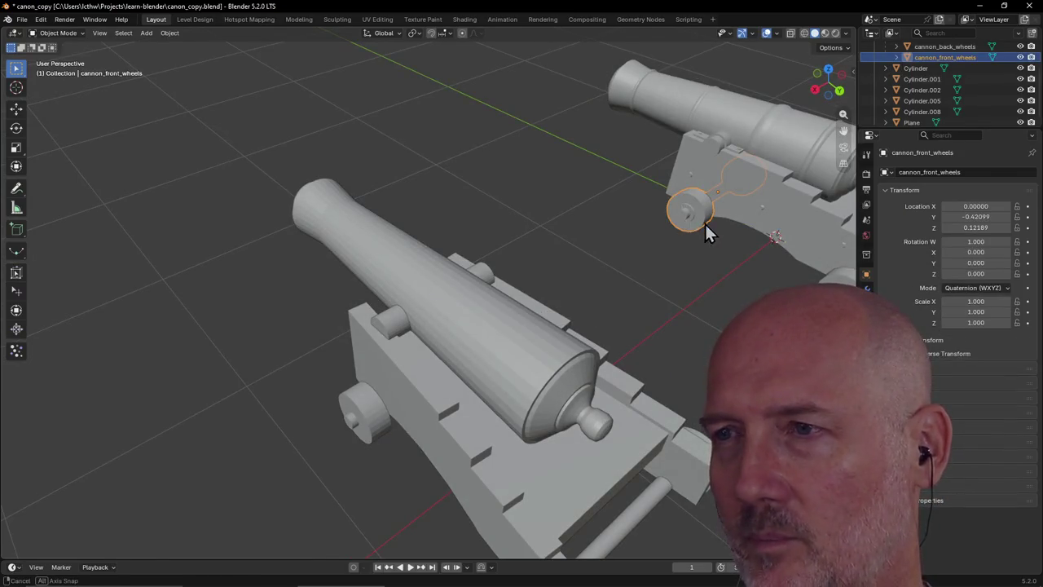
{"action": "middle_click_drag", "start_coordinate": [706, 230], "coordinate": [763, 212]}
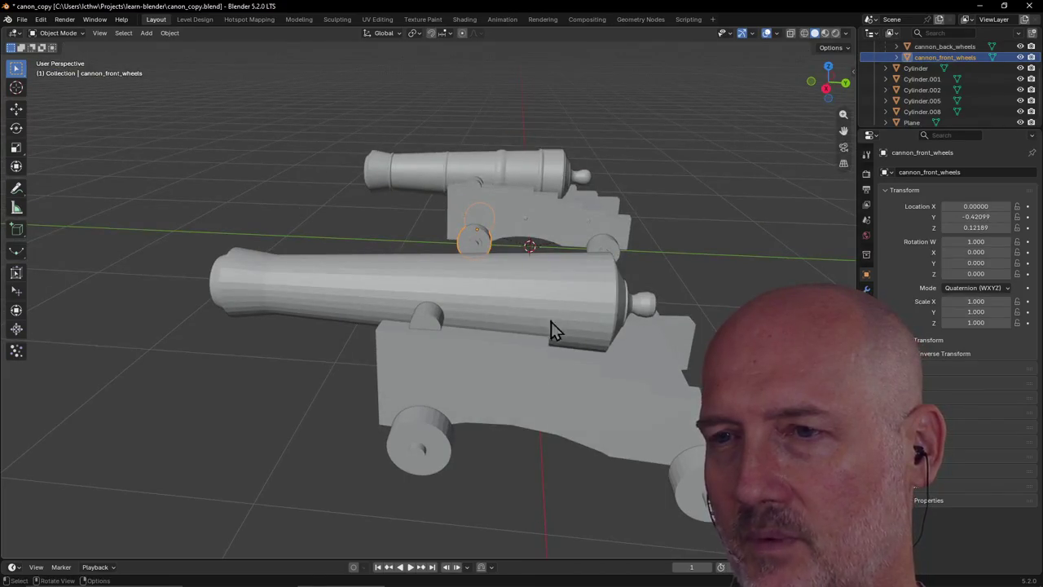
{"action": "scroll", "coordinate": [550, 322], "scroll_direction": "up", "scroll_amount": 4}
{"action": "middle_click_drag", "start_coordinate": [589, 314], "coordinate": [488, 331]}
{"action": "scroll", "coordinate": [489, 331], "scroll_direction": "down", "scroll_amount": 2}
{"action": "scroll", "coordinate": [627, 334], "scroll_direction": "down", "scroll_amount": 2}
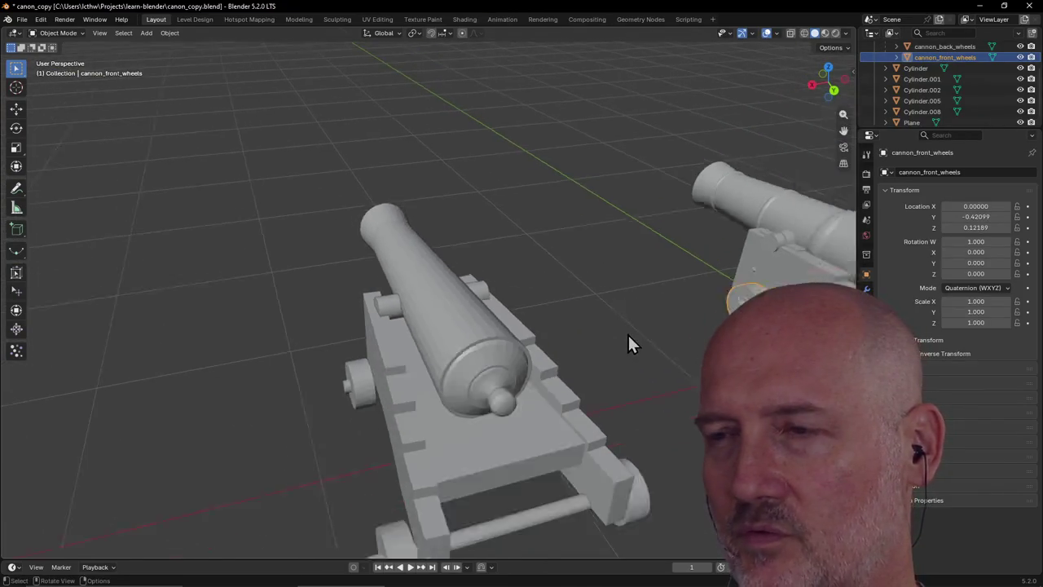
{"action": "scroll", "coordinate": [627, 334], "scroll_direction": "down", "scroll_amount": 2}
{"action": "middle_click_drag", "start_coordinate": [627, 334], "coordinate": [570, 308]}
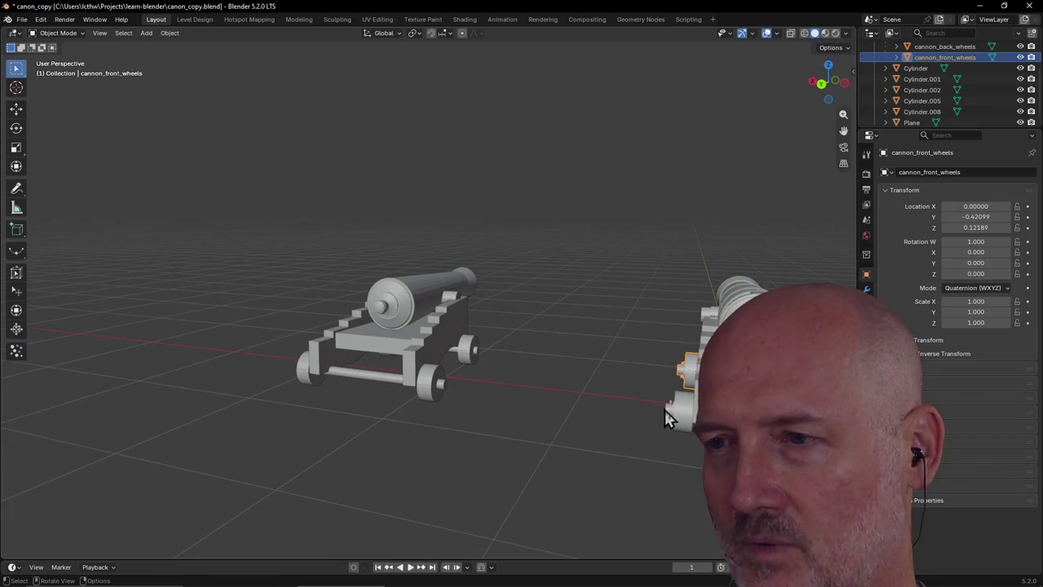
{"action": "left_click", "coordinate": [666, 410]}
{"action": "mouse_move", "coordinate": [670, 412]}
{"action": "middle_mouse_down"}
{"action": "mouse_move", "coordinate": [684, 406]}
{"action": "mouse_move", "coordinate": [660, 409]}
{"action": "middle_mouse_up"}
{"action": "left_click", "coordinate": [606, 241]}
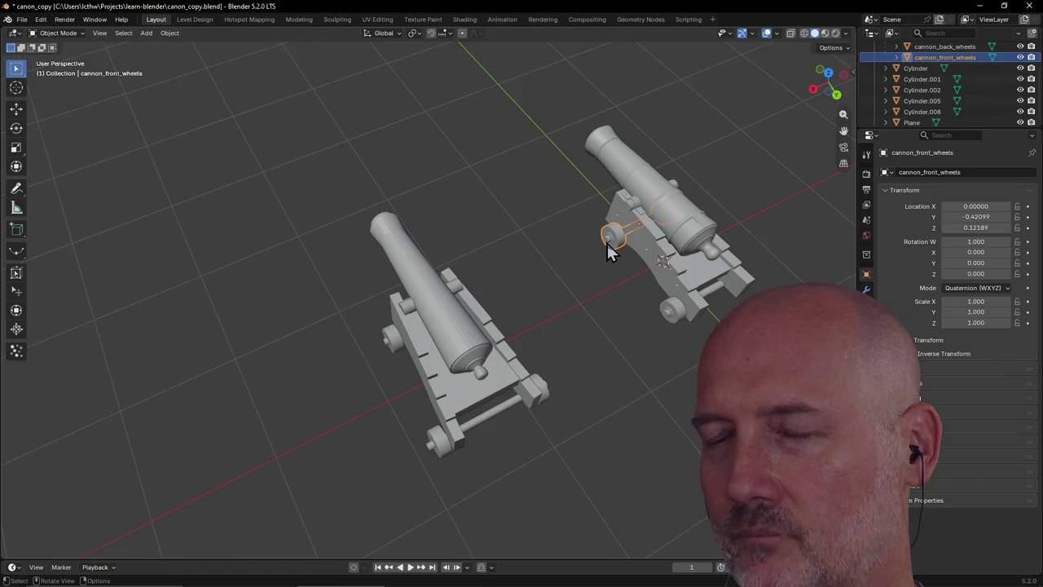
{"action": "key", "text": "grave"}
{"action": "left_click", "coordinate": [664, 295]}
{"action": "mouse_move", "coordinate": [654, 291]}
{"action": "middle_mouse_down"}
{"action": "mouse_move", "coordinate": [603, 295]}
{"action": "mouse_move", "coordinate": [693, 242]}
{"action": "middle_mouse_up"}
{"action": "scroll", "coordinate": [432, 310], "scroll_direction": "up", "scroll_amount": 3}
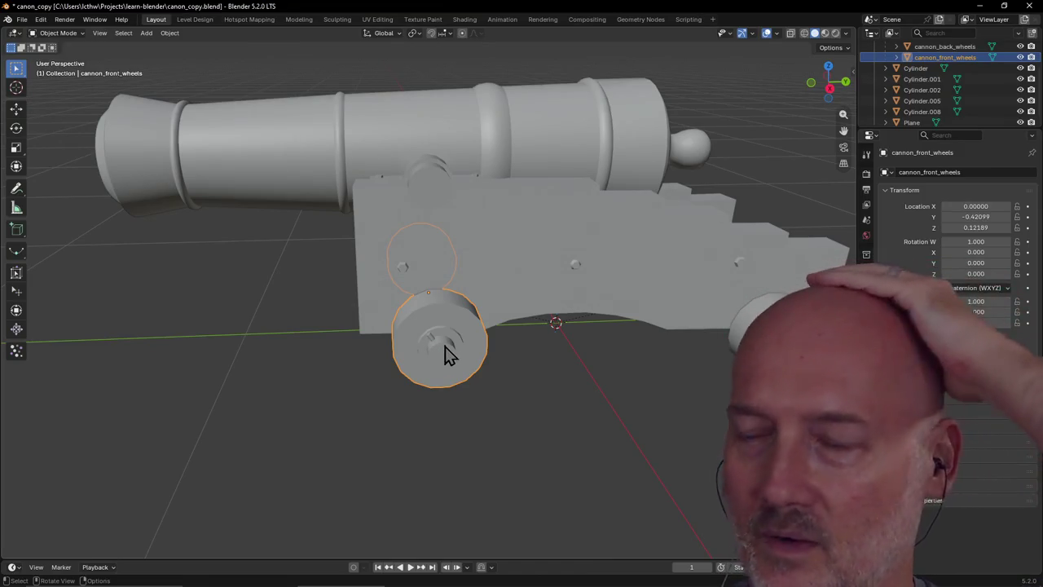
{"action": "scroll", "coordinate": [445, 356], "scroll_direction": "up", "scroll_amount": 1}
{"action": "scroll", "coordinate": [445, 357], "scroll_direction": "up", "scroll_amount": 2}
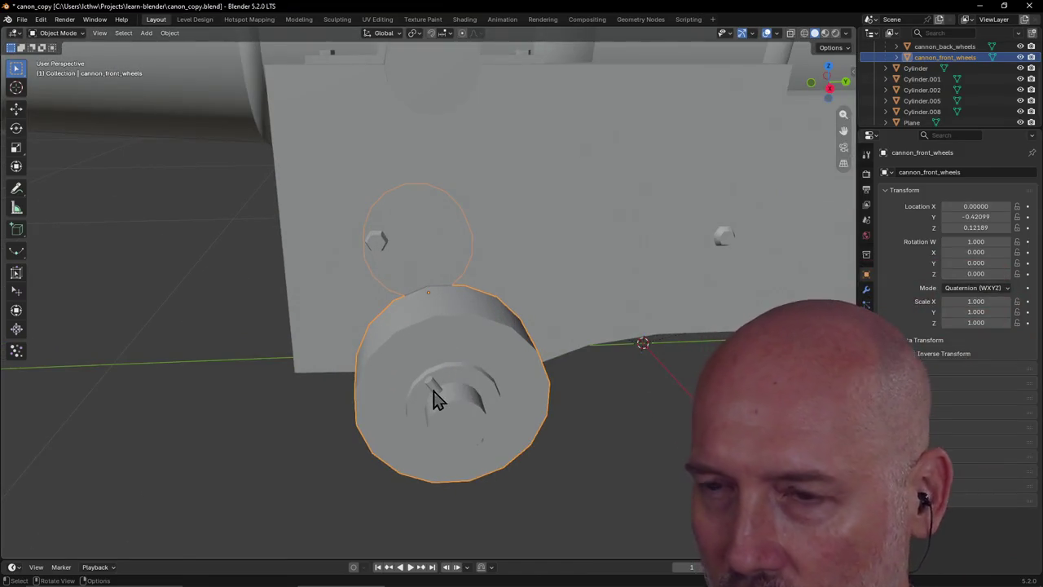
{"action": "scroll", "coordinate": [462, 418], "scroll_direction": "down", "scroll_amount": 5}
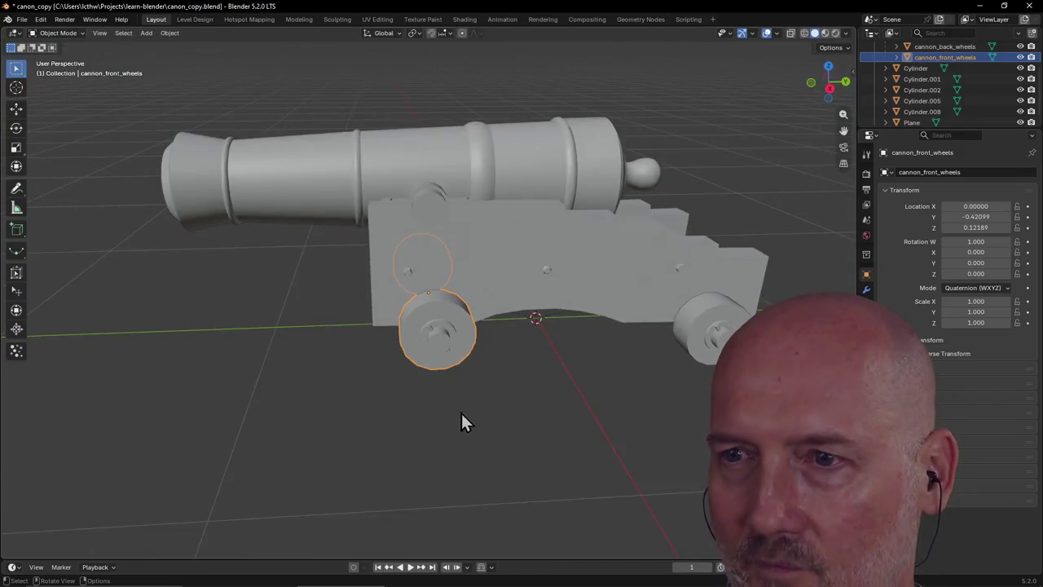
{"action": "mouse_move", "coordinate": [447, 328]}
{"action": "middle_mouse_down"}
{"action": "mouse_move", "coordinate": [512, 319]}
{"action": "mouse_move", "coordinate": [440, 292]}
{"action": "mouse_move", "coordinate": [431, 299]}
{"action": "mouse_move", "coordinate": [482, 305]}
{"action": "mouse_move", "coordinate": [424, 302]}
{"action": "mouse_move", "coordinate": [570, 366]}
{"action": "mouse_move", "coordinate": [454, 340]}
{"action": "mouse_move", "coordinate": [473, 340]}
{"action": "mouse_move", "coordinate": [453, 349]}
{"action": "middle_mouse_up"}
{"action": "scroll", "coordinate": [564, 354], "scroll_direction": "up", "scroll_amount": 1}
{"action": "scroll", "coordinate": [564, 355], "scroll_direction": "up", "scroll_amount": 3}
{"action": "scroll", "coordinate": [505, 346], "scroll_direction": "up", "scroll_amount": 1}
{"action": "left_click", "coordinate": [394, 383]}
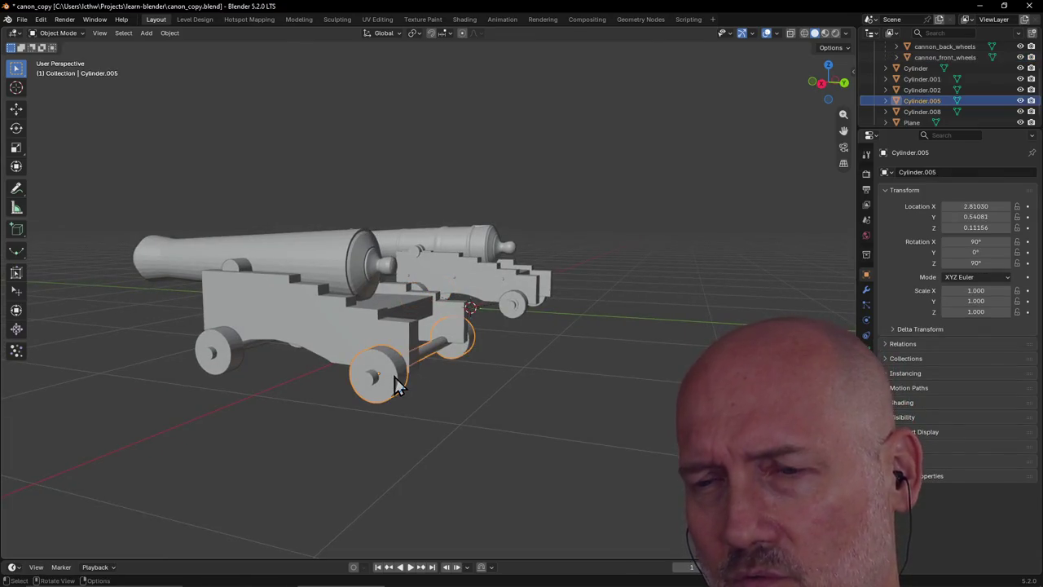
Inspect the wheels, cannon_with_base and the cannon_front_wheels object from different angles
{"action": "left_click", "coordinate": [216, 356]}
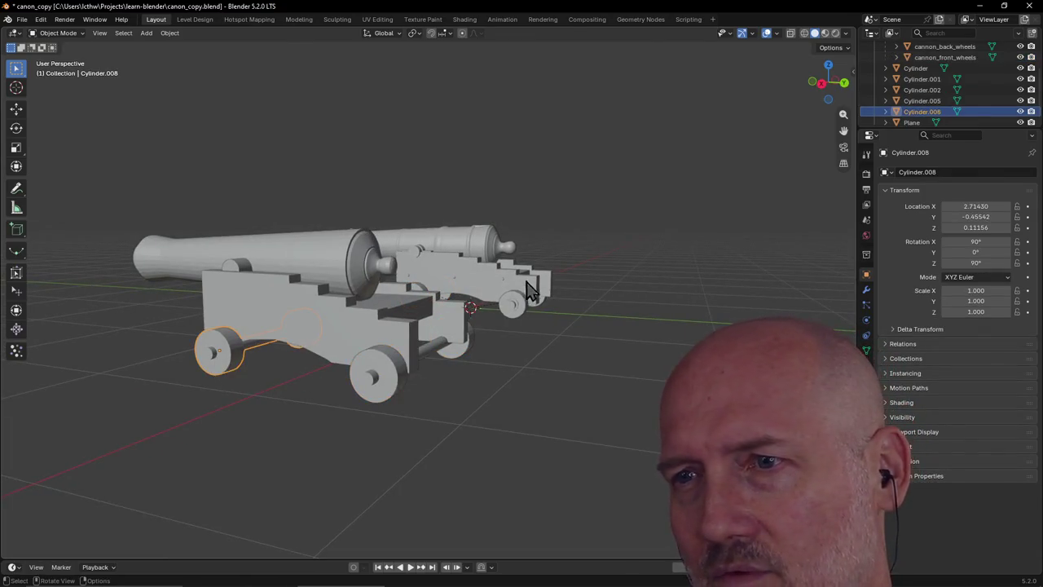
{"action": "left_click", "coordinate": [515, 303]}
{"action": "middle_click_drag", "start_coordinate": [507, 283], "coordinate": [442, 291]}
{"action": "left_click", "coordinate": [442, 291]}
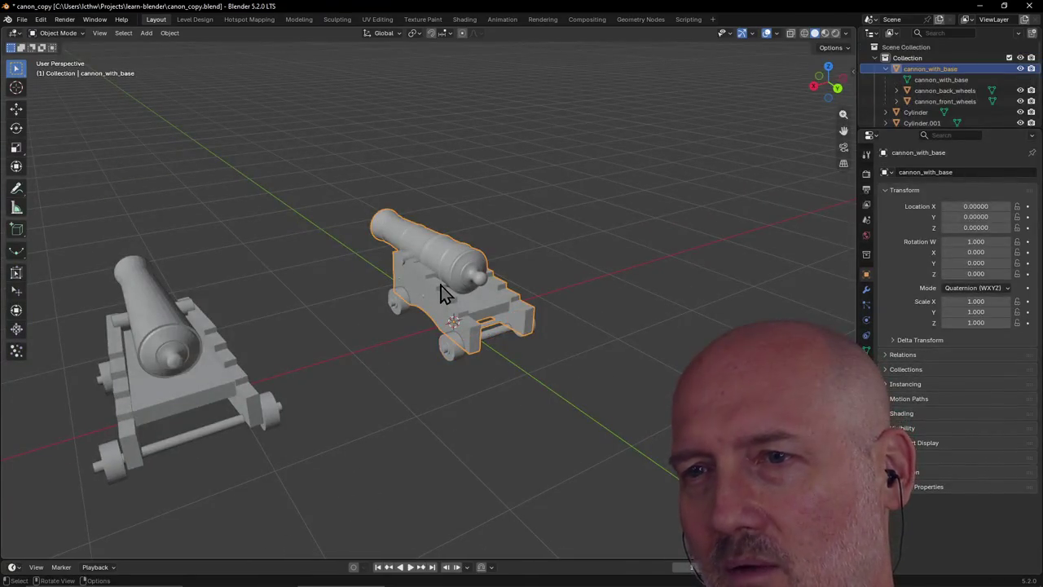
{"action": "left_click", "coordinate": [399, 310]}
{"action": "mouse_move", "coordinate": [404, 311]}
{"action": "middle_mouse_down"}
{"action": "mouse_move", "coordinate": [521, 329]}
{"action": "mouse_move", "coordinate": [489, 302]}
{"action": "middle_mouse_up"}
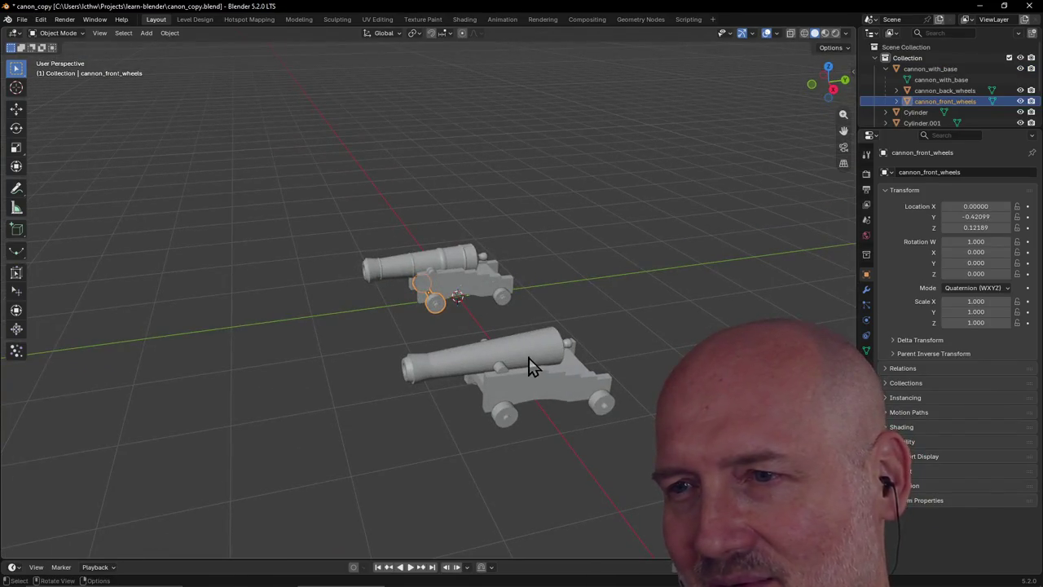
Check the lower cannon's carriage and wheel Cylinder.008, then save canon_copy.blend
{"action": "left_click", "coordinate": [515, 382]}
{"action": "mouse_move", "coordinate": [514, 400]}
{"action": "middle_mouse_down"}
{"action": "mouse_move", "coordinate": [560, 371]}
{"action": "mouse_move", "coordinate": [480, 314]}
{"action": "mouse_move", "coordinate": [415, 338]}
{"action": "middle_mouse_up"}
{"action": "left_click", "coordinate": [586, 351]}
{"action": "scroll", "coordinate": [583, 356], "scroll_direction": "up", "scroll_amount": 3}
{"action": "left_click", "coordinate": [284, 357]}
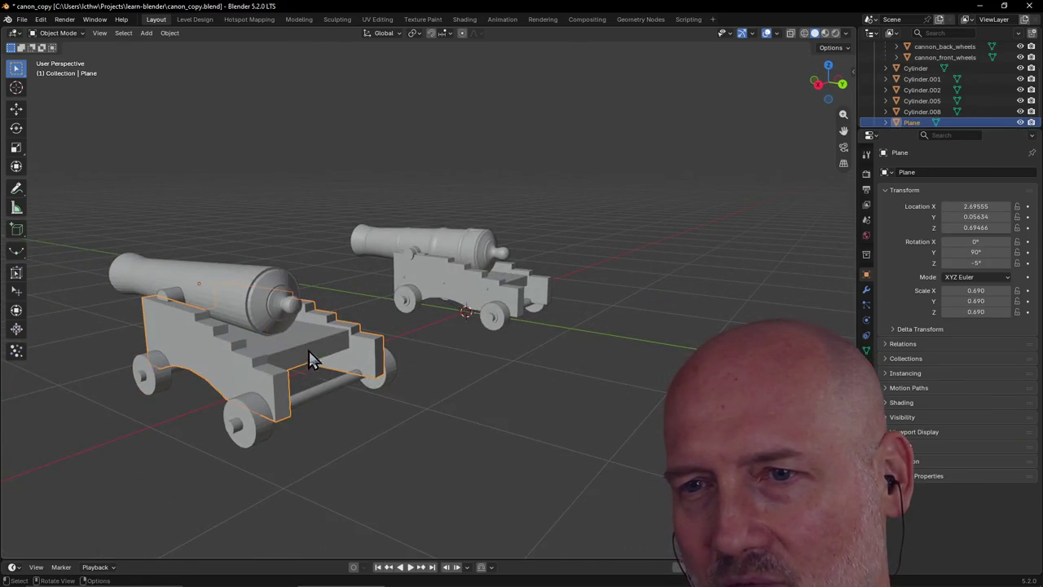
{"action": "mouse_move", "coordinate": [330, 338]}
{"action": "middle_mouse_down"}
{"action": "mouse_move", "coordinate": [324, 377]}
{"action": "mouse_move", "coordinate": [396, 298]}
{"action": "mouse_move", "coordinate": [342, 361]}
{"action": "mouse_move", "coordinate": [444, 341]}
{"action": "middle_mouse_up"}
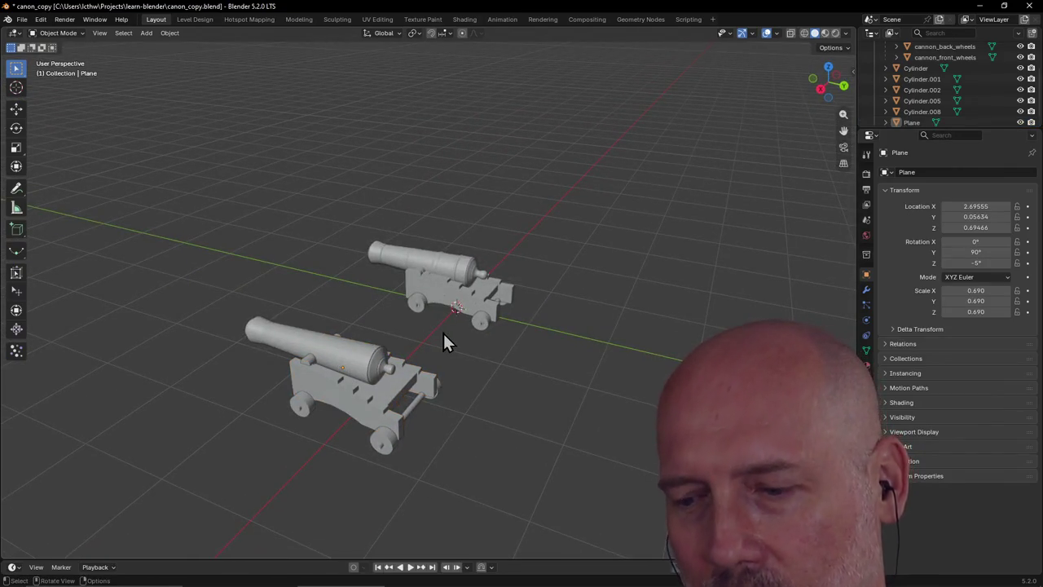
{"action": "key", "text": "ctrl+s"}
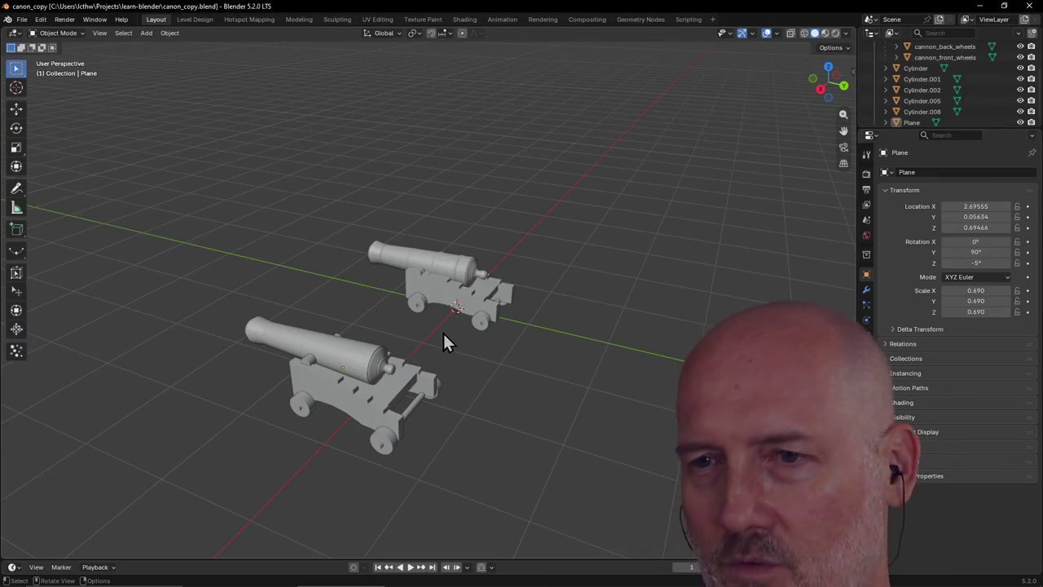
{"action": "middle_click_drag", "start_coordinate": [363, 425], "coordinate": [352, 426]}
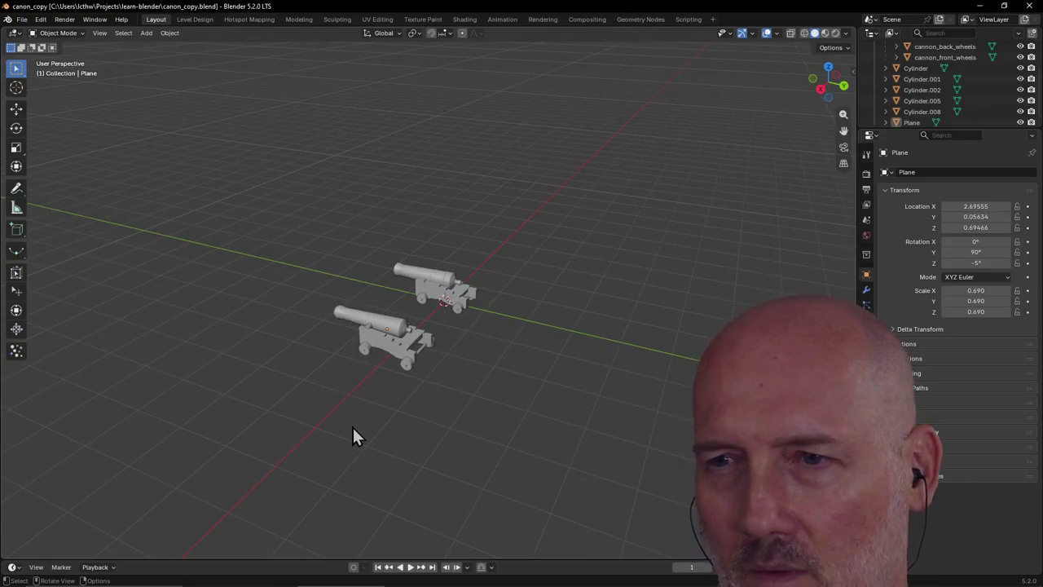
{"action": "scroll", "coordinate": [359, 410], "scroll_direction": "up", "scroll_amount": 3}
{"action": "mouse_move", "coordinate": [388, 396]}
{"action": "middle_mouse_down"}
{"action": "mouse_move", "coordinate": [383, 408]}
{"action": "mouse_move", "coordinate": [453, 372]}
{"action": "mouse_move", "coordinate": [438, 361]}
{"action": "mouse_move", "coordinate": [482, 379]}
{"action": "mouse_move", "coordinate": [458, 320]}
{"action": "middle_mouse_up"}
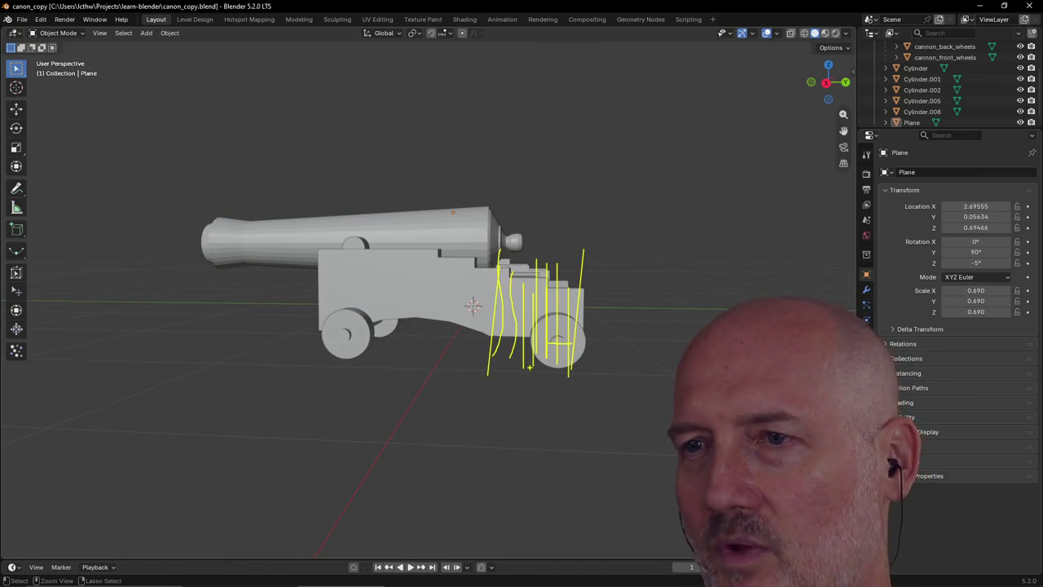
{"action": "key", "text": "Escape"}
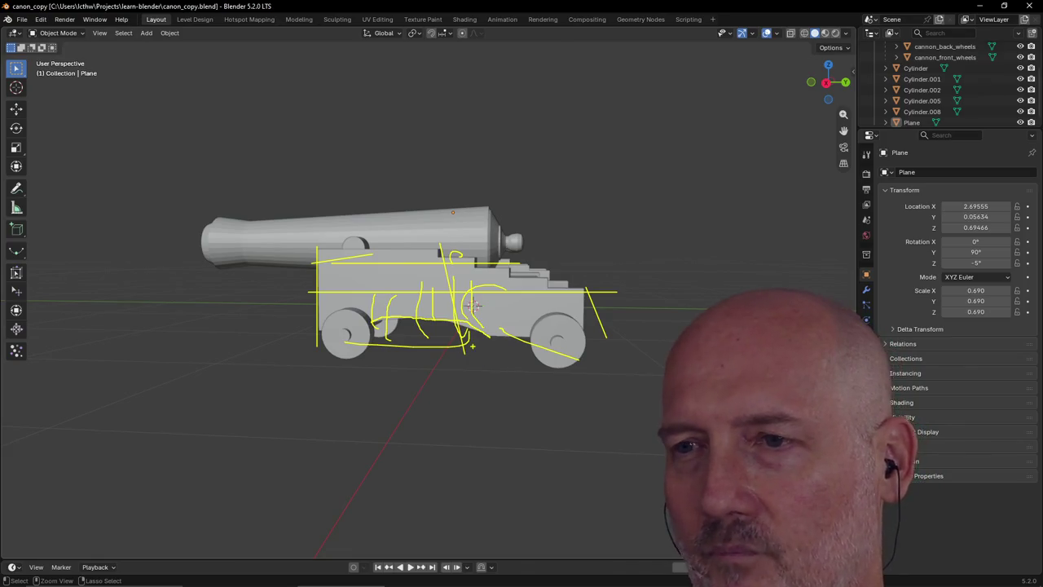
{"action": "key", "text": "Escape"}
{"action": "scroll", "coordinate": [446, 336], "scroll_direction": "down", "scroll_amount": 2}
{"action": "scroll", "coordinate": [444, 326], "scroll_direction": "down", "scroll_amount": 3}
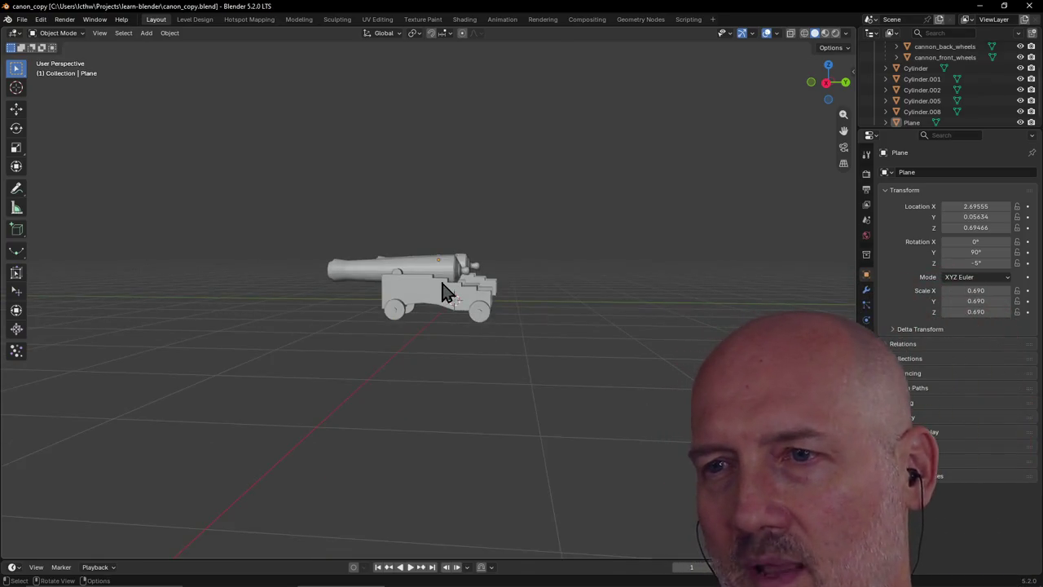
{"action": "left_click", "coordinate": [444, 292]}
{"action": "key", "text": "shift+d"}
{"action": "middle_click_drag", "start_coordinate": [400, 312], "coordinate": [309, 335]}
{"action": "left_click", "coordinate": [274, 304]}
Deselect the barrel, view the cannons from above and the side, and save the file
{"action": "mouse_move", "coordinate": [317, 297]}
{"action": "middle_mouse_down"}
{"action": "mouse_move", "coordinate": [519, 367]}
{"action": "mouse_move", "coordinate": [468, 385]}
{"action": "mouse_move", "coordinate": [408, 348]}
{"action": "middle_mouse_up"}
{"action": "left_click", "coordinate": [552, 352]}
{"action": "middle_click_drag", "start_coordinate": [462, 322], "coordinate": [596, 371]}
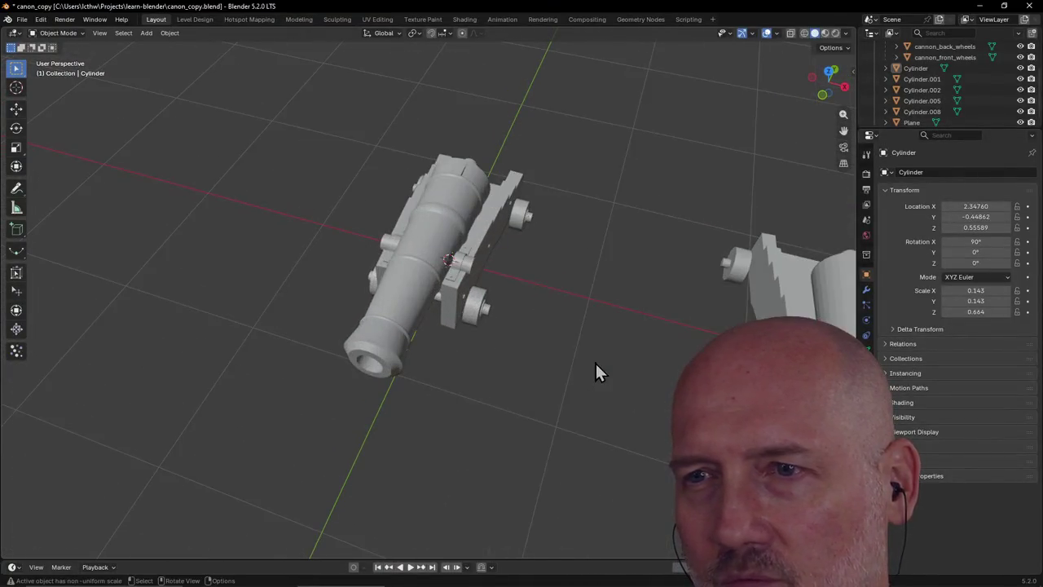
{"action": "scroll", "coordinate": [588, 314], "scroll_direction": "up", "scroll_amount": 5}
{"action": "middle_click_drag", "start_coordinate": [596, 364], "coordinate": [479, 264]}
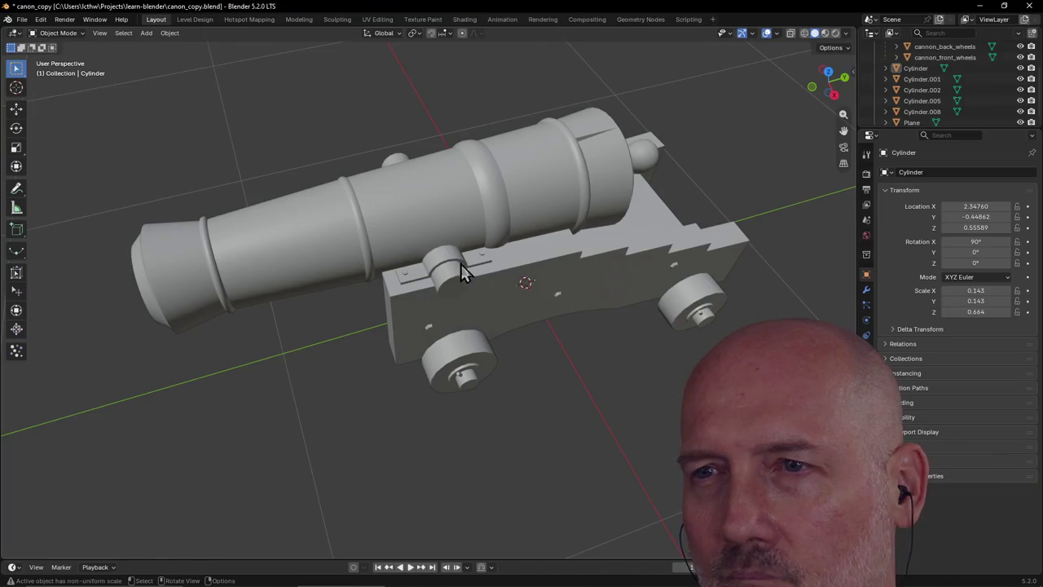
{"action": "scroll", "coordinate": [420, 298], "scroll_direction": "down", "scroll_amount": 6}
{"action": "middle_click_drag", "start_coordinate": [421, 300], "coordinate": [404, 269]}
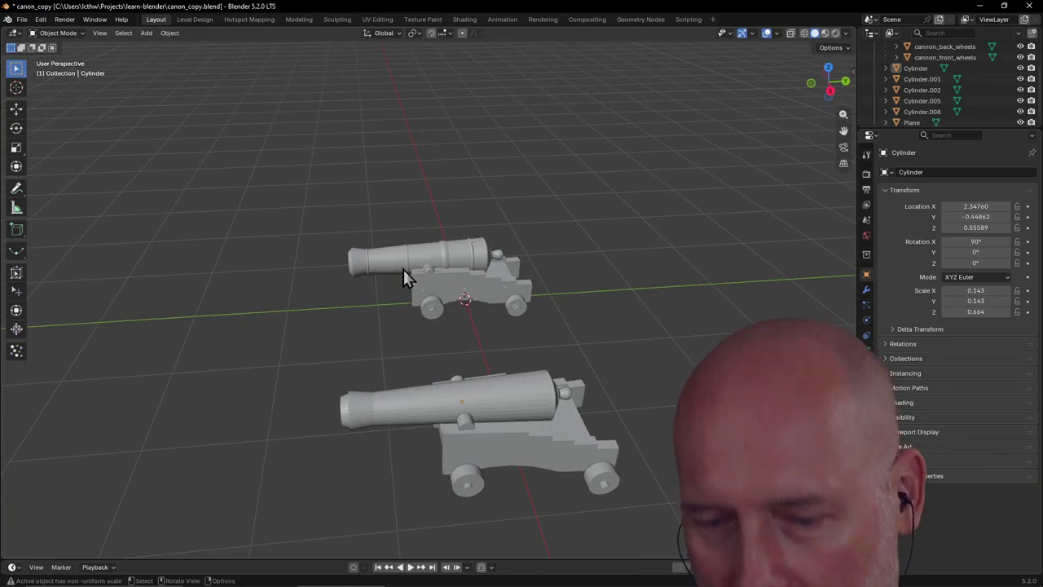
{"action": "key", "text": "ctrl+s"}
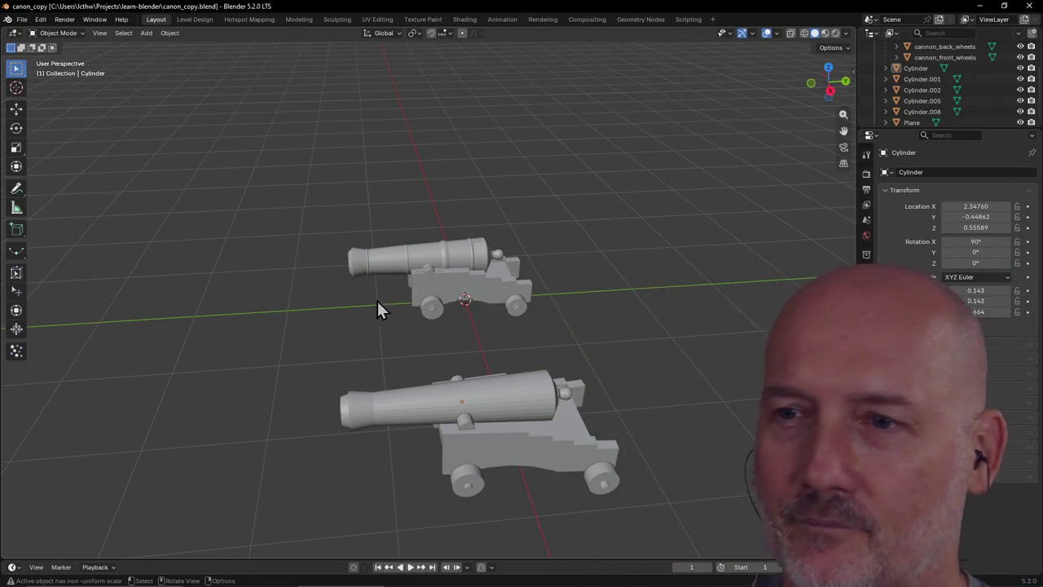
Switch to the Firefox window showing the WebGPU 'Playing with buffers' guide
{"action": "middle_click_drag", "start_coordinate": [377, 298], "coordinate": [371, 326]}
{"action": "scroll", "coordinate": [369, 322], "scroll_direction": "up", "scroll_amount": 2}
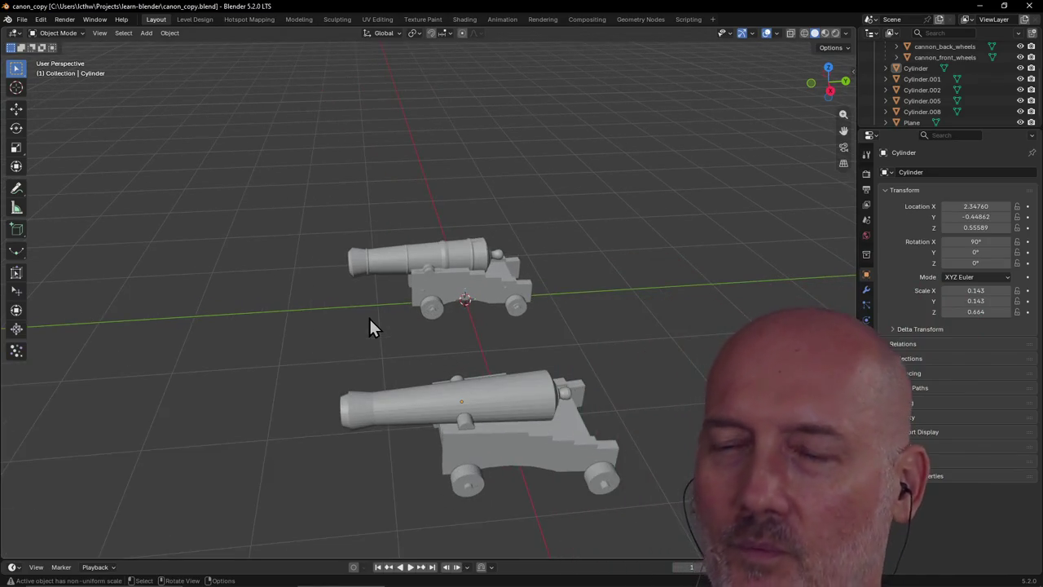
{"action": "key", "text": "alt+Tab"}
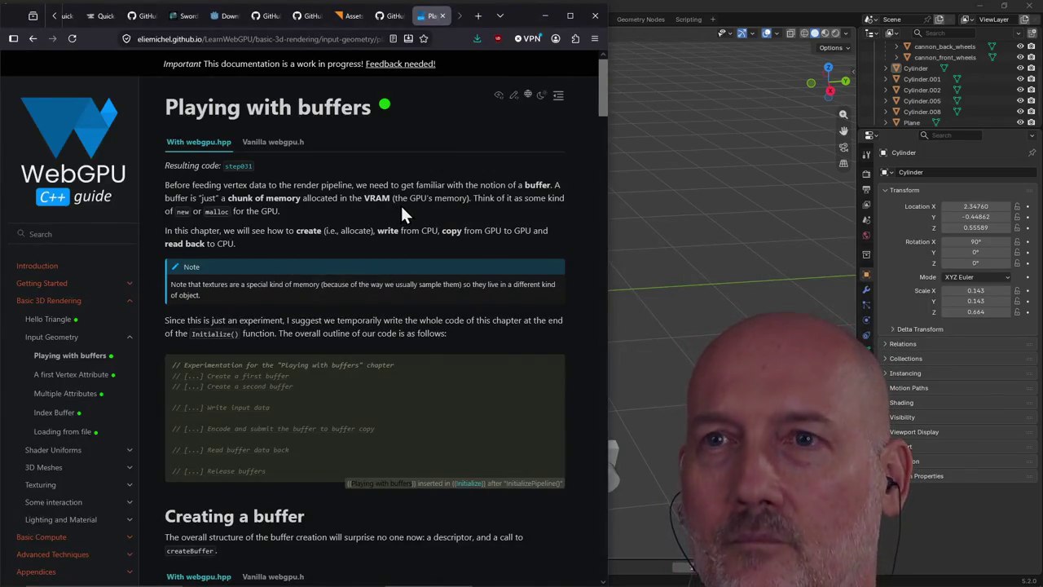
Search Google for 'el camino' in a new tab
{"action": "key", "text": "ctrl+t"}
{"action": "type", "text": "el cam"}
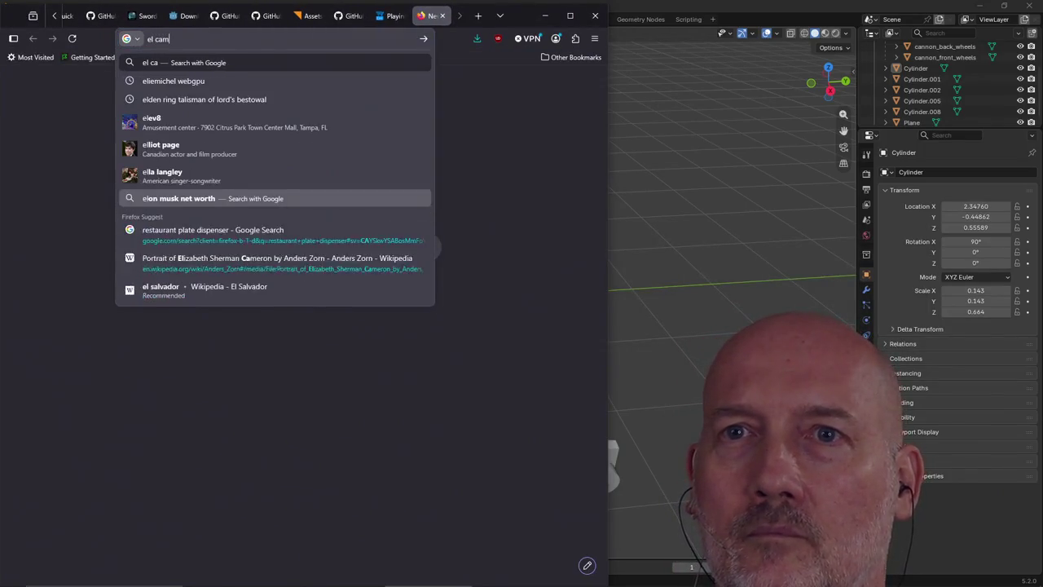
{"action": "type", "text": "ino"}
{"action": "key", "text": "Return"}
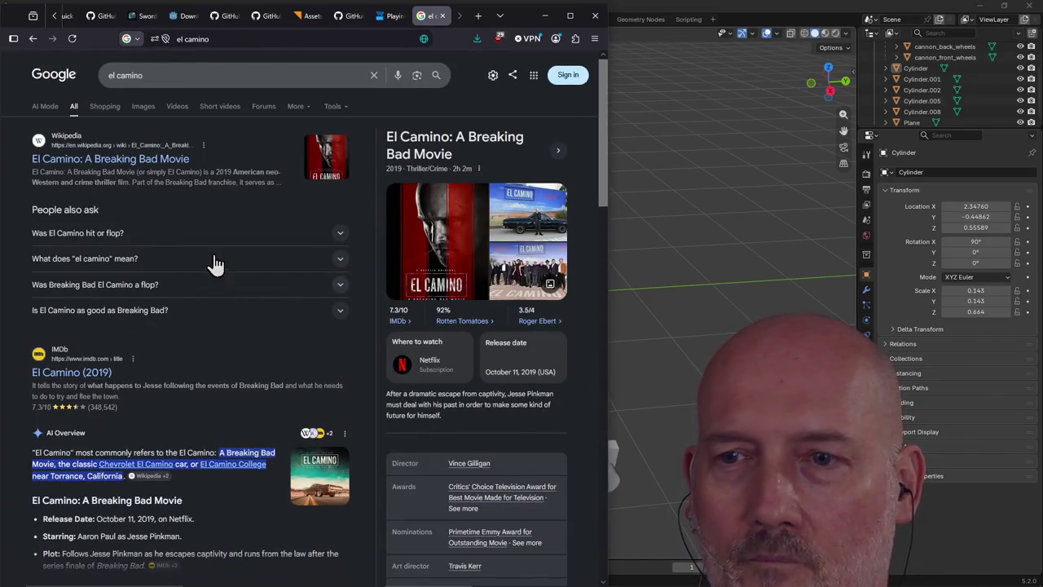
Refine the search to 'el camino car' and visit the maroon El Camino's museum page
{"action": "left_click", "coordinate": [228, 72]}
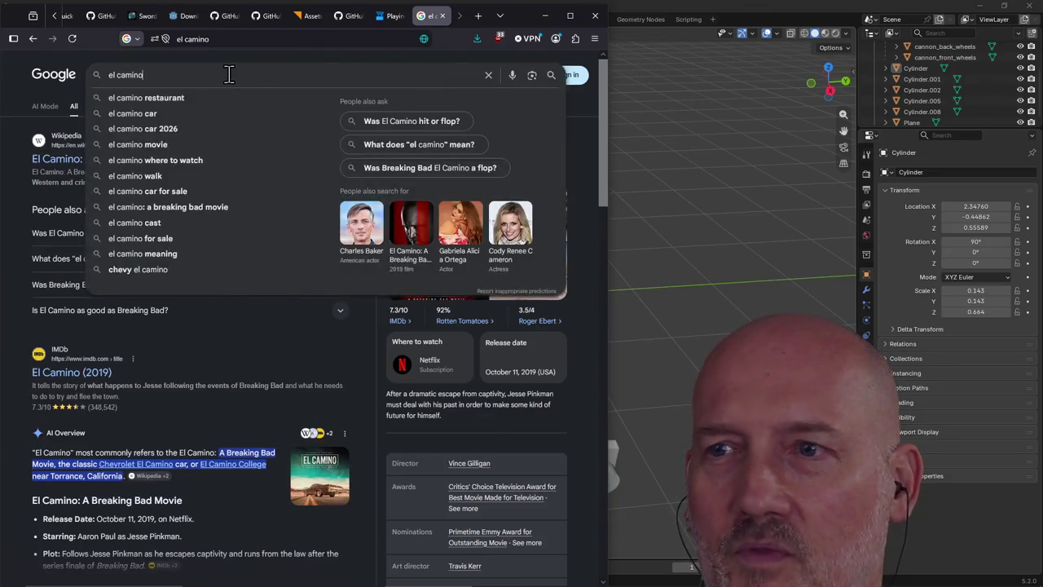
{"action": "type", "text": " car"}
{"action": "key", "text": "Return"}
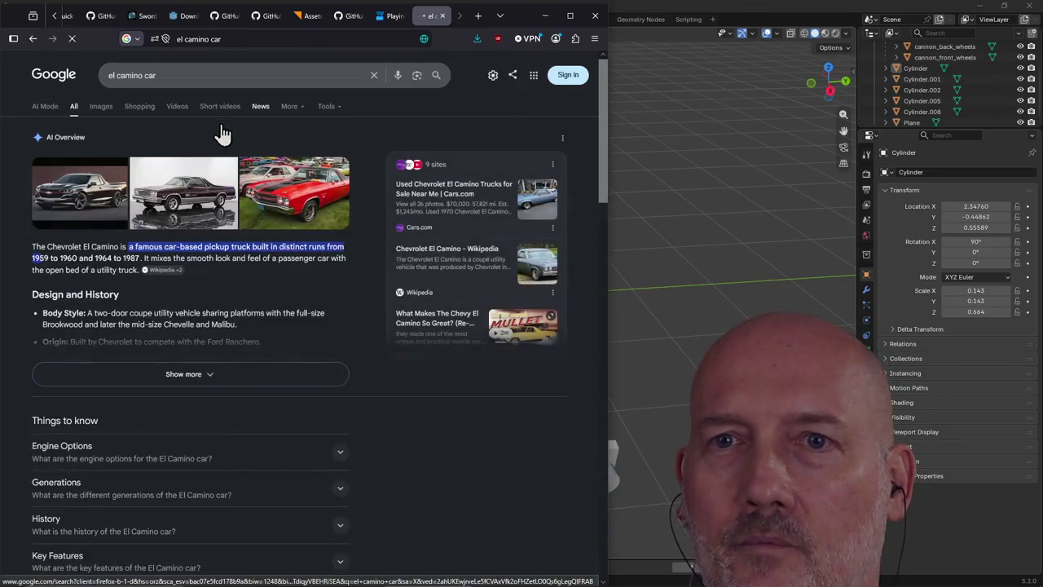
{"action": "left_click", "coordinate": [184, 203]}
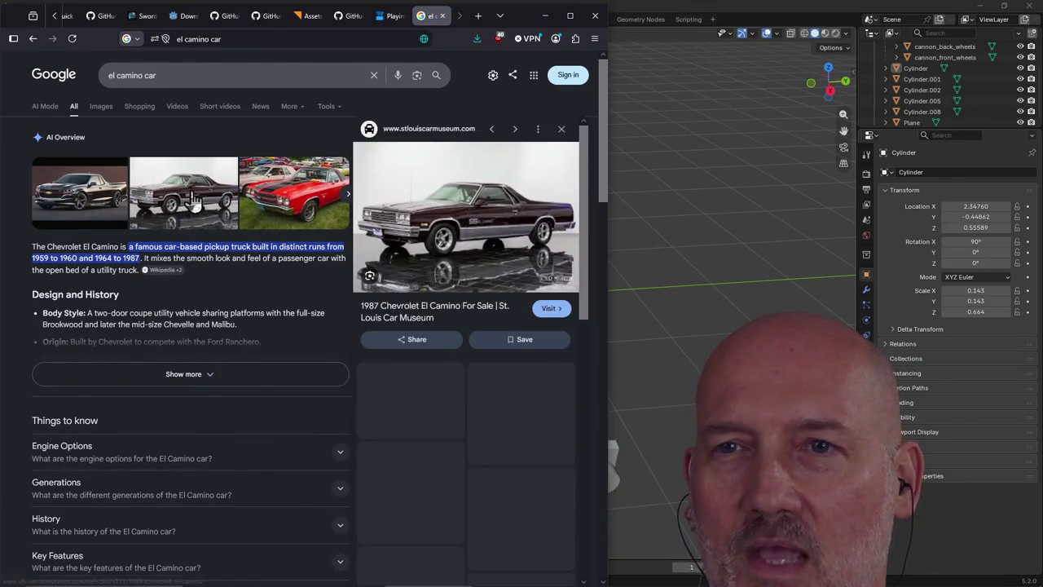
{"action": "left_click", "coordinate": [476, 227]}
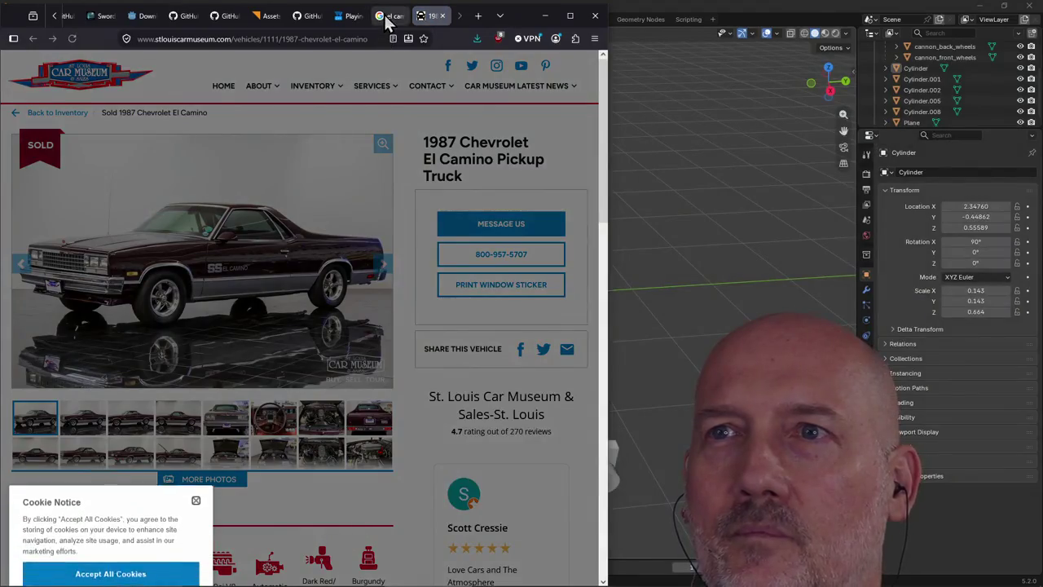
Close the Google results tab and dismiss the museum site's cookie notice
{"action": "left_click", "coordinate": [390, 16]}
{"action": "left_click", "coordinate": [400, 16]}
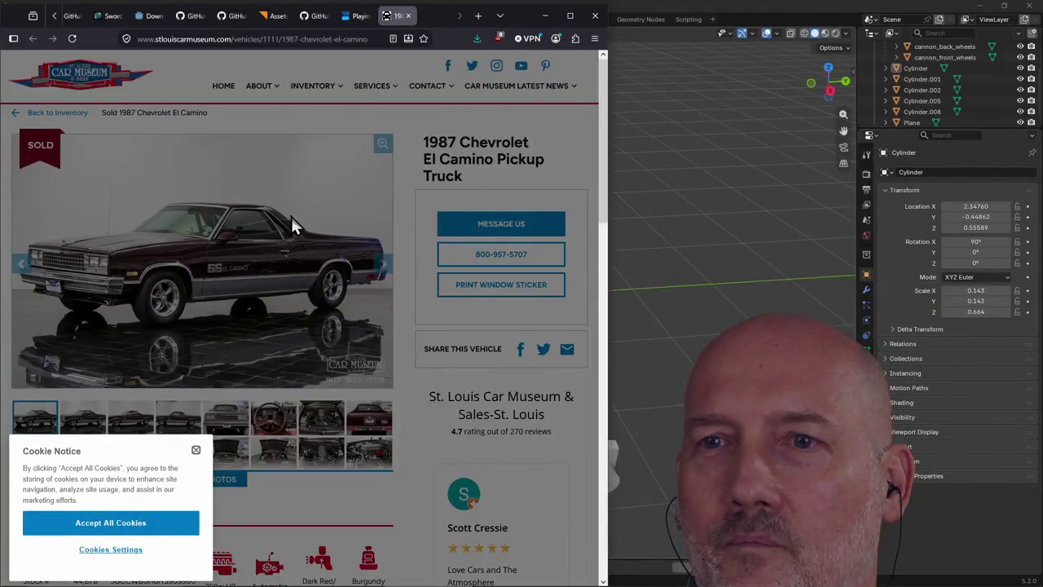
{"action": "left_click", "coordinate": [195, 452]}
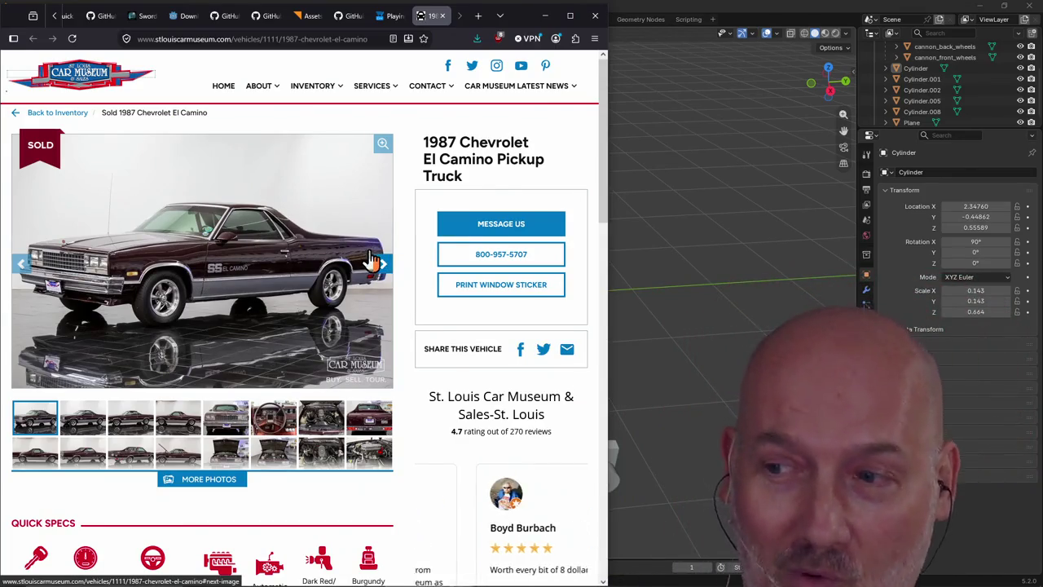
Cycle through the El Camino's side, rear and front photos, ending on the first thumbnail
{"action": "left_click", "coordinate": [177, 417]}
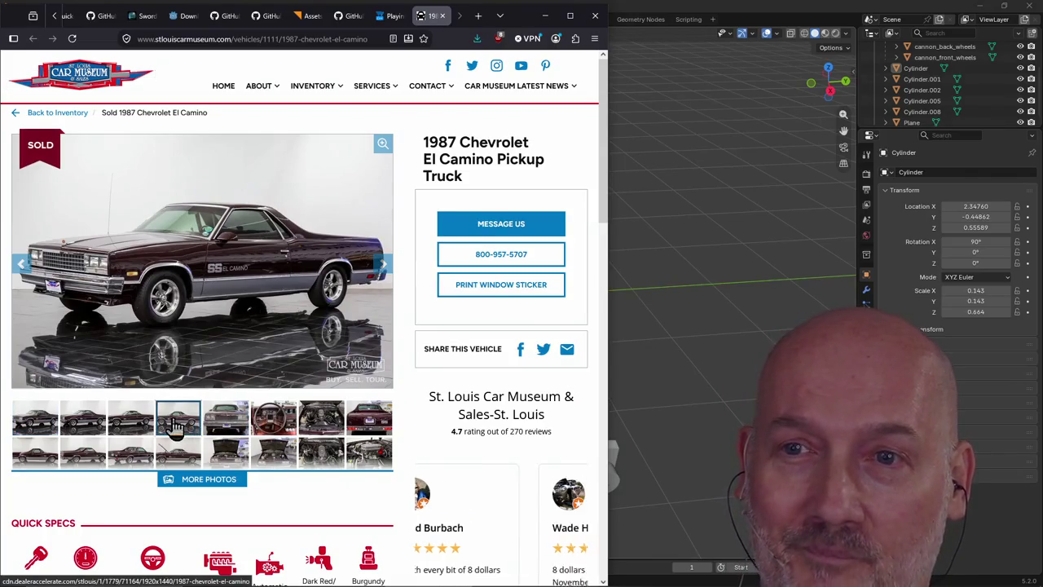
{"action": "left_click", "coordinate": [366, 421]}
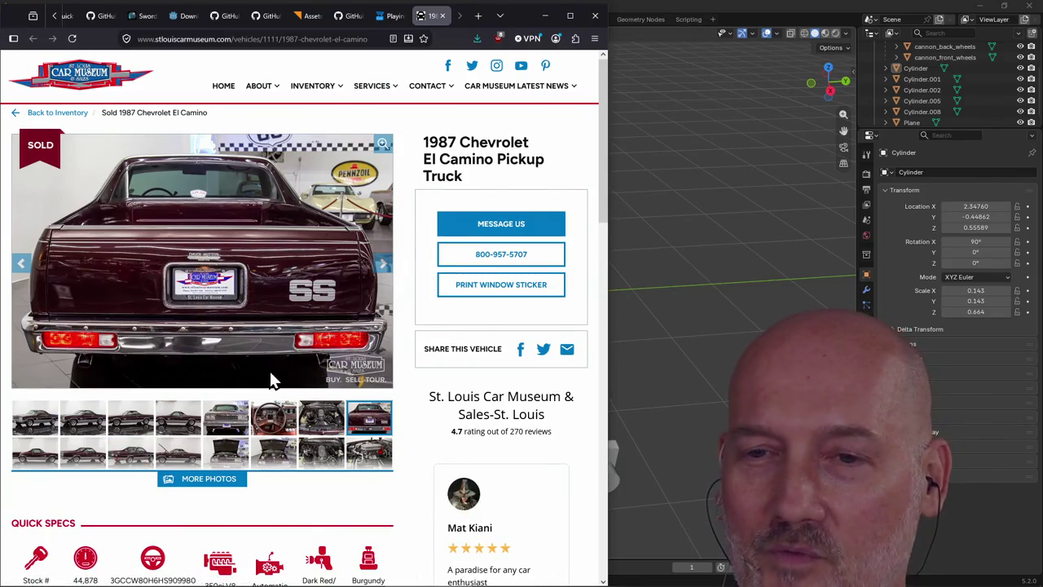
{"action": "left_click", "coordinate": [82, 418]}
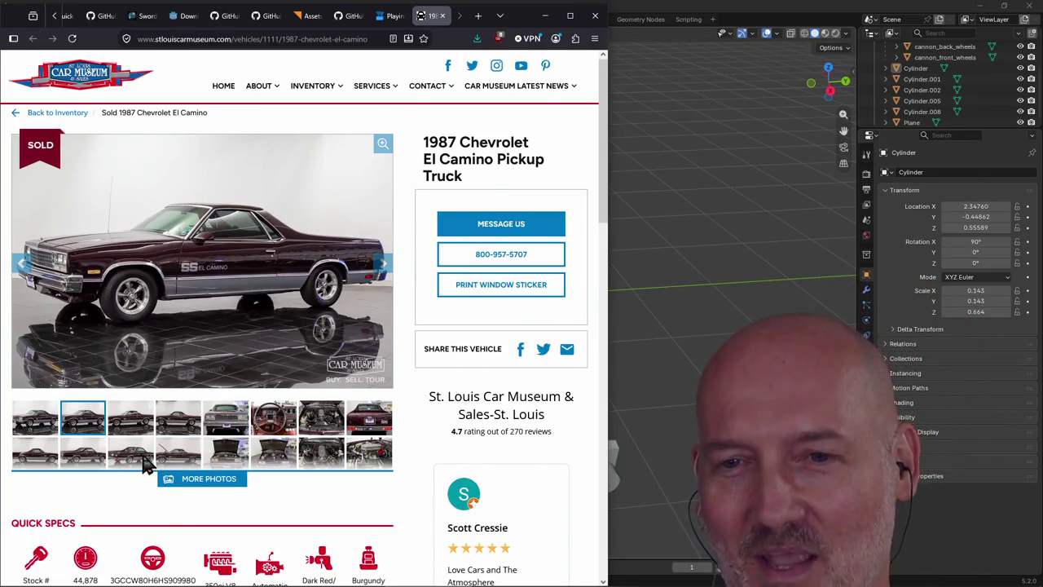
{"action": "left_click", "coordinate": [130, 420]}
{"action": "left_click", "coordinate": [179, 433]}
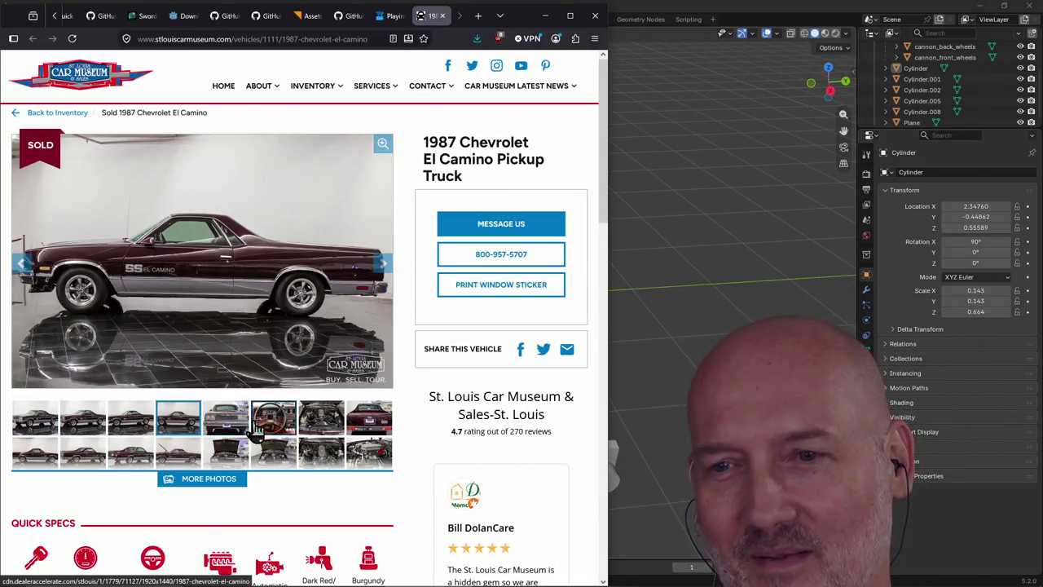
{"action": "left_click", "coordinate": [368, 419]}
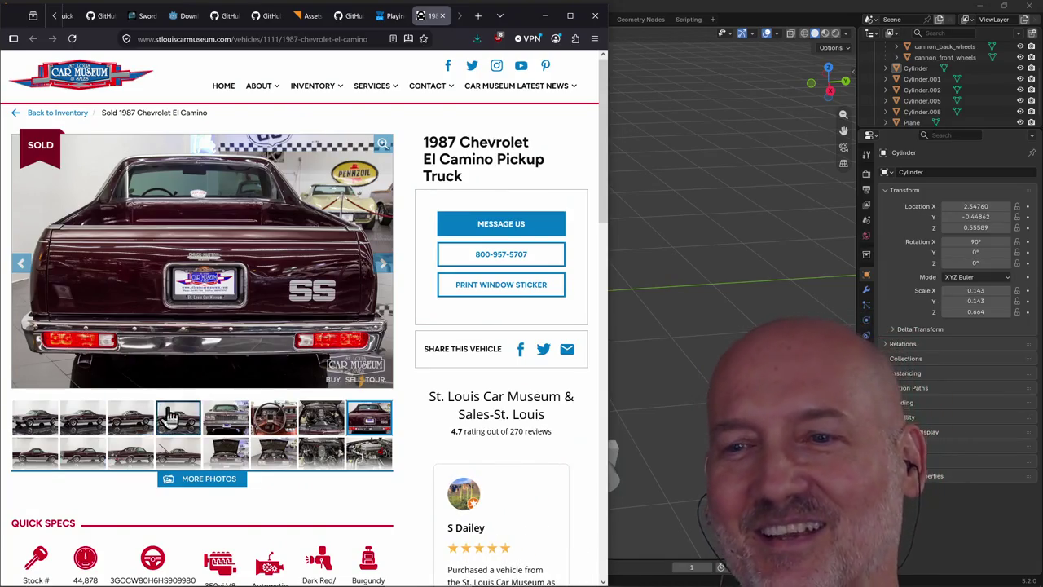
{"action": "left_click", "coordinate": [81, 429]}
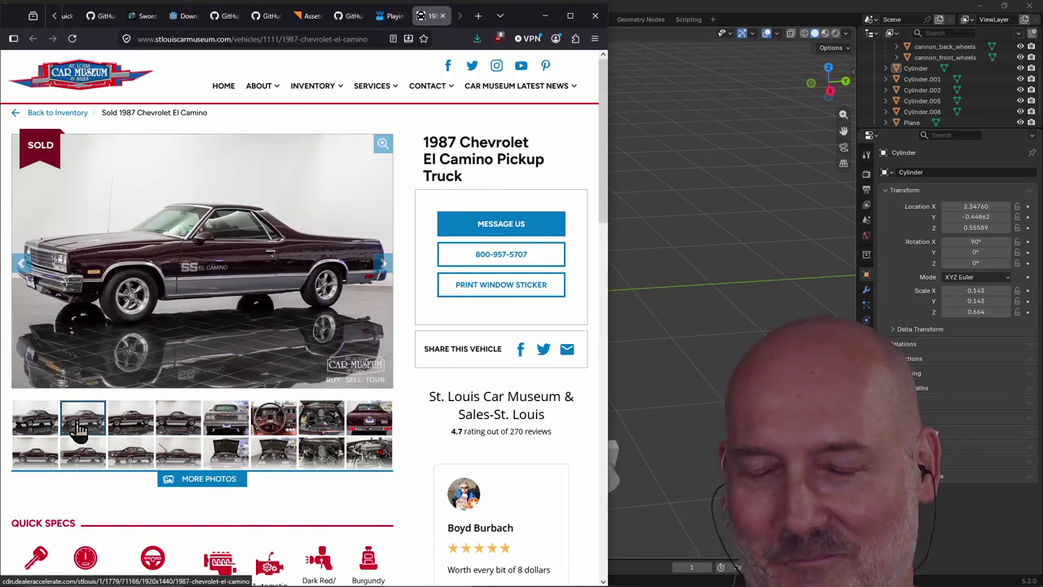
{"action": "left_click", "coordinate": [157, 429]}
{"action": "left_click", "coordinate": [118, 425]}
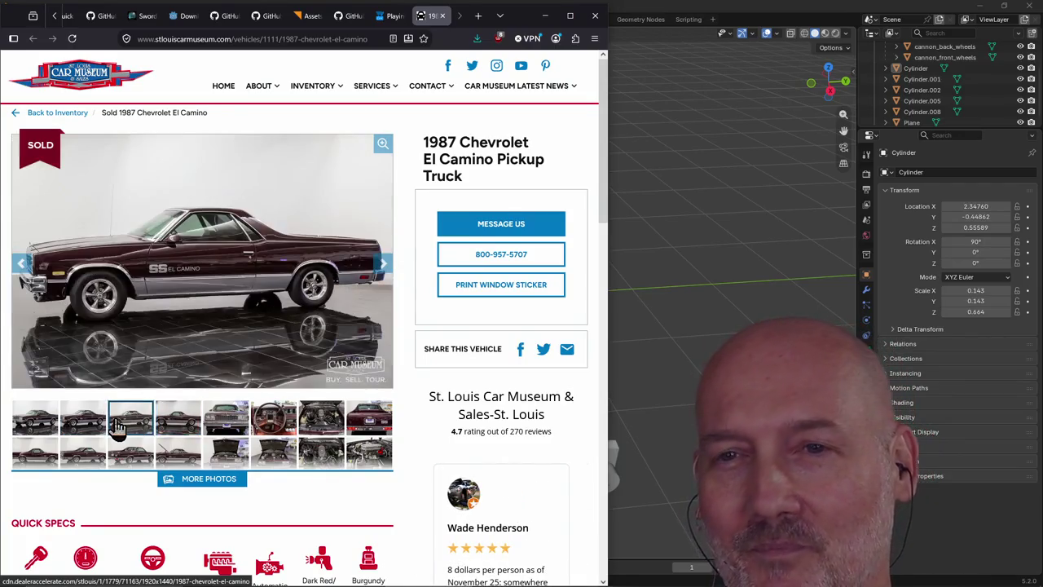
{"action": "left_click", "coordinate": [35, 422]}
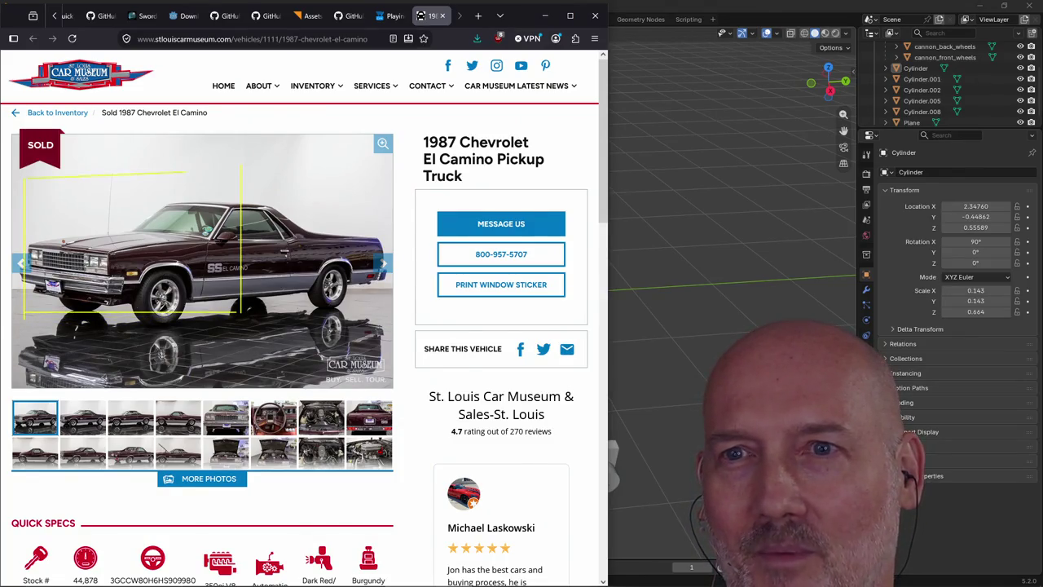
{"action": "left_click_drag", "start_coordinate": [289, 165], "coordinate": [289, 236]}
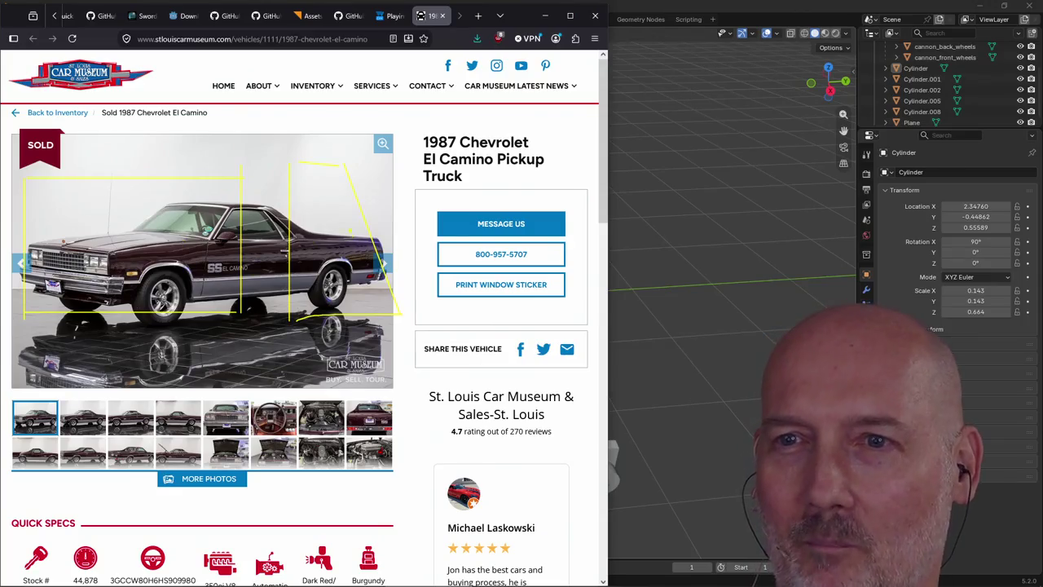
{"action": "left_click_drag", "start_coordinate": [340, 213], "coordinate": [330, 268]}
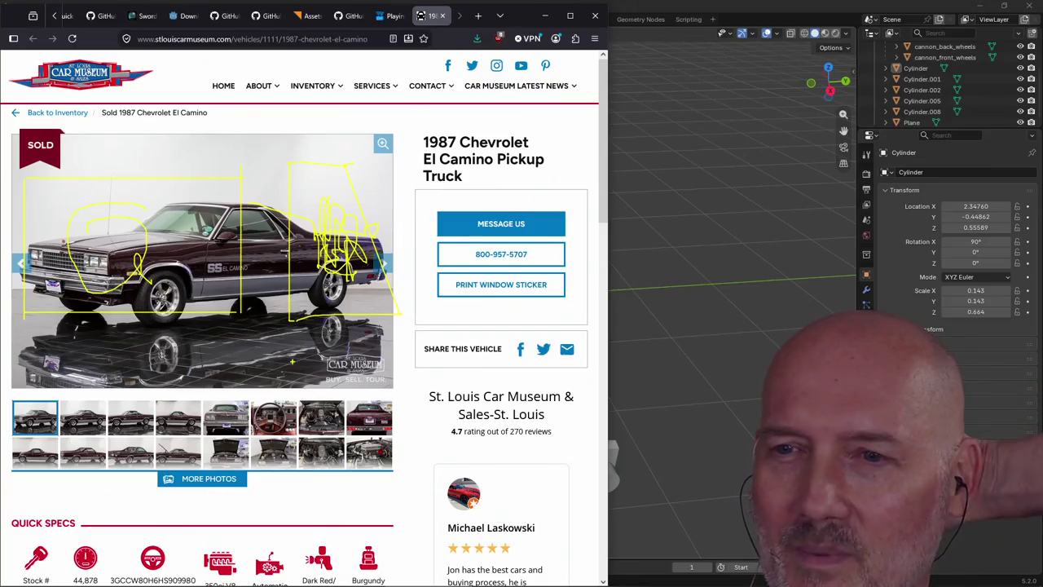
{"action": "mouse_move", "coordinate": [756, 143]}
{"action": "left_mouse_down"}
{"action": "mouse_move", "coordinate": [885, 163]}
{"action": "mouse_move", "coordinate": [771, 84]}
{"action": "left_mouse_up"}
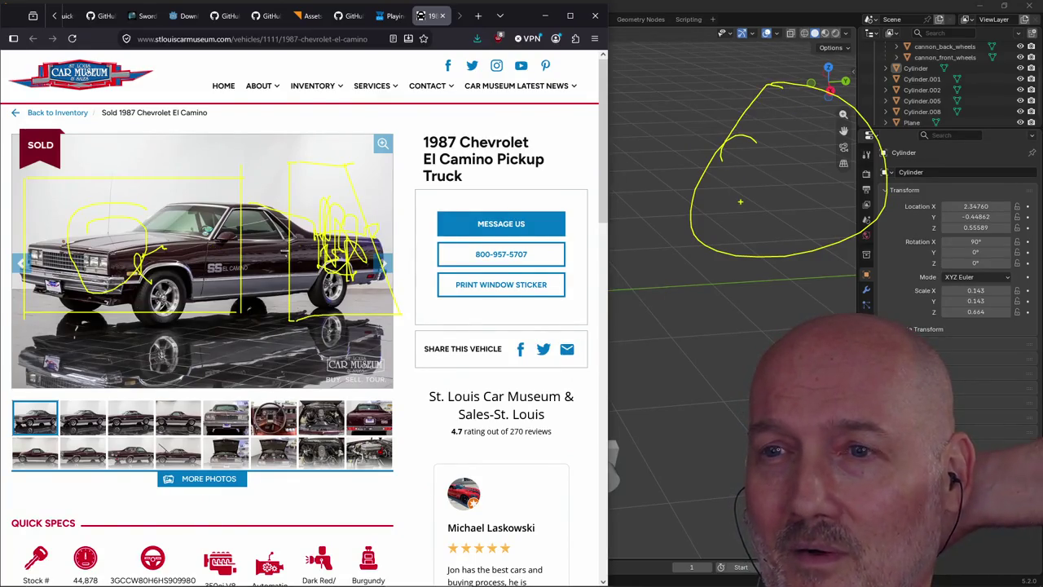
{"action": "key", "text": "Escape"}
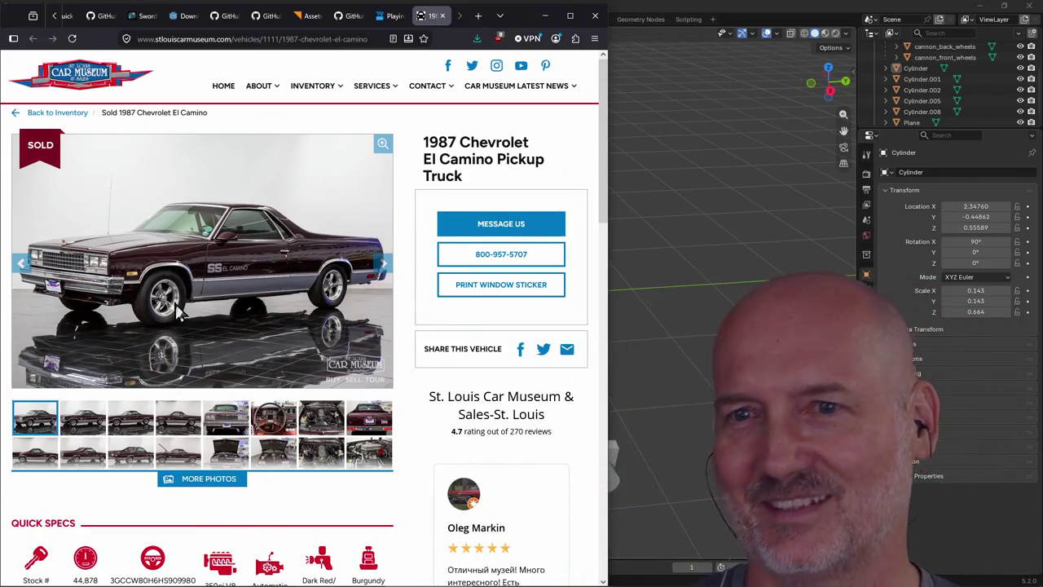
Scroll the El Camino listing down and back up, then open a new browser tab
{"action": "scroll", "coordinate": [175, 294], "scroll_direction": "down", "scroll_amount": 3}
{"action": "scroll", "coordinate": [175, 293], "scroll_direction": "up", "scroll_amount": 3}
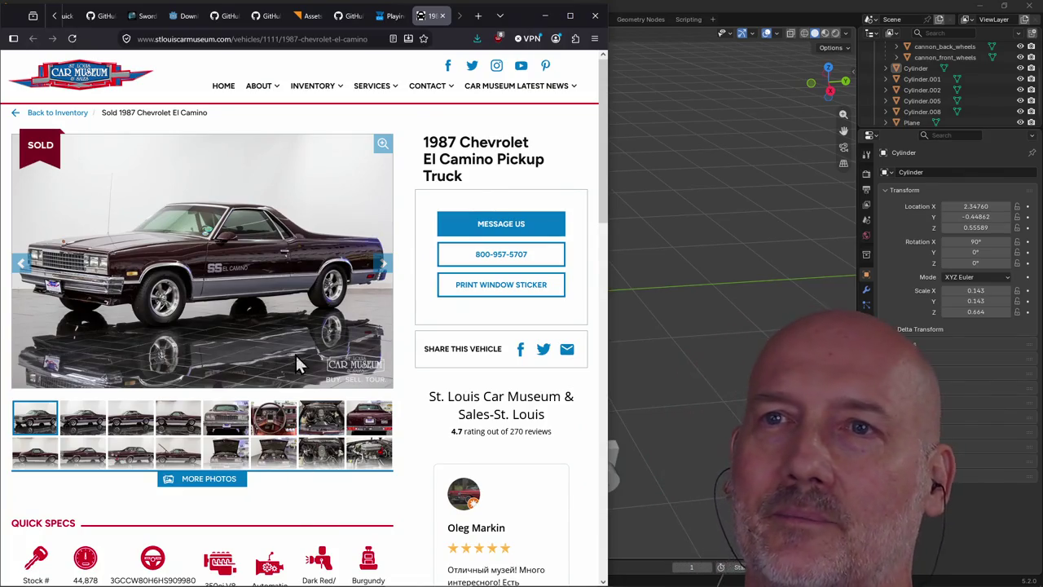
{"action": "key", "text": "ctrl+t"}
Load the alpinejs.dev website and open its Get started guide
{"action": "type", "text": "alpine"}
{"action": "key", "text": "Return"}
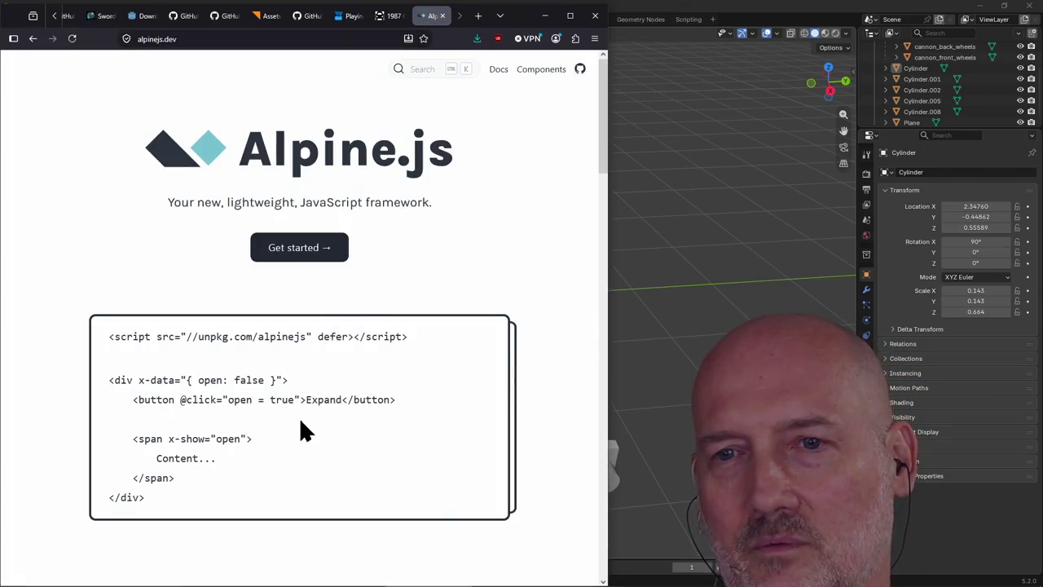
{"action": "scroll", "coordinate": [326, 307], "scroll_direction": "down", "scroll_amount": 4}
{"action": "scroll", "coordinate": [325, 307], "scroll_direction": "up", "scroll_amount": 3}
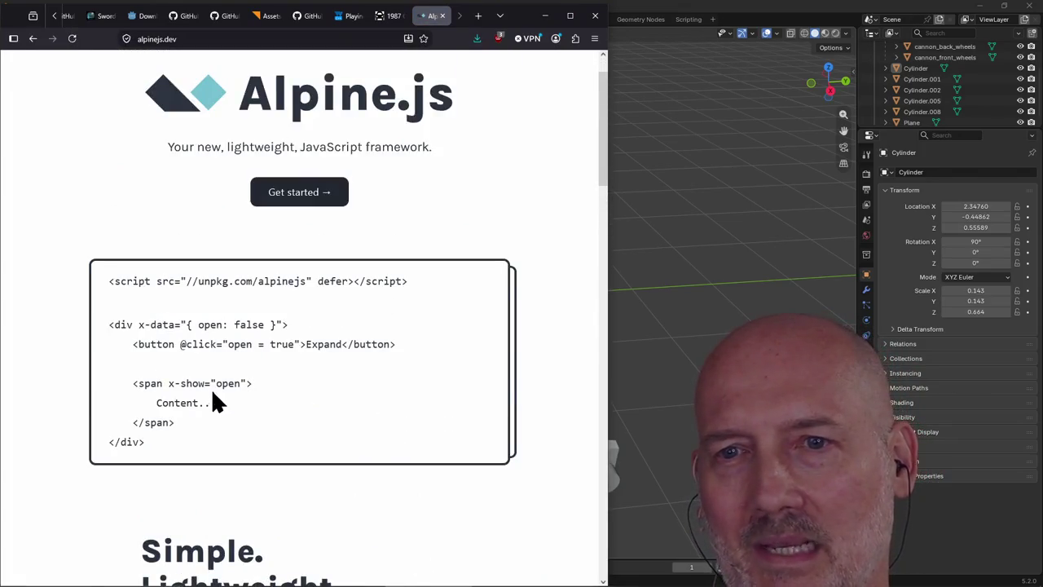
{"action": "left_click", "coordinate": [291, 198]}
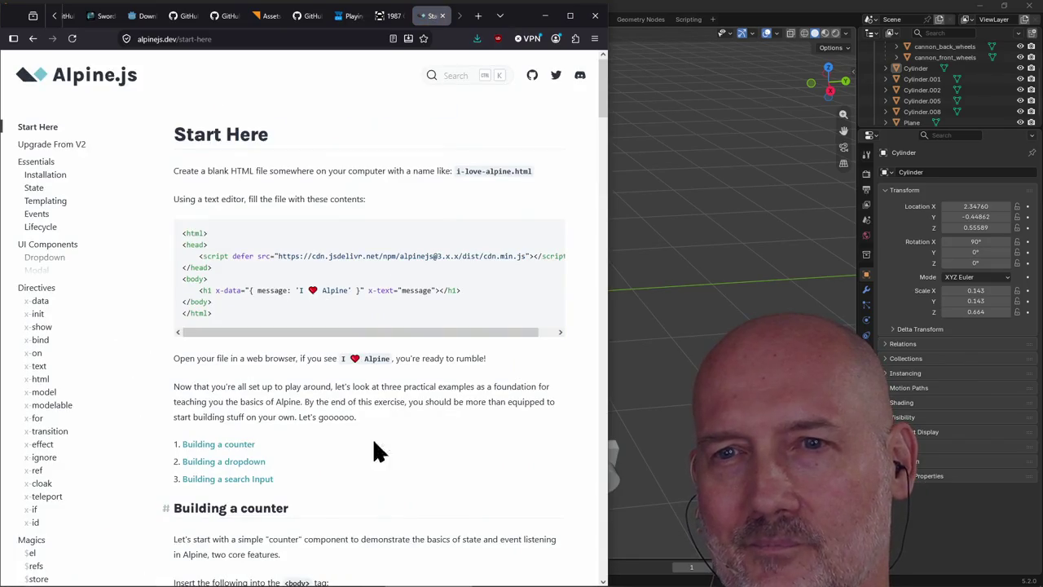
Read through the Start Here page, then go to the x-for directive docs
{"action": "scroll", "coordinate": [378, 457], "scroll_direction": "down", "scroll_amount": 4}
{"action": "scroll", "coordinate": [379, 456], "scroll_direction": "down", "scroll_amount": 4}
{"action": "scroll", "coordinate": [379, 456], "scroll_direction": "down", "scroll_amount": 2}
{"action": "scroll", "coordinate": [380, 458], "scroll_direction": "down", "scroll_amount": 1}
{"action": "scroll", "coordinate": [379, 458], "scroll_direction": "down", "scroll_amount": 2}
{"action": "scroll", "coordinate": [380, 458], "scroll_direction": "down", "scroll_amount": 2}
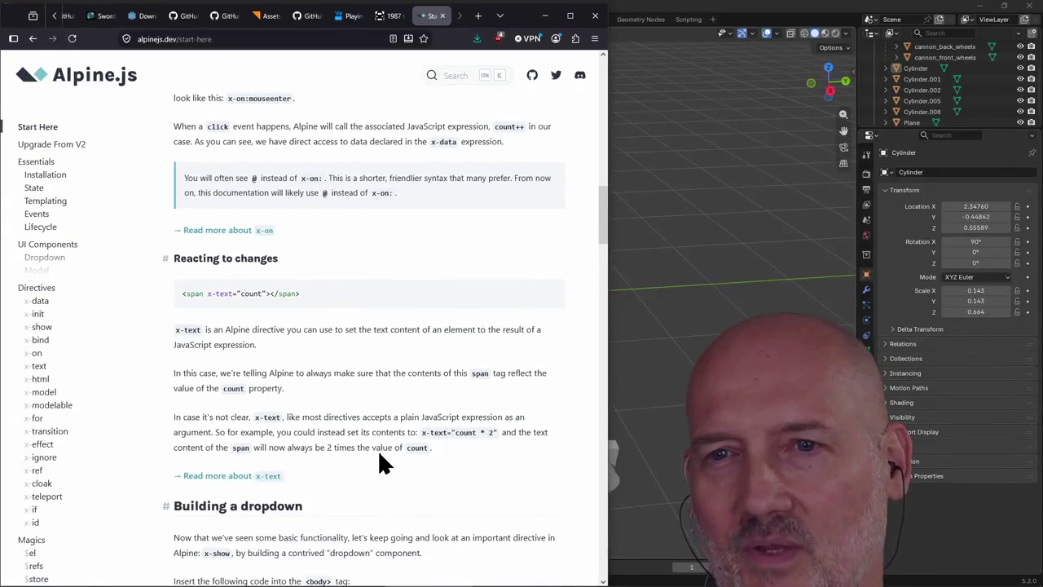
{"action": "scroll", "coordinate": [378, 450], "scroll_direction": "down", "scroll_amount": 5}
{"action": "scroll", "coordinate": [378, 450], "scroll_direction": "up", "scroll_amount": 3}
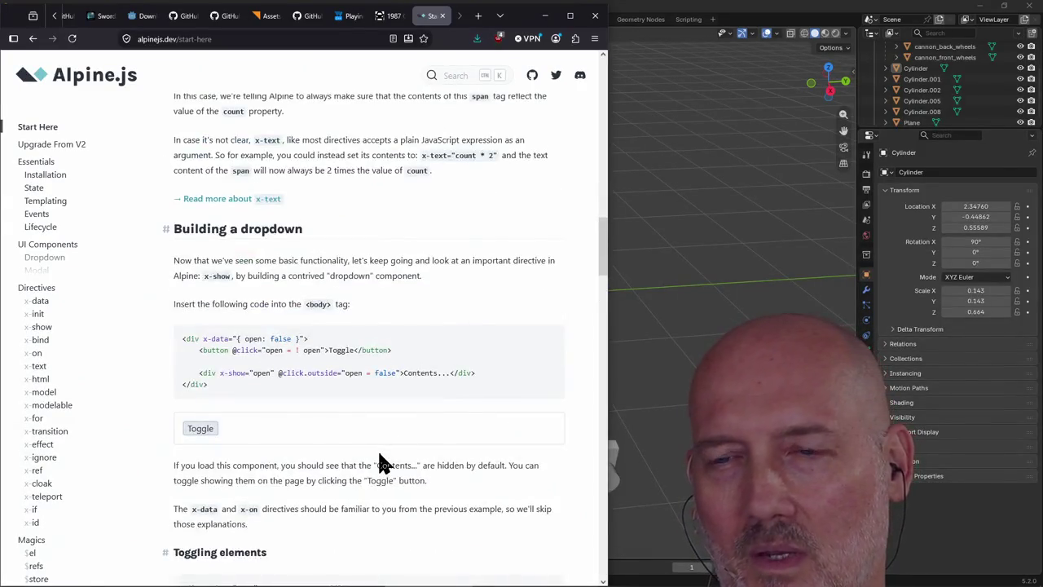
{"action": "scroll", "coordinate": [378, 450], "scroll_direction": "down", "scroll_amount": 2}
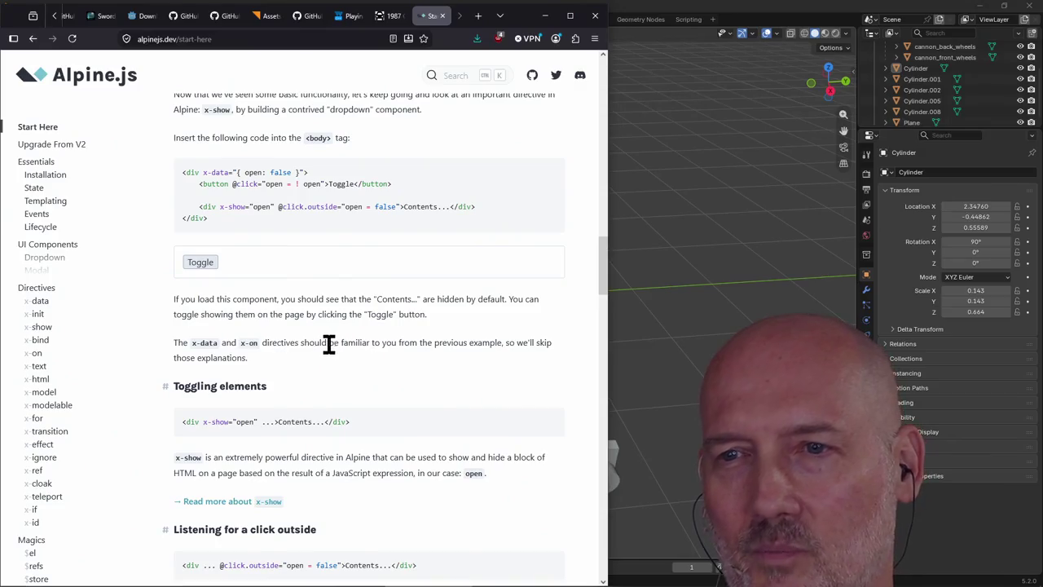
{"action": "scroll", "coordinate": [379, 351], "scroll_direction": "down", "scroll_amount": 3}
{"action": "scroll", "coordinate": [378, 350], "scroll_direction": "down", "scroll_amount": 2}
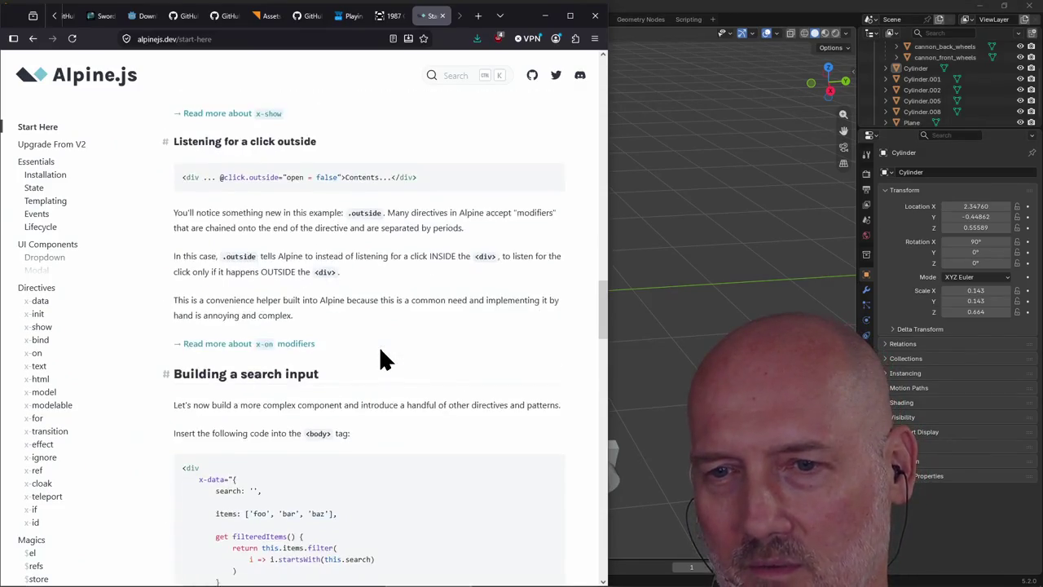
{"action": "scroll", "coordinate": [379, 351], "scroll_direction": "down", "scroll_amount": 3}
{"action": "scroll", "coordinate": [379, 351], "scroll_direction": "down", "scroll_amount": 2}
{"action": "scroll", "coordinate": [381, 352], "scroll_direction": "down", "scroll_amount": 4}
{"action": "scroll", "coordinate": [381, 352], "scroll_direction": "down", "scroll_amount": 3}
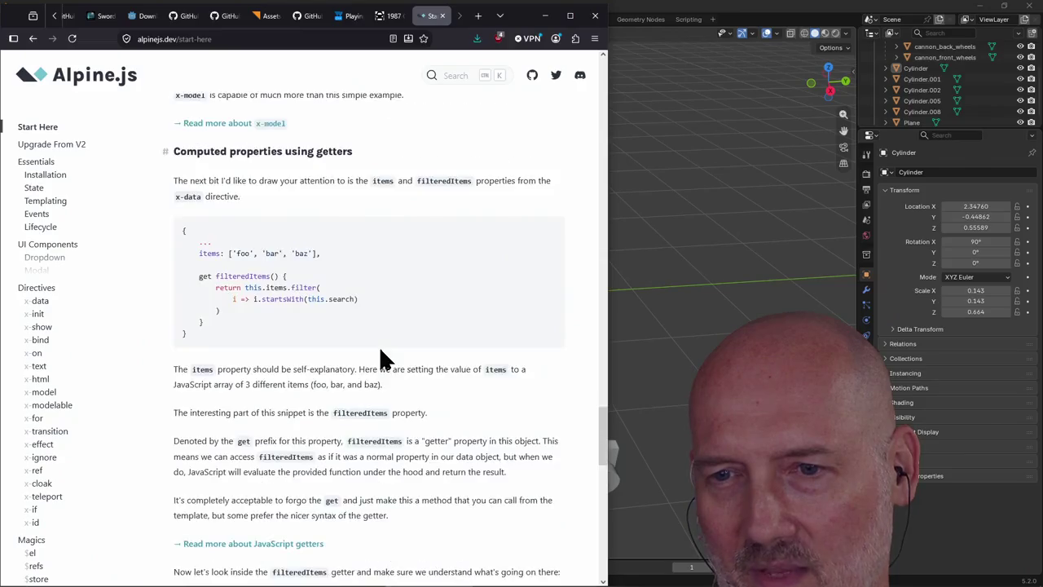
{"action": "scroll", "coordinate": [381, 352], "scroll_direction": "down", "scroll_amount": 3}
{"action": "scroll", "coordinate": [381, 352], "scroll_direction": "down", "scroll_amount": 3}
{"action": "scroll", "coordinate": [380, 350], "scroll_direction": "down", "scroll_amount": 6}
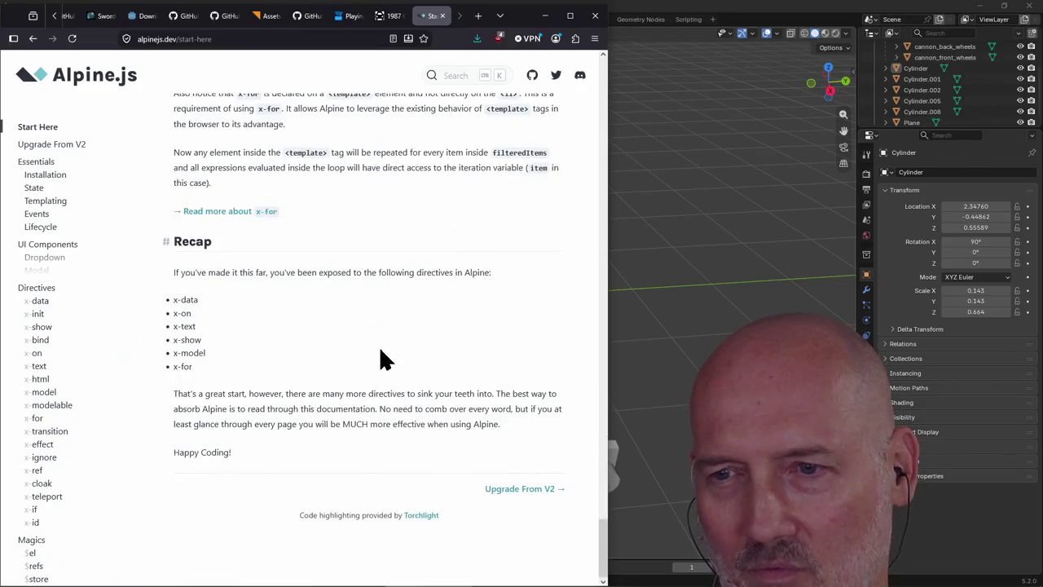
{"action": "scroll", "coordinate": [380, 351], "scroll_direction": "up", "scroll_amount": 7}
{"action": "scroll", "coordinate": [380, 350], "scroll_direction": "up", "scroll_amount": 8}
{"action": "scroll", "coordinate": [381, 352], "scroll_direction": "up", "scroll_amount": 5}
{"action": "scroll", "coordinate": [381, 353], "scroll_direction": "up", "scroll_amount": 5}
{"action": "scroll", "coordinate": [381, 352], "scroll_direction": "up", "scroll_amount": 5}
{"action": "scroll", "coordinate": [381, 352], "scroll_direction": "up", "scroll_amount": 5}
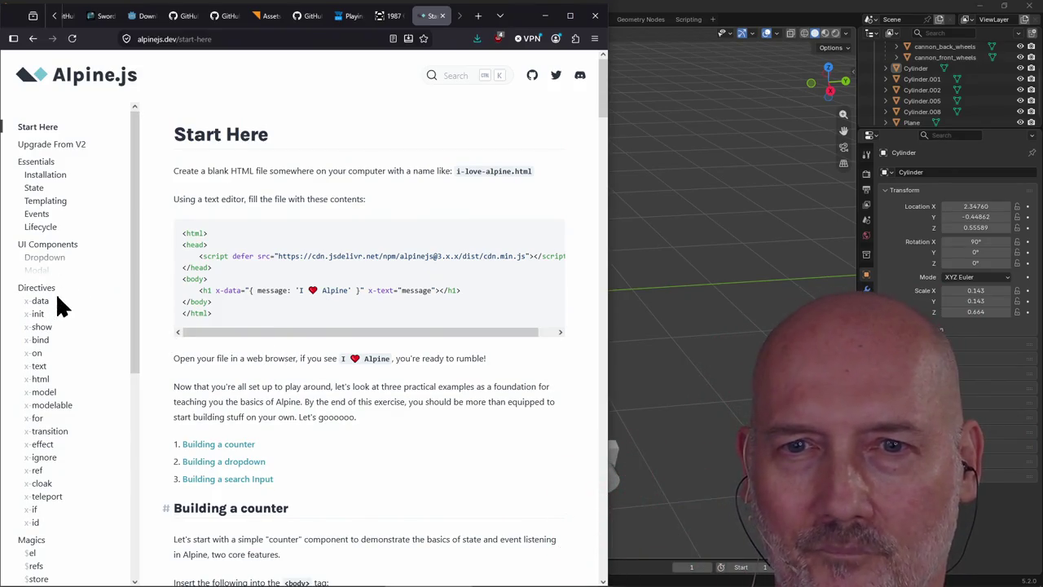
{"action": "left_click", "coordinate": [36, 419]}
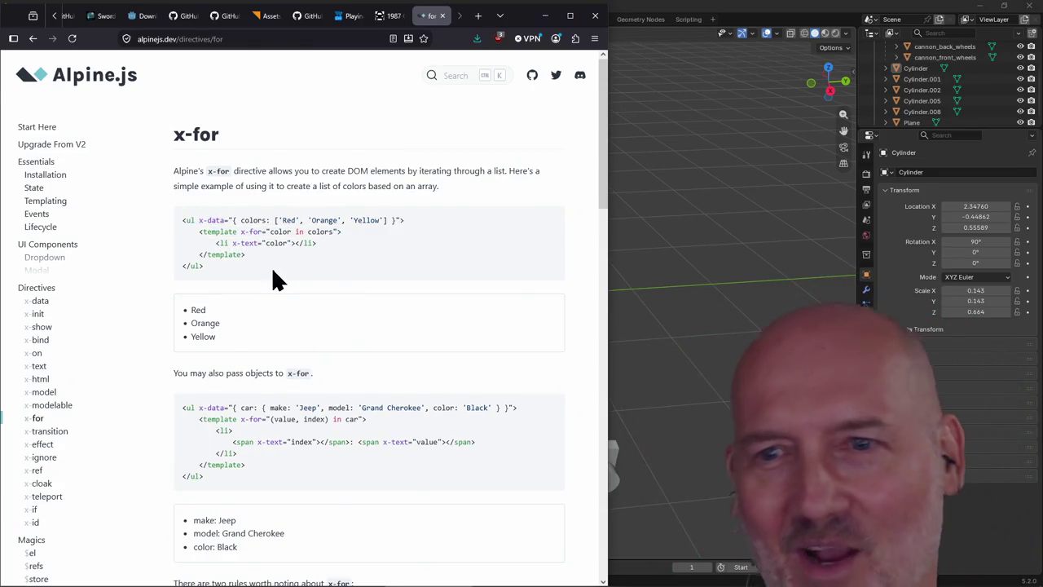
Scroll the x-for page and draw an arrow from the x-data parent note to the code
{"action": "scroll", "coordinate": [246, 376], "scroll_direction": "down", "scroll_amount": 4}
{"action": "scroll", "coordinate": [247, 376], "scroll_direction": "down", "scroll_amount": 2}
{"action": "scroll", "coordinate": [246, 376], "scroll_direction": "down", "scroll_amount": 3}
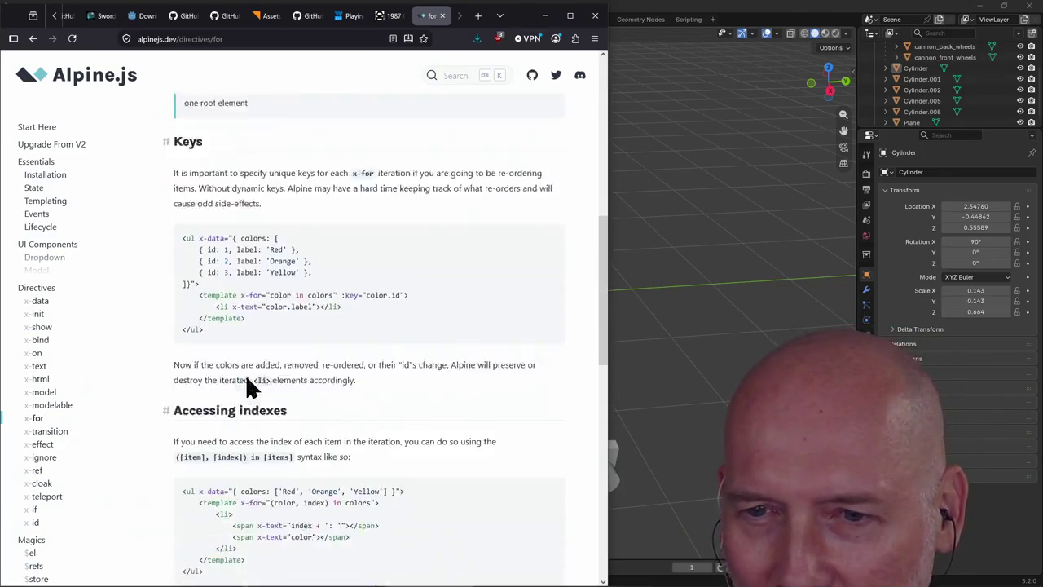
{"action": "scroll", "coordinate": [248, 380], "scroll_direction": "down", "scroll_amount": 2}
{"action": "scroll", "coordinate": [248, 387], "scroll_direction": "down", "scroll_amount": 3}
{"action": "scroll", "coordinate": [249, 386], "scroll_direction": "down", "scroll_amount": 3}
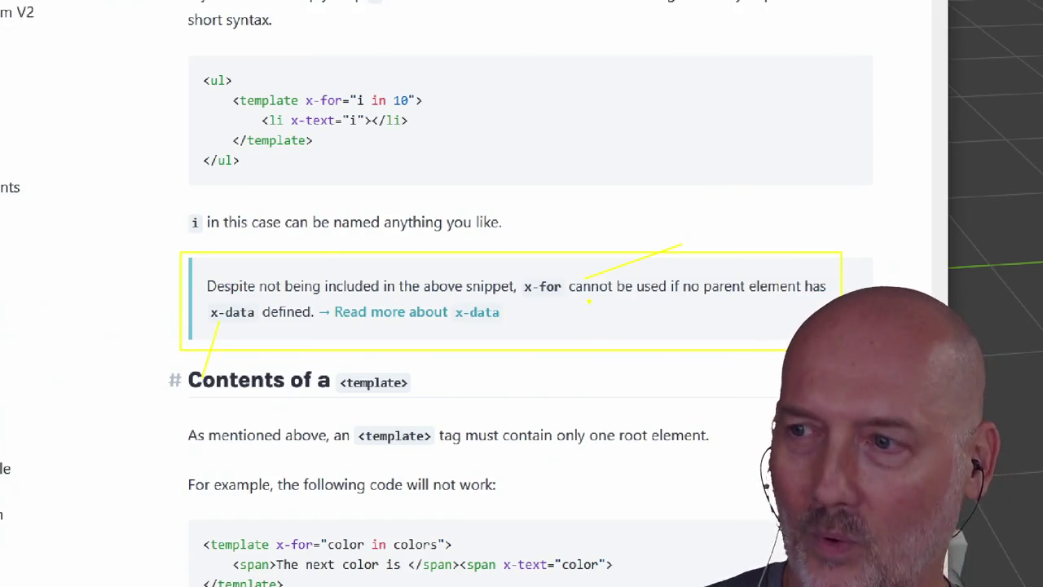
{"action": "left_click_drag", "start_coordinate": [760, 228], "coordinate": [818, 80]}
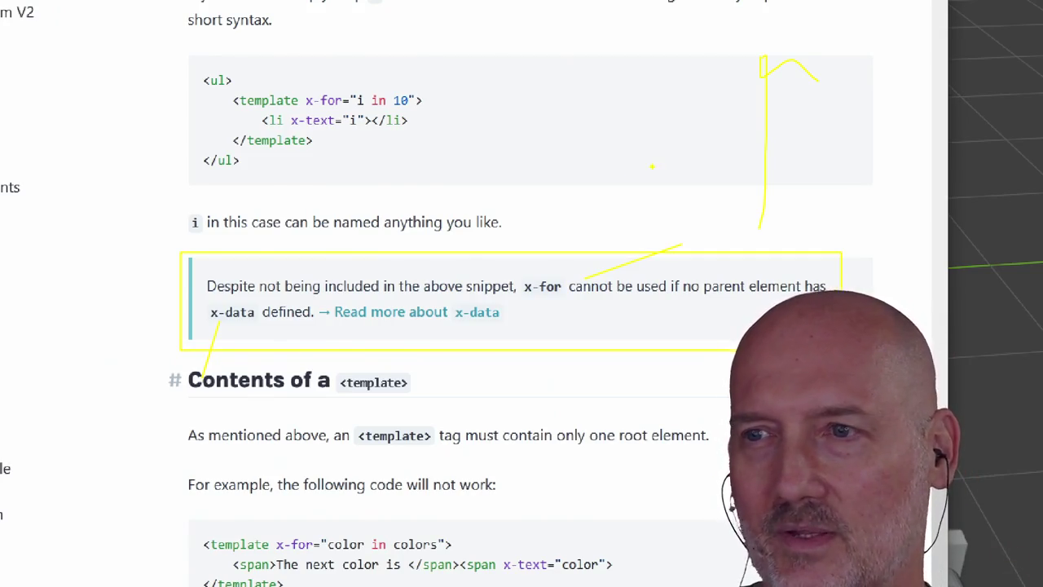
{"action": "key", "text": "Escape"}
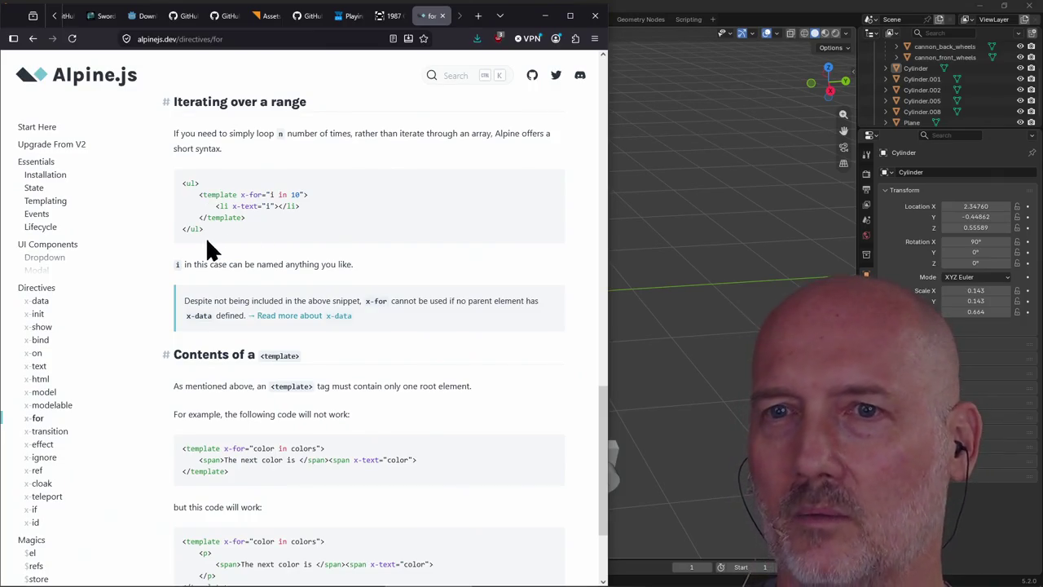
{"action": "left_click_drag", "start_coordinate": [206, 226], "coordinate": [180, 194]}
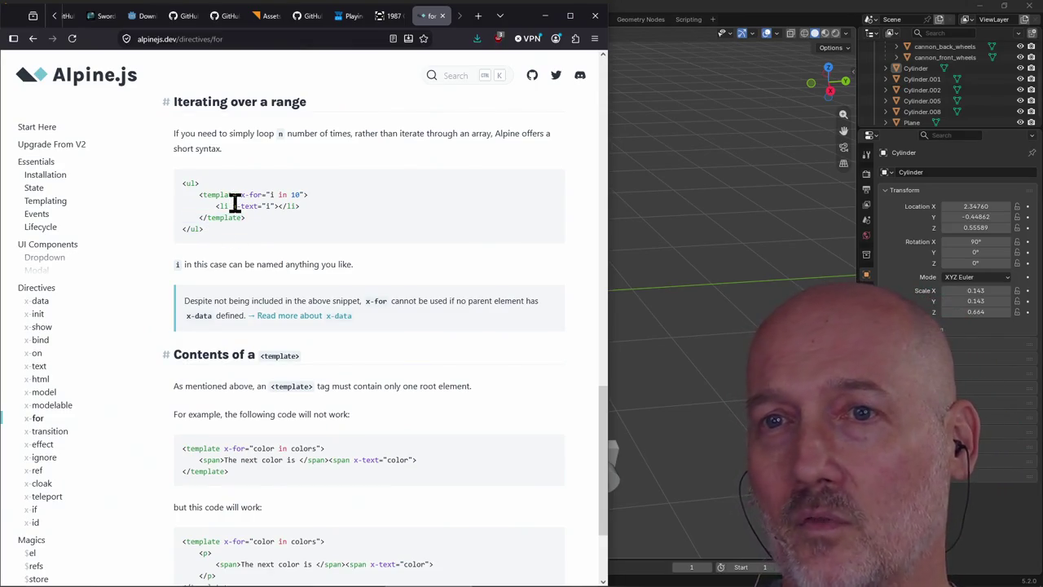
{"action": "triple_click", "coordinate": [231, 209]}
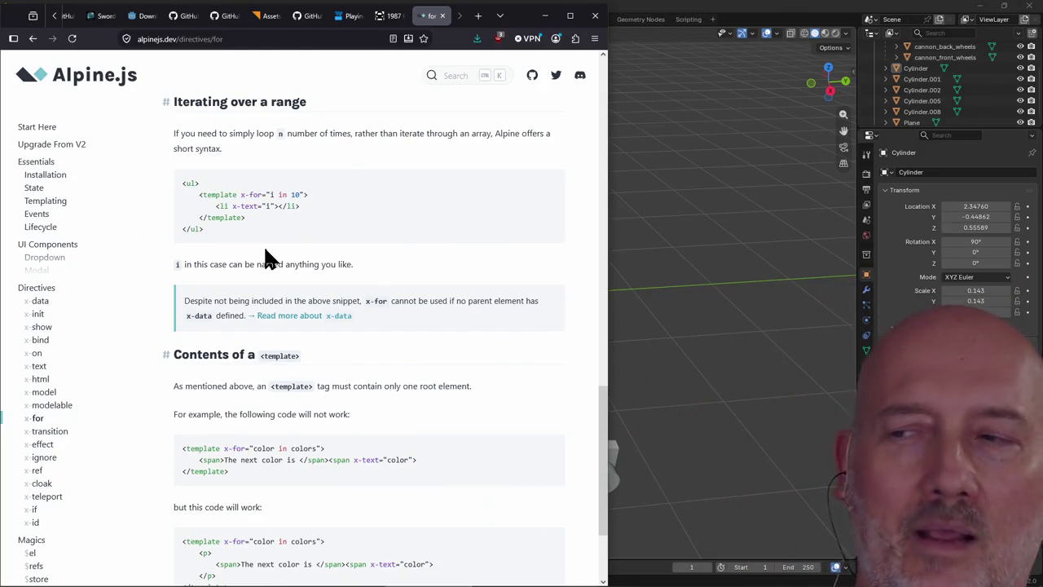
Review the x-for page and highlight the car-object x-for example code
{"action": "scroll", "coordinate": [269, 259], "scroll_direction": "down", "scroll_amount": 2}
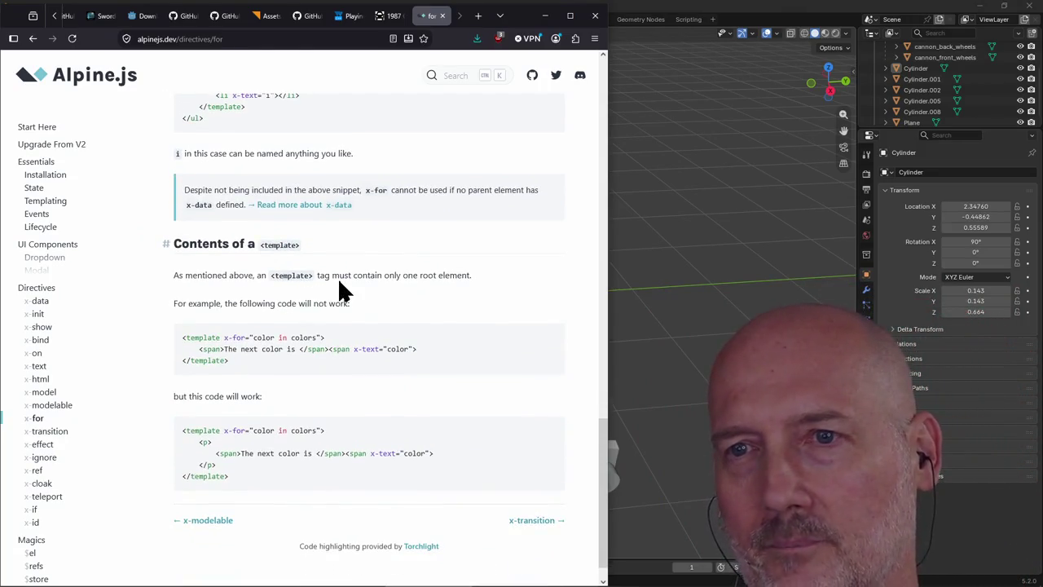
{"action": "scroll", "coordinate": [344, 275], "scroll_direction": "up", "scroll_amount": 5}
{"action": "scroll", "coordinate": [345, 279], "scroll_direction": "up", "scroll_amount": 3}
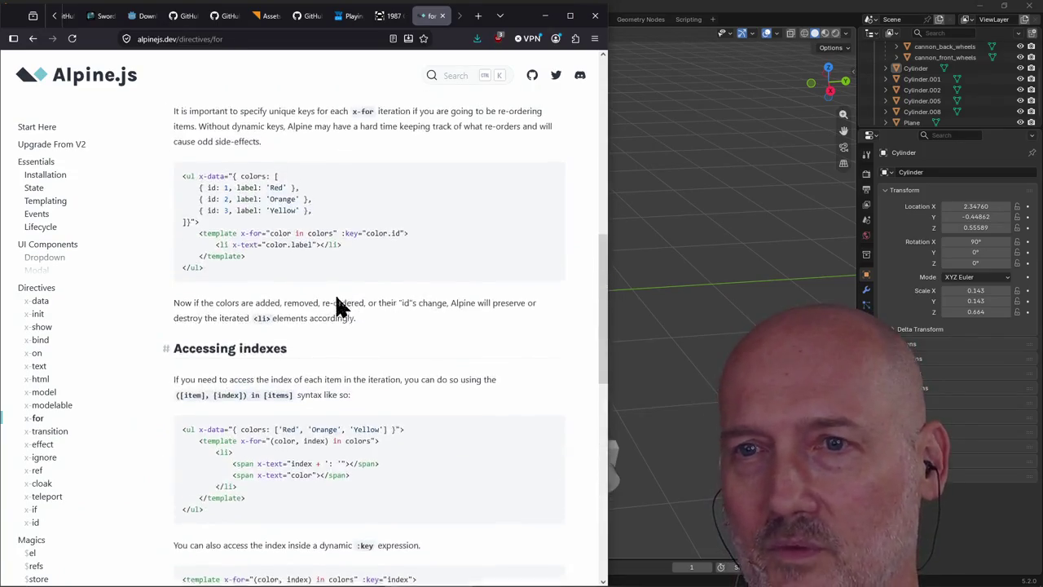
{"action": "scroll", "coordinate": [329, 293], "scroll_direction": "down", "scroll_amount": 2}
{"action": "scroll", "coordinate": [330, 295], "scroll_direction": "up", "scroll_amount": 5}
{"action": "scroll", "coordinate": [329, 295], "scroll_direction": "down", "scroll_amount": 3}
{"action": "scroll", "coordinate": [329, 295], "scroll_direction": "up", "scroll_amount": 3}
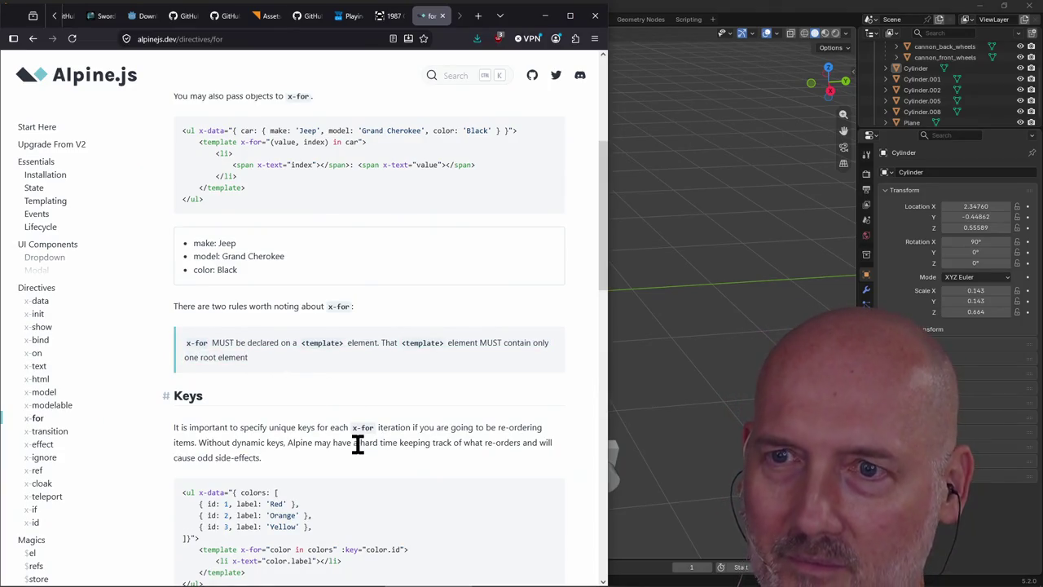
{"action": "scroll", "coordinate": [358, 443], "scroll_direction": "up", "scroll_amount": 1}
{"action": "scroll", "coordinate": [335, 317], "scroll_direction": "up", "scroll_amount": 3}
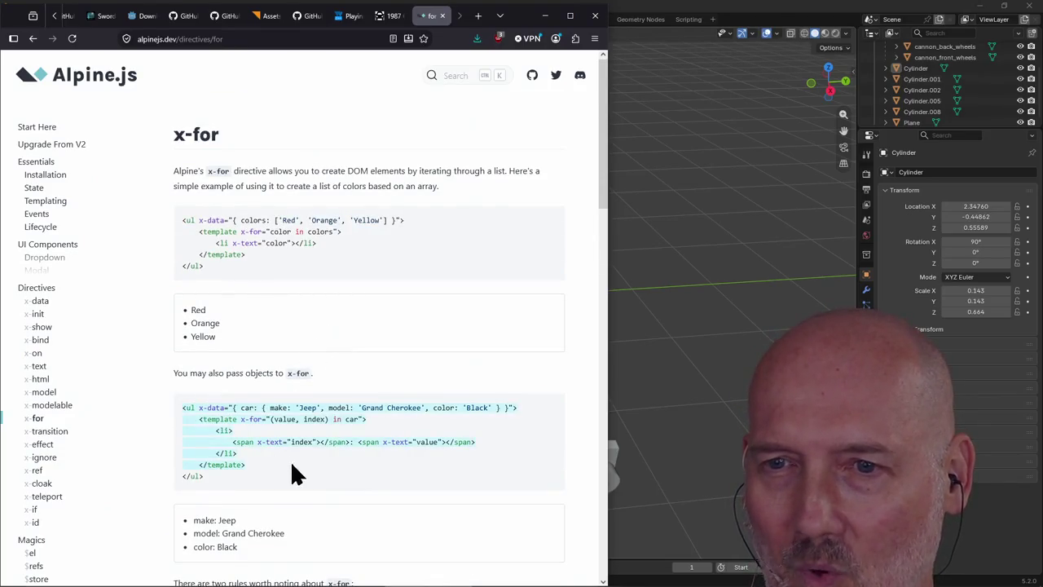
{"action": "left_click_drag", "start_coordinate": [182, 407], "coordinate": [204, 480]}
{"action": "left_click", "coordinate": [282, 481]}
Close the Alpine.js tab and bring the Modern Web Weekly article window into view
{"action": "scroll", "coordinate": [282, 481], "scroll_direction": "down", "scroll_amount": 4}
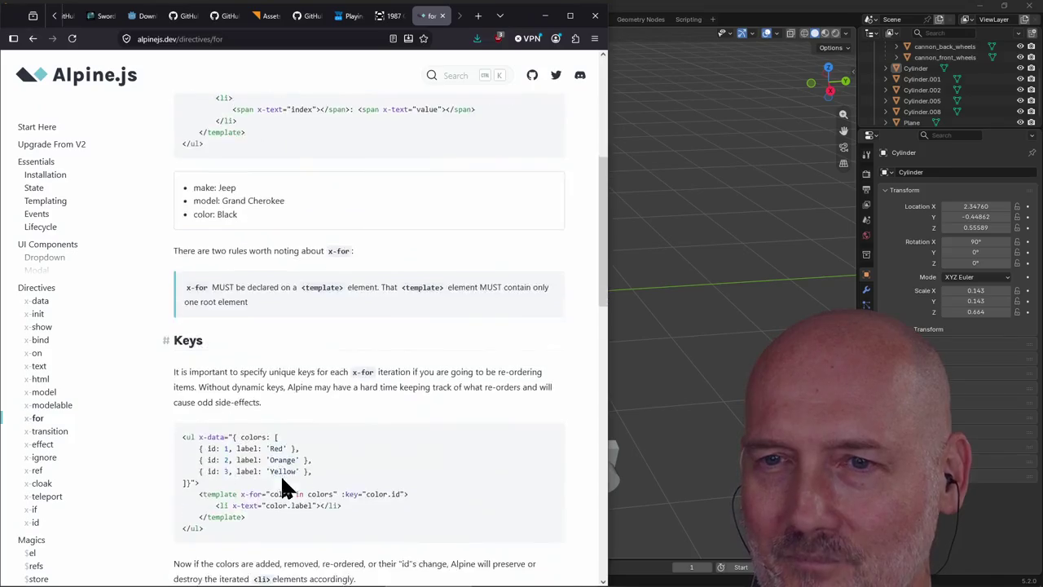
{"action": "scroll", "coordinate": [282, 481], "scroll_direction": "down", "scroll_amount": 5}
{"action": "scroll", "coordinate": [282, 481], "scroll_direction": "down", "scroll_amount": 4}
{"action": "scroll", "coordinate": [282, 481], "scroll_direction": "up", "scroll_amount": 5}
{"action": "scroll", "coordinate": [282, 481], "scroll_direction": "up", "scroll_amount": 6}
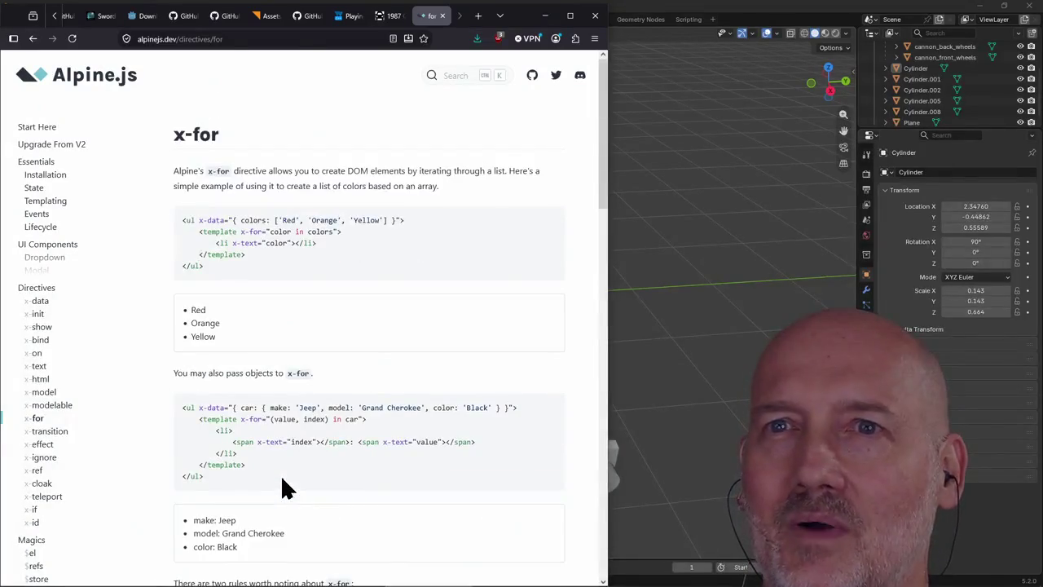
{"action": "left_click", "coordinate": [444, 20]}
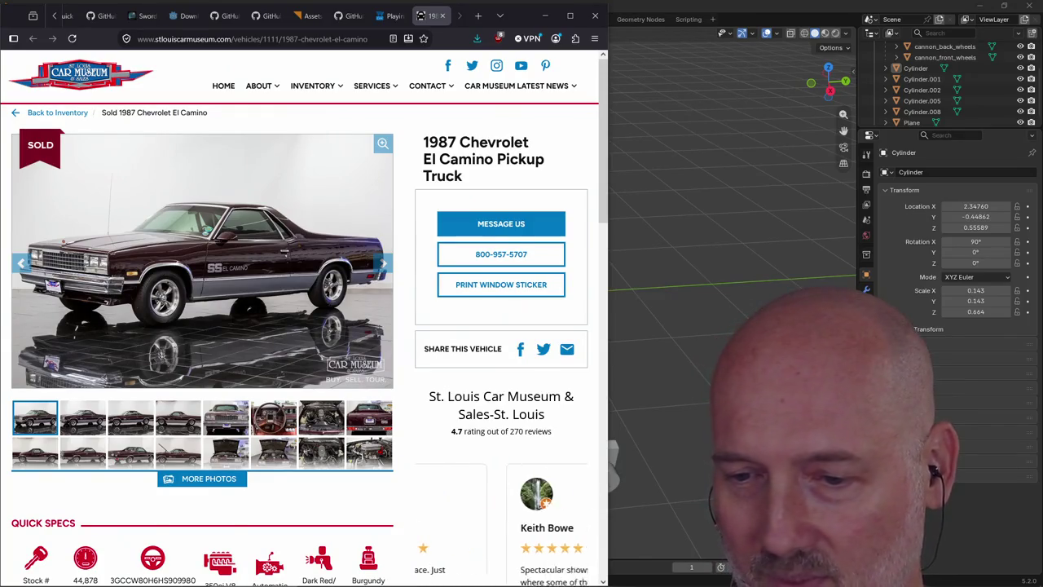
{"action": "mouse_move", "coordinate": [1042, 181]}
{"action": "left_mouse_down"}
{"action": "mouse_move", "coordinate": [949, 181]}
{"action": "mouse_move", "coordinate": [295, 95]}
{"action": "left_mouse_up"}
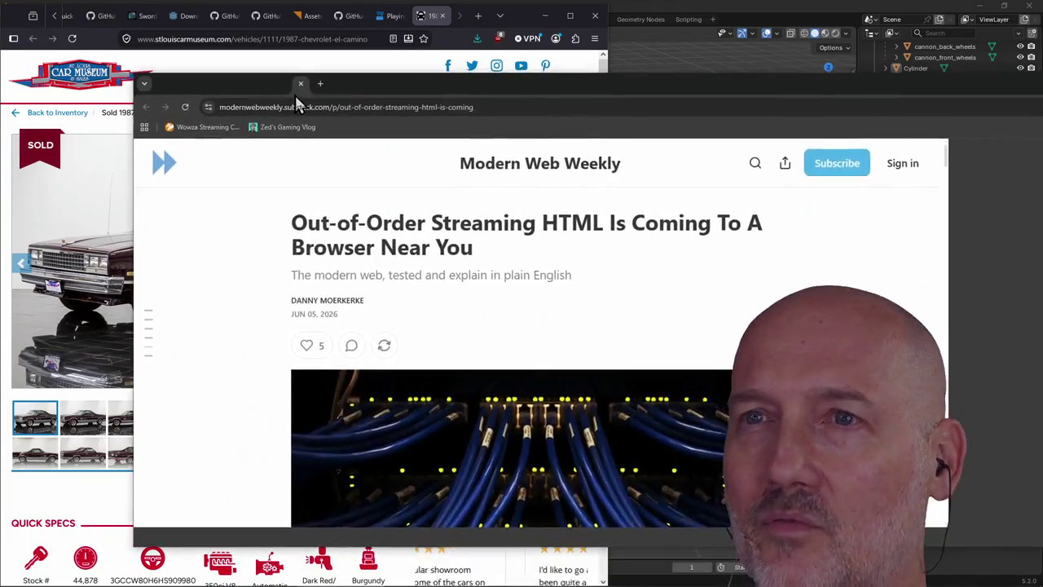
Maximize the Modern Web Weekly article window and dismiss the subscribe popup
{"action": "double_click", "coordinate": [353, 81]}
{"action": "scroll", "coordinate": [424, 214], "scroll_direction": "down", "scroll_amount": 5}
{"action": "scroll", "coordinate": [424, 212], "scroll_direction": "down", "scroll_amount": 3}
{"action": "scroll", "coordinate": [426, 216], "scroll_direction": "down", "scroll_amount": 2}
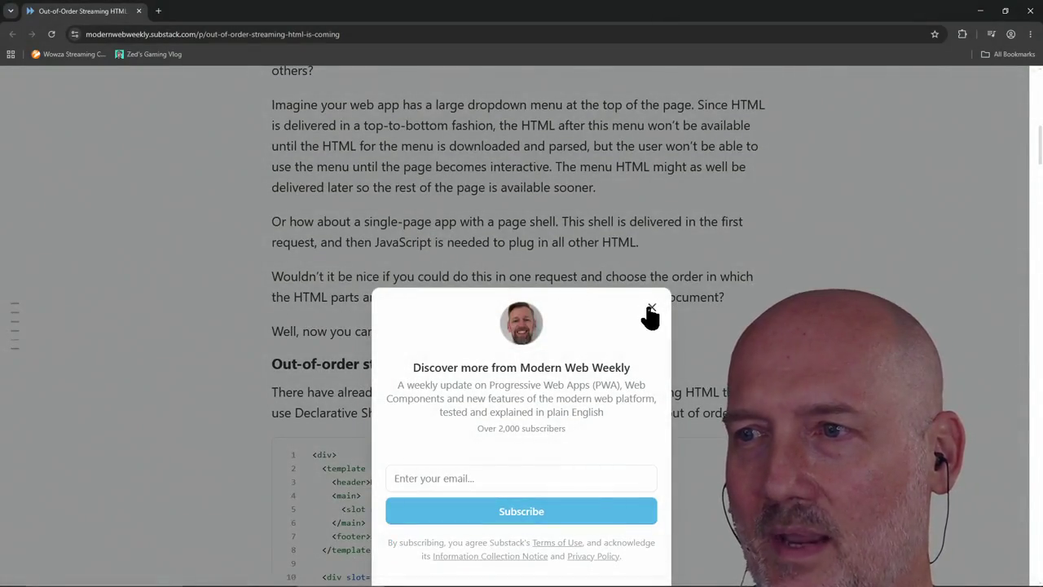
{"action": "left_click", "coordinate": [650, 310]}
{"action": "scroll", "coordinate": [503, 279], "scroll_direction": "down", "scroll_amount": 1}
{"action": "scroll", "coordinate": [500, 277], "scroll_direction": "down", "scroll_amount": 2}
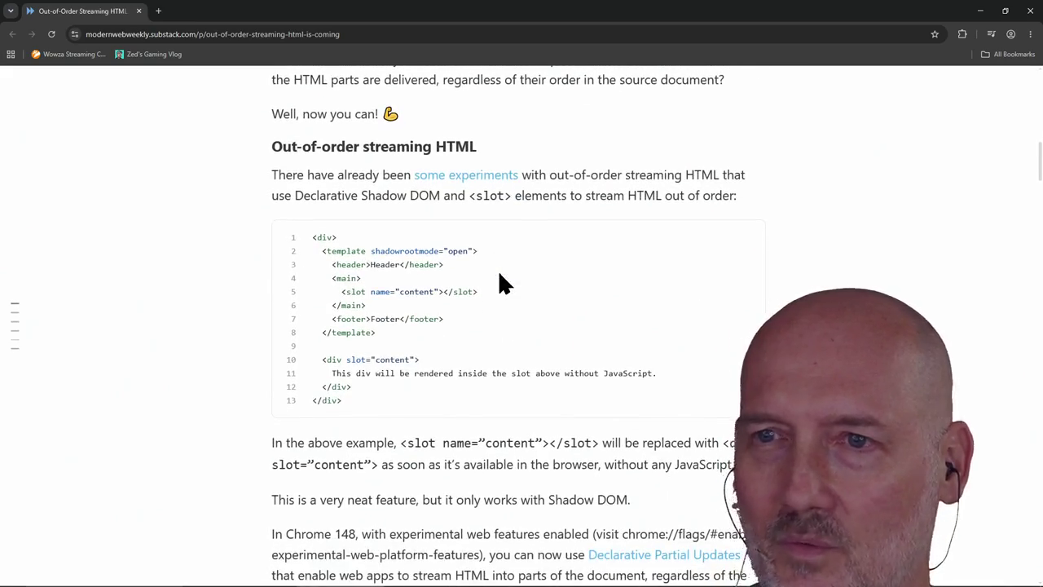
{"action": "mouse_move", "coordinate": [518, 318]}
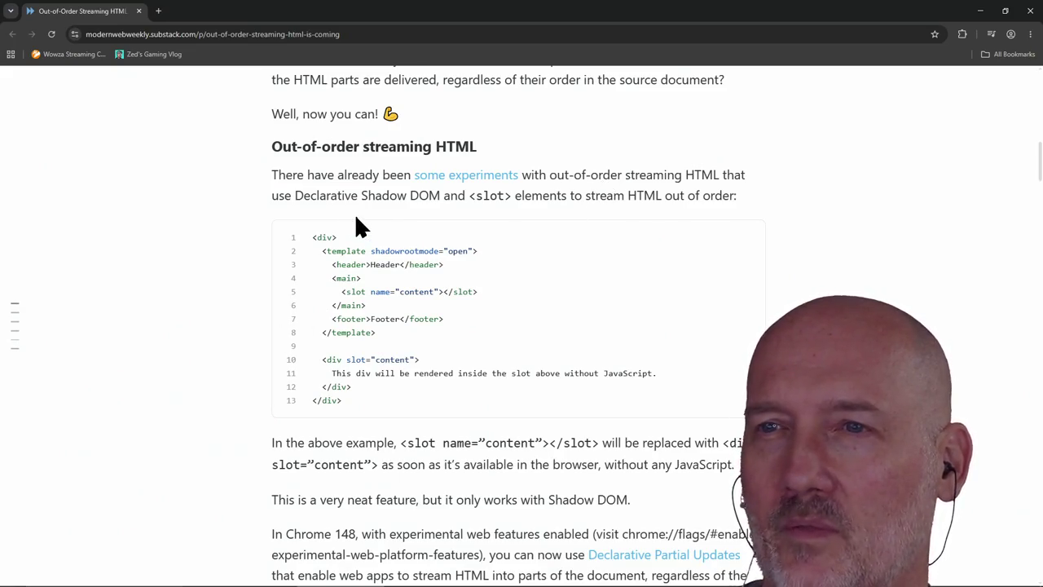
Highlight the Declarative Shadow DOM and <slot> passages, then select the 13-line example code
{"action": "left_click_drag", "start_coordinate": [294, 196], "coordinate": [511, 202]}
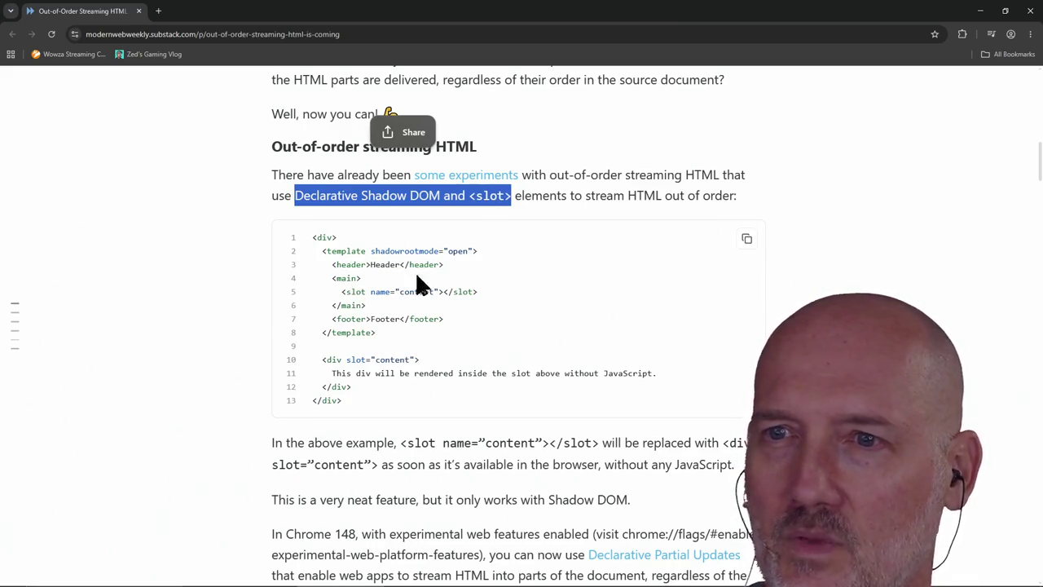
{"action": "left_click", "coordinate": [471, 203]}
{"action": "left_click_drag", "start_coordinate": [593, 203], "coordinate": [627, 200]}
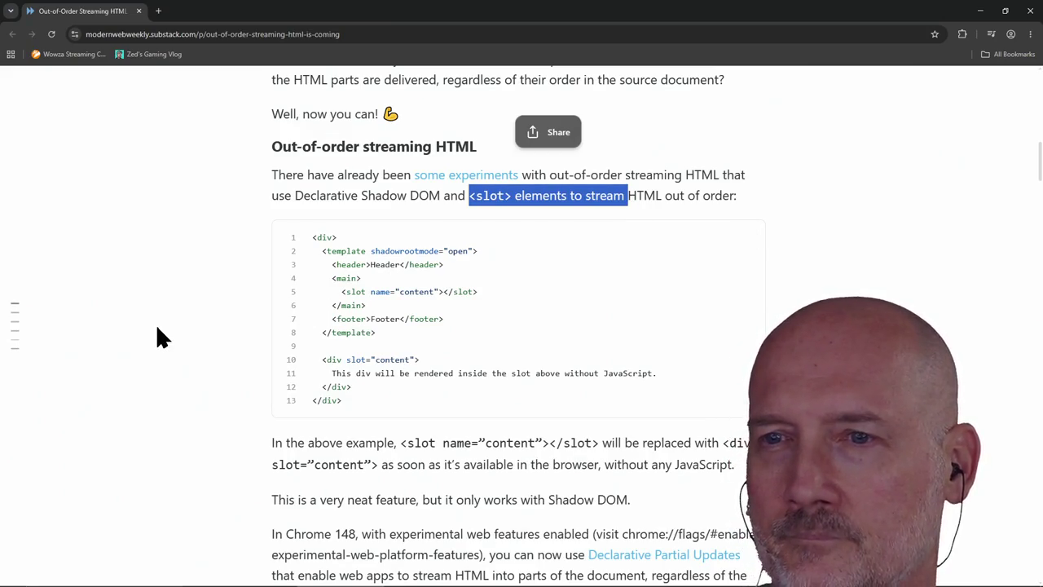
{"action": "left_click", "coordinate": [386, 297]}
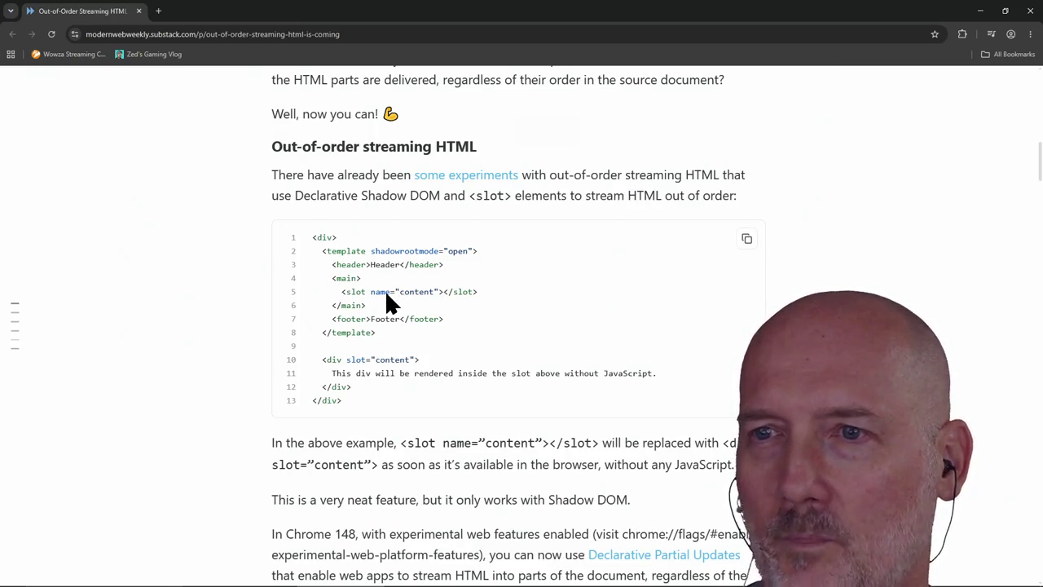
{"action": "left_click_drag", "start_coordinate": [340, 297], "coordinate": [472, 297]}
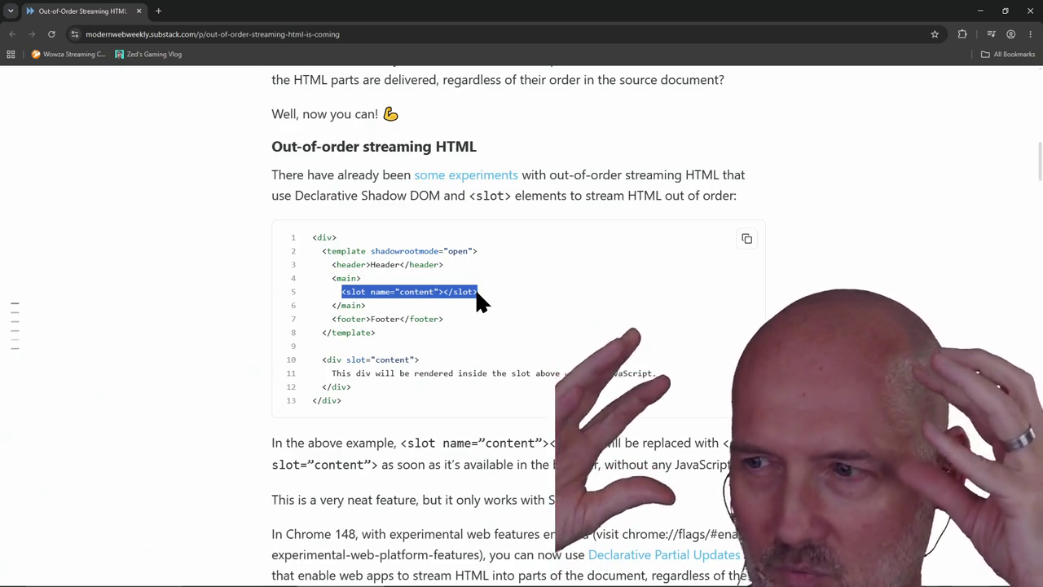
{"action": "left_click", "coordinate": [478, 296]}
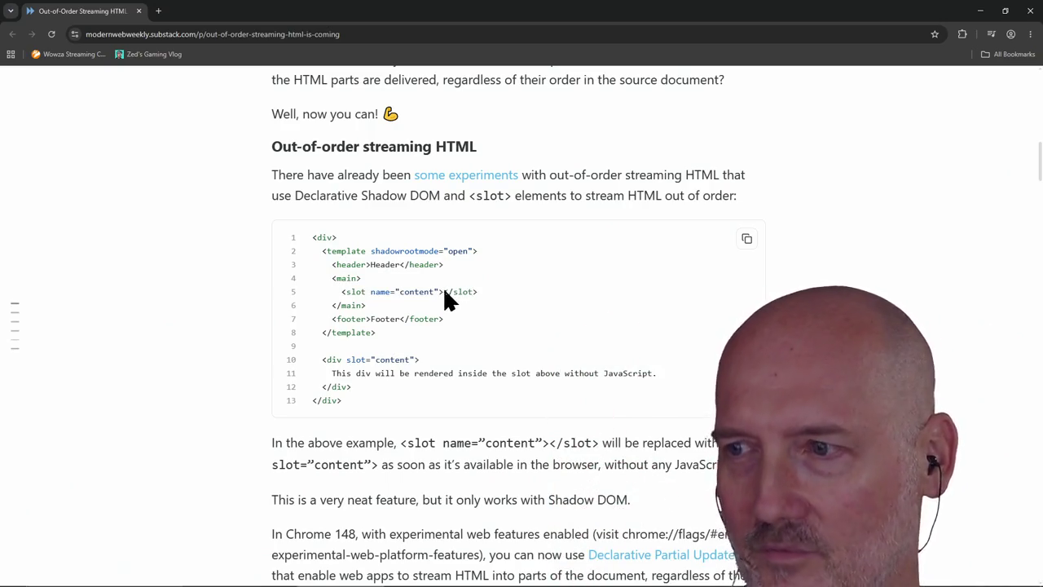
{"action": "left_click_drag", "start_coordinate": [443, 292], "coordinate": [346, 295]}
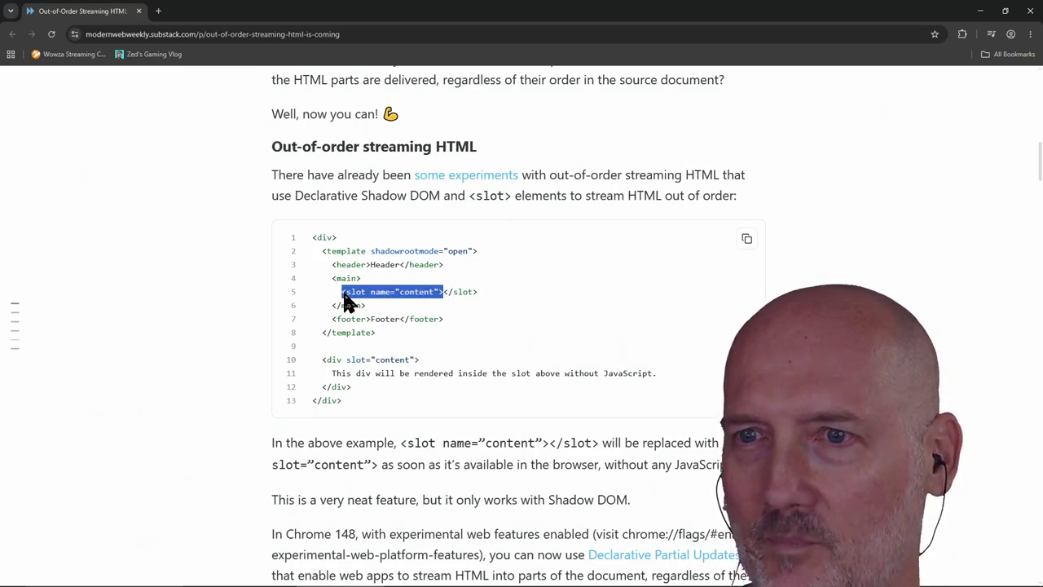
{"action": "left_click", "coordinate": [444, 294]}
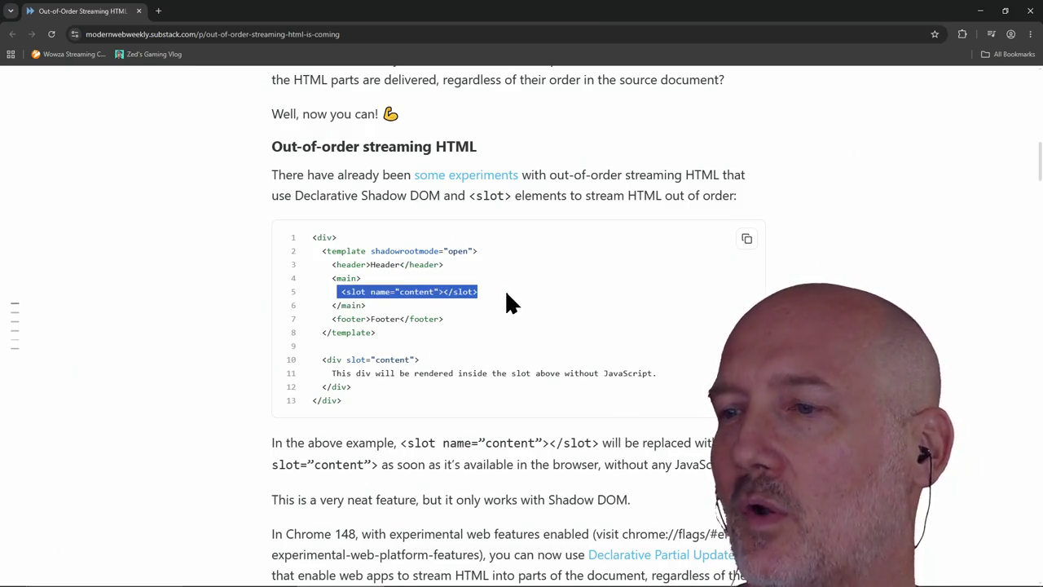
{"action": "left_click", "coordinate": [309, 244]}
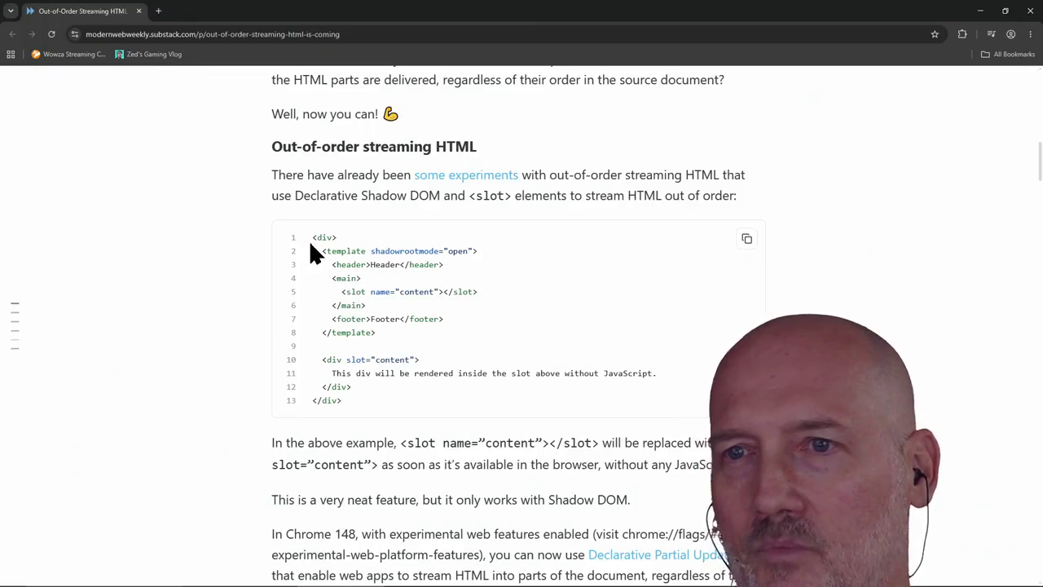
{"action": "left_click_drag", "start_coordinate": [311, 244], "coordinate": [379, 400]}
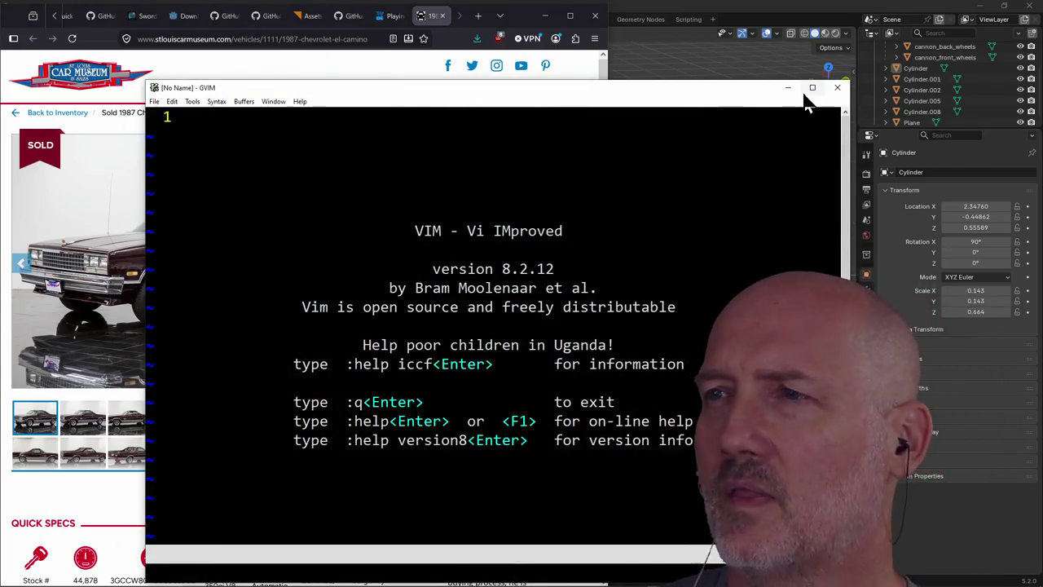
Maximize GVIM and paste the copied HTML slot example into the empty buffer
{"action": "left_click", "coordinate": [813, 88]}
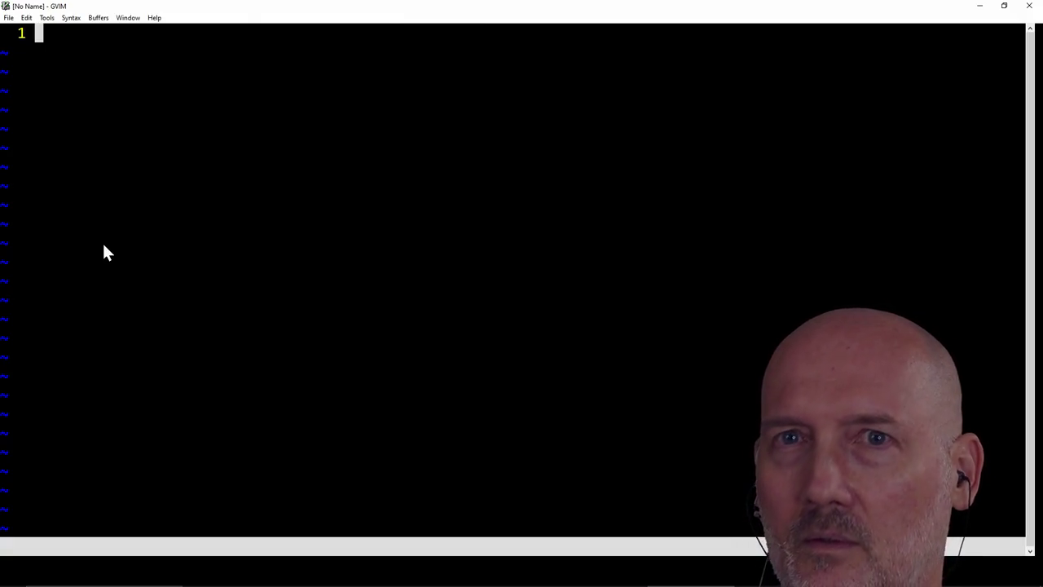
{"action": "key", "text": "i"}
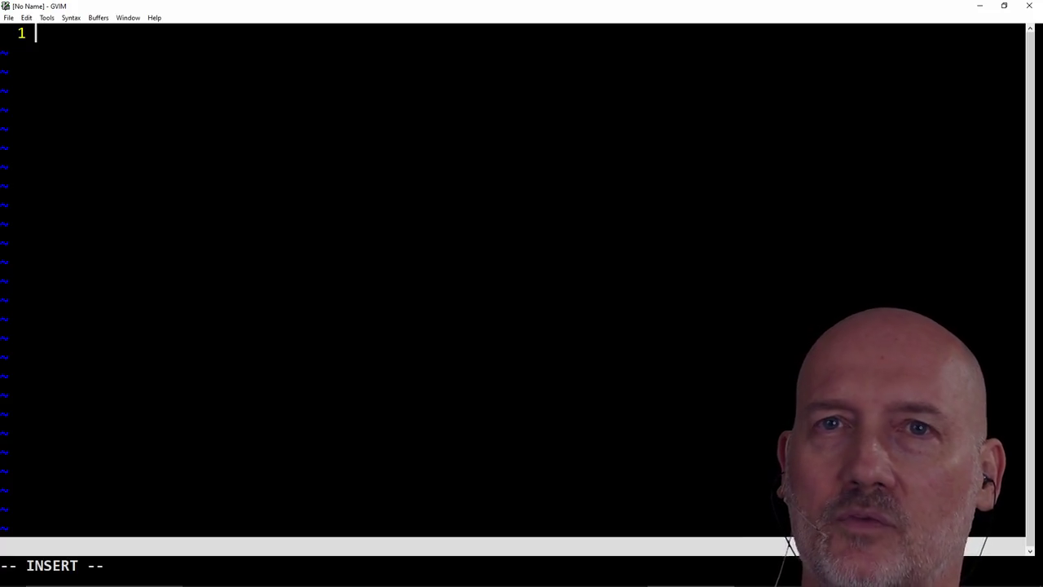
{"action": "left_click", "coordinate": [27, 17]}
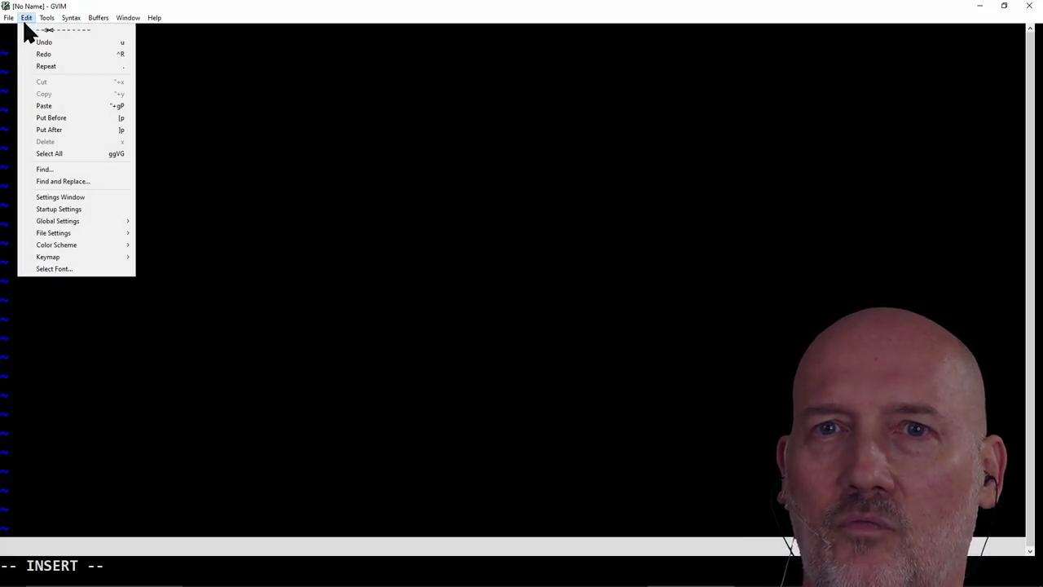
{"action": "left_click", "coordinate": [43, 104]}
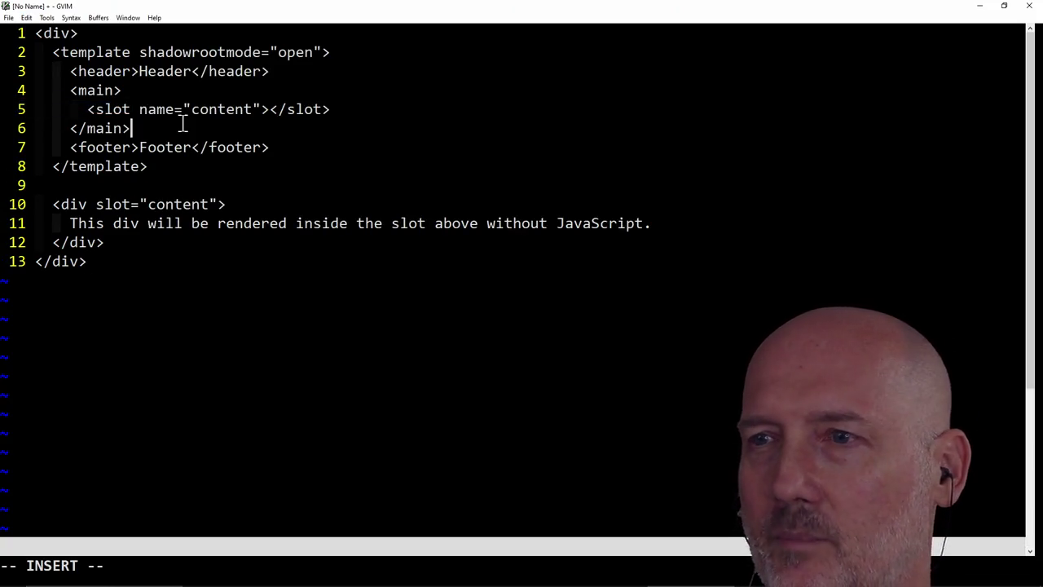
{"action": "key", "text": "Escape"}
Rewrite the slot line 5 as a {{ content }} placeholder indented under main
{"action": "key", "text": "k"}
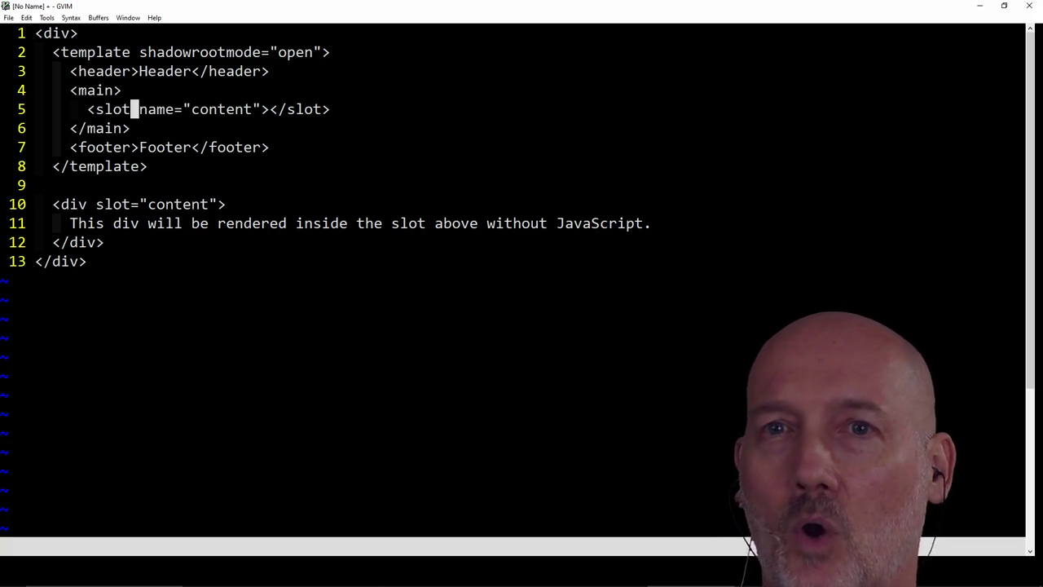
{"action": "key", "text": "shift+v"}
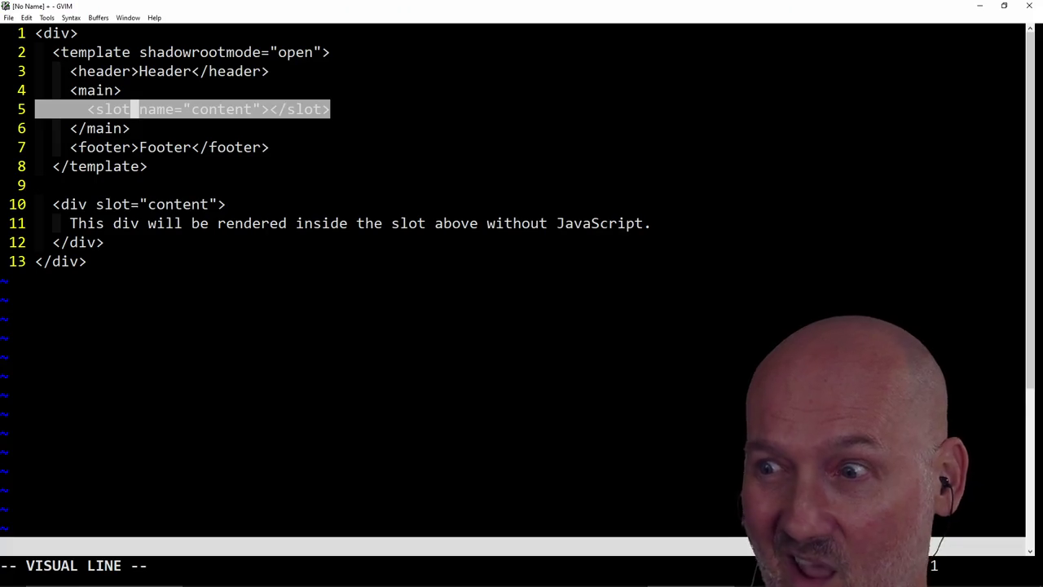
{"action": "key", "text": "Escape"}
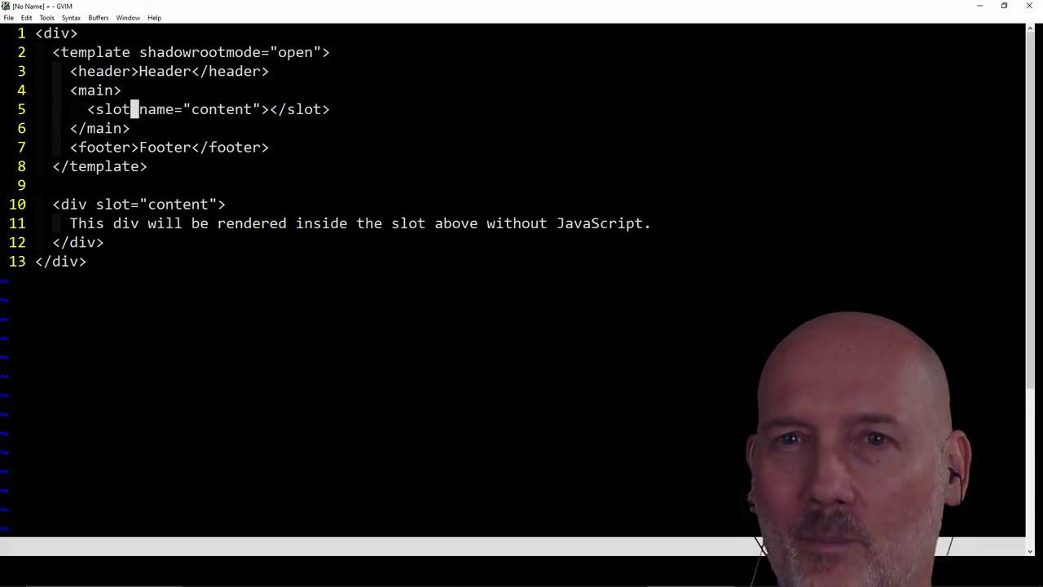
{"action": "key", "text": "h"}
{"action": "key", "text": "h"}
{"action": "key", "text": "h"}
{"action": "key", "text": "h"}
{"action": "key", "text": "h"}
{"action": "key", "text": "shift+c"}
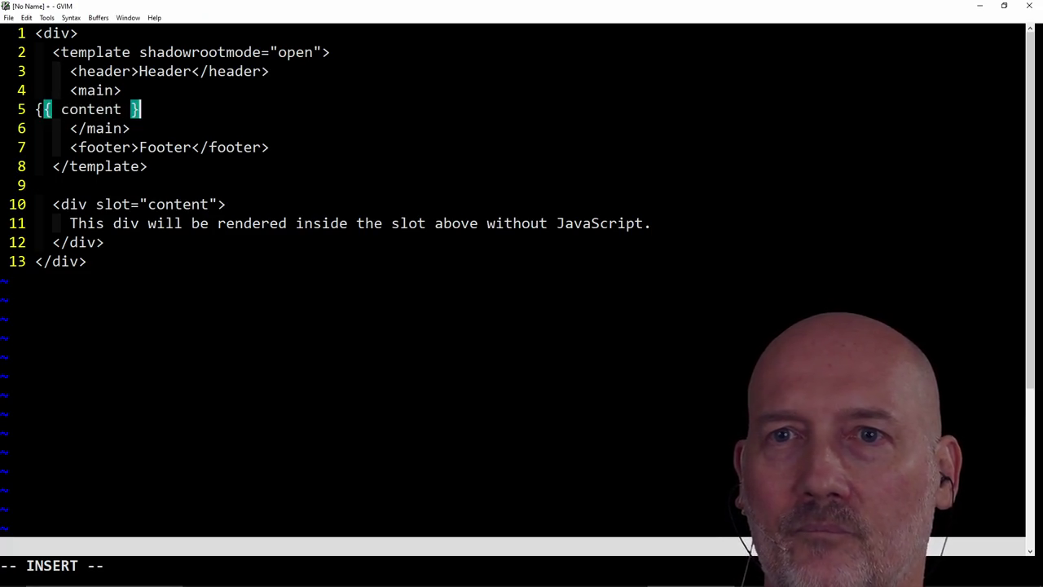
{"action": "key", "text": "Escape"}
{"action": "key", "text": "greater"}
{"action": "key", "text": "greater"}
{"action": "key", "text": "period"}
{"action": "key", "text": "period"}
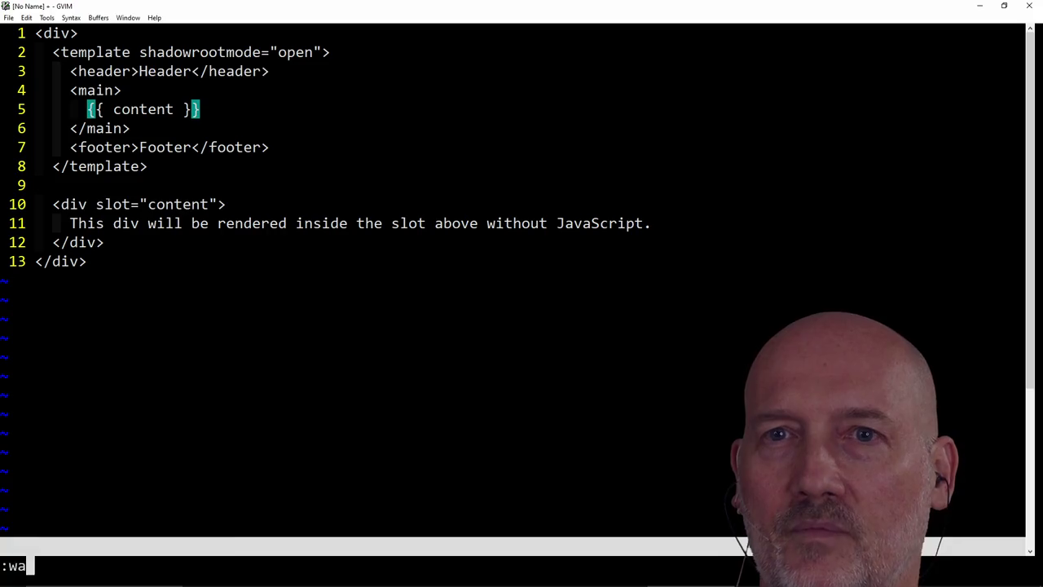
{"action": "key", "text": "Return"}
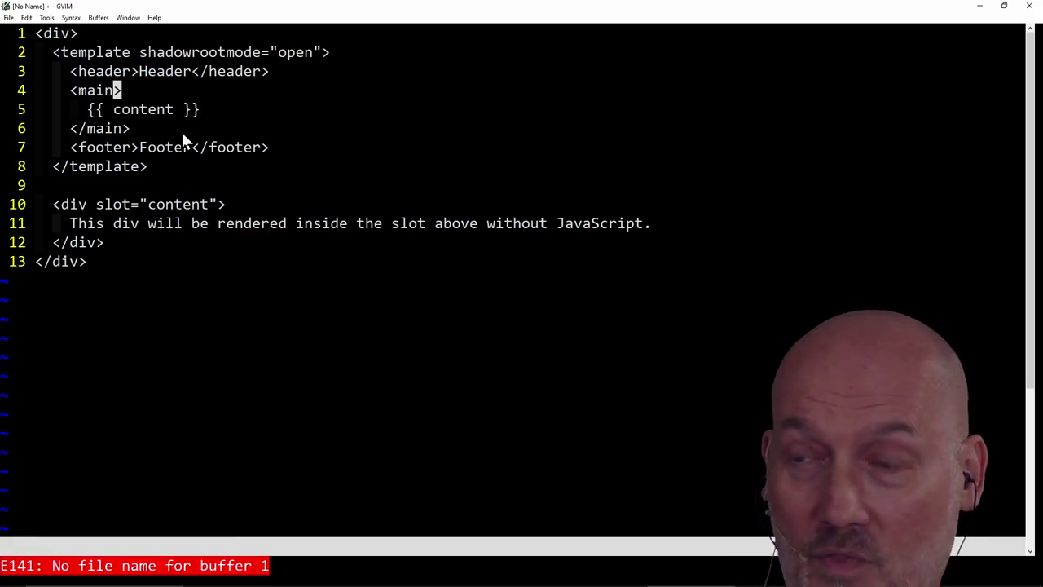
Remove the $ before content on line 5
{"action": "left_click", "coordinate": [120, 92]}
{"action": "left_click", "coordinate": [119, 116]}
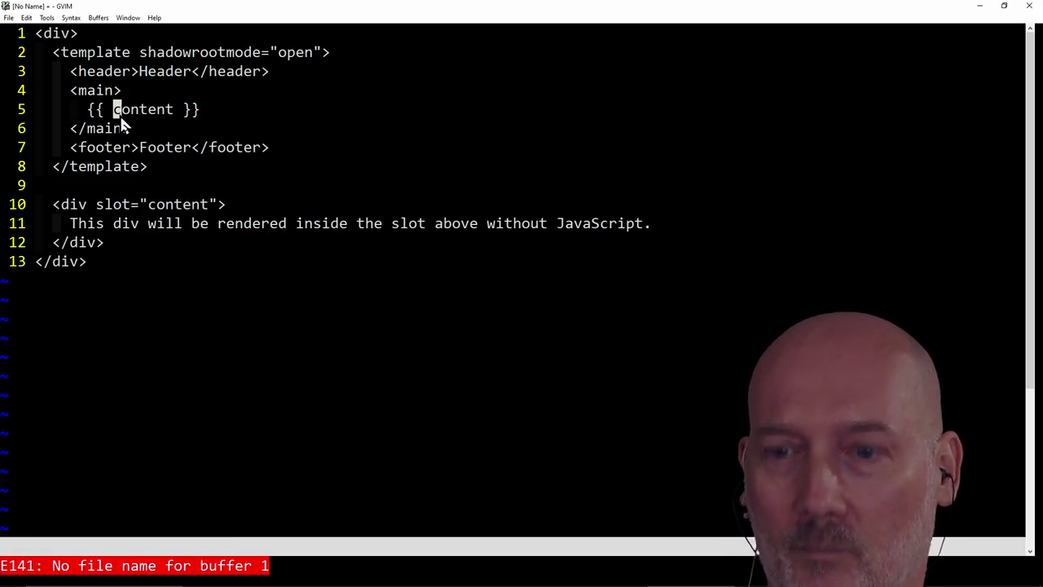
{"action": "type", "text": "i"}
{"action": "type", "text": "$"}
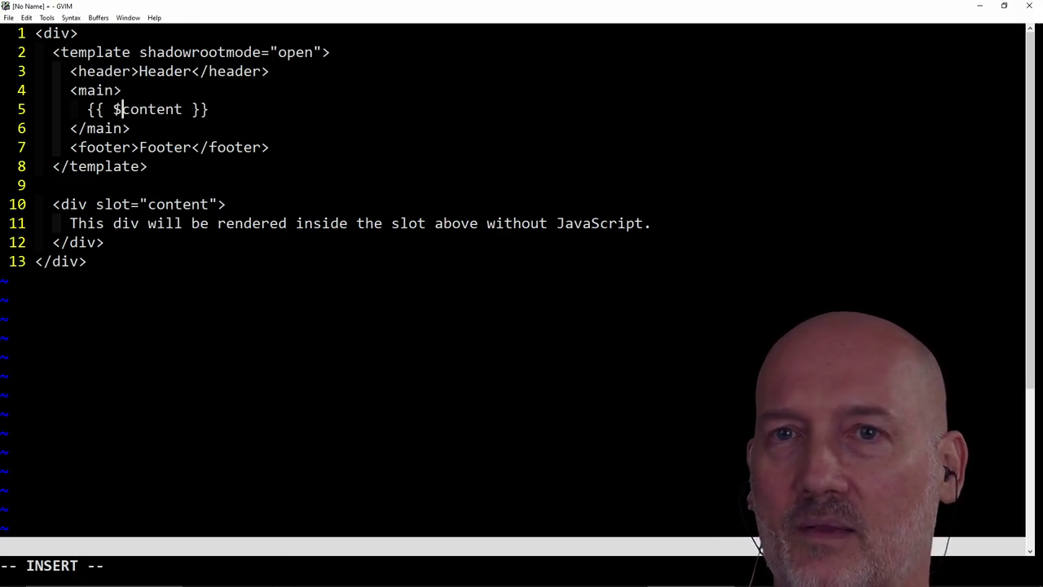
{"action": "left_click", "coordinate": [113, 109]}
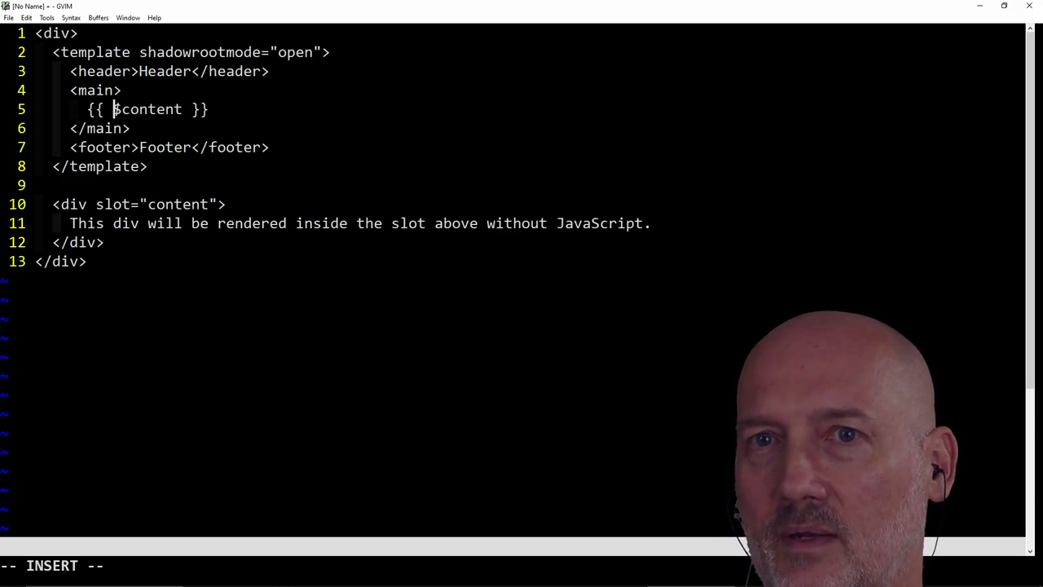
{"action": "key", "text": "Escape"}
{"action": "key", "text": "u"}
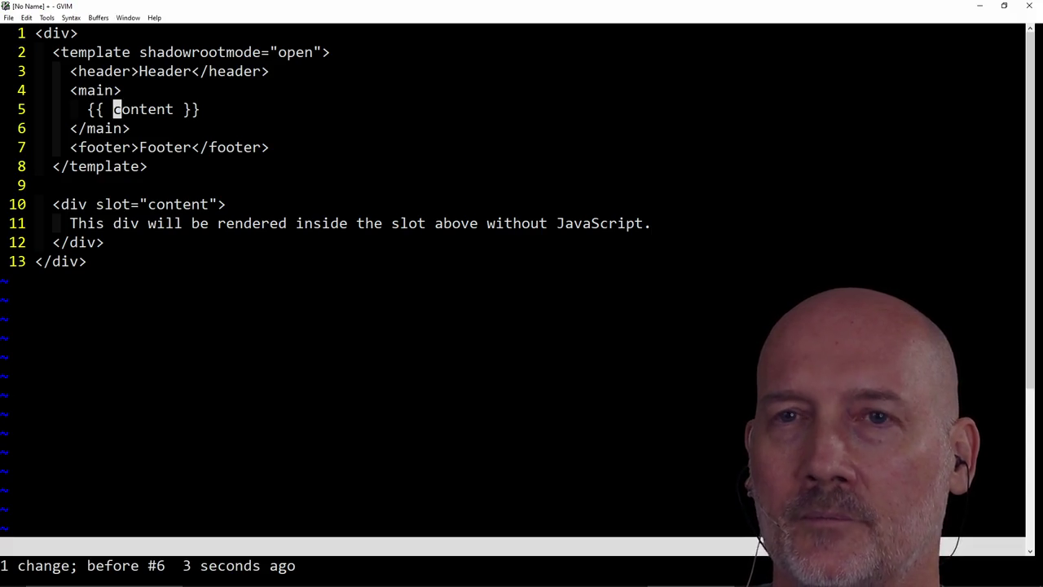
Delete the slot="content" attribute from the div on line 10
{"action": "key", "text": "j"}
{"action": "key", "text": "j"}
{"action": "key", "text": "j"}
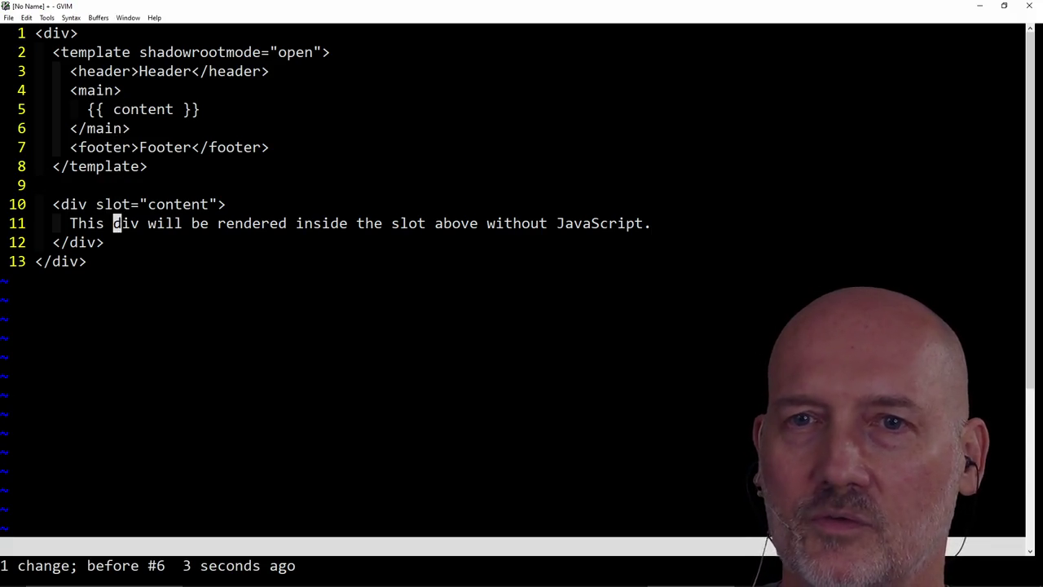
{"action": "key", "text": "h"}
{"action": "key", "text": "shift+c"}
{"action": "type", "text": ">"}
{"action": "key", "text": "Escape"}
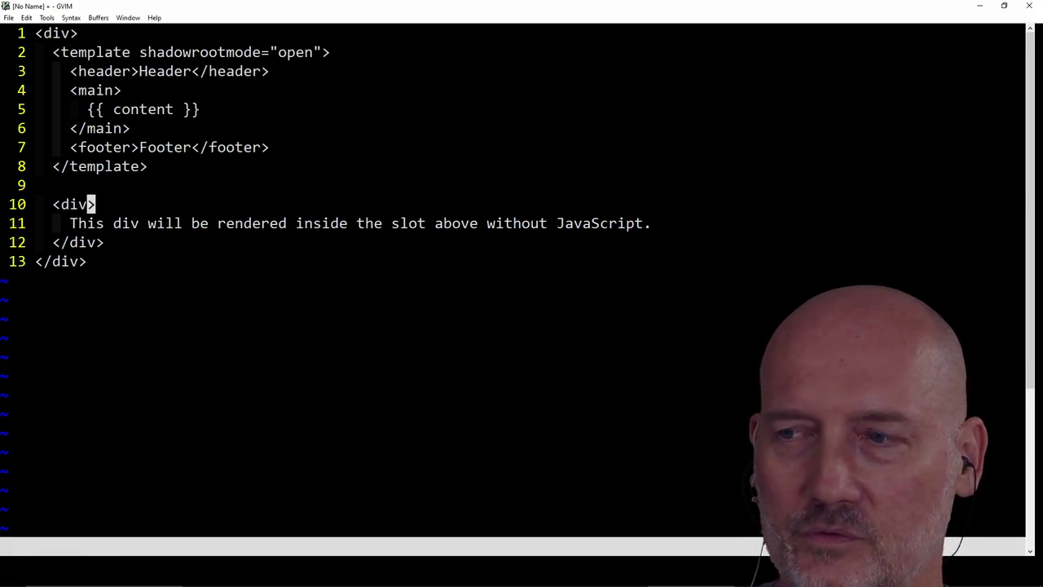
Discard the edited buffer without saving using :bd!
{"action": "key", "text": "k"}
{"action": "key", "text": "k"}
{"action": "key", "text": "k"}
{"action": "key", "text": "k"}
{"action": "key", "text": "k"}
{"action": "key", "text": "k"}
{"action": "key", "text": "k"}
{"action": "key", "text": "j"}
{"action": "key", "text": "j"}
{"action": "key", "text": "j"}
{"action": "key", "text": "j"}
{"action": "key", "text": "j"}
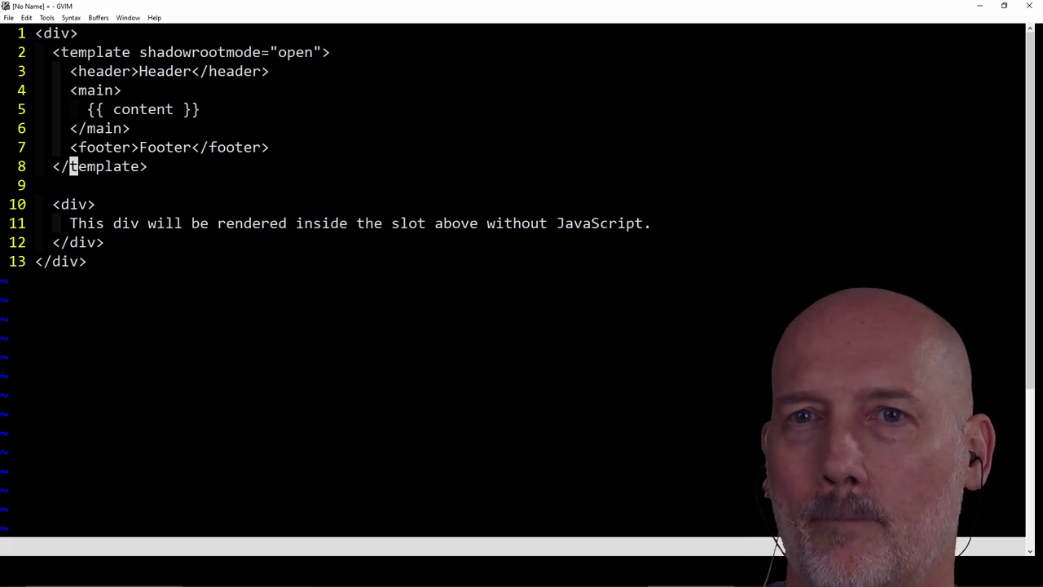
{"action": "key", "text": "h"}
{"action": "key", "text": "h"}
{"action": "type", "text": ":b"}
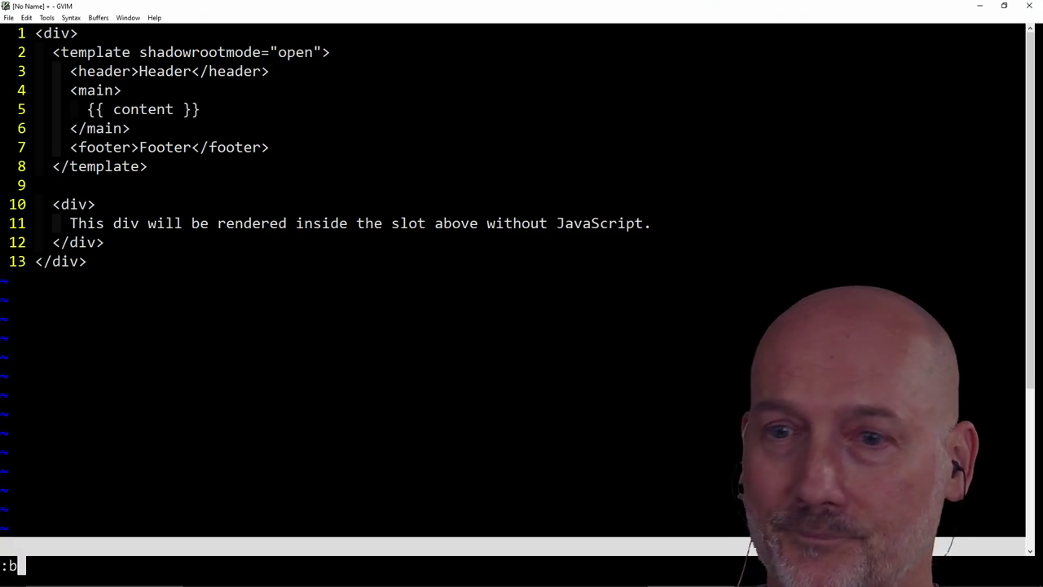
{"action": "type", "text": "d!"}
{"action": "key", "text": "Return"}
{"action": "key", "text": "alt+Tab"}
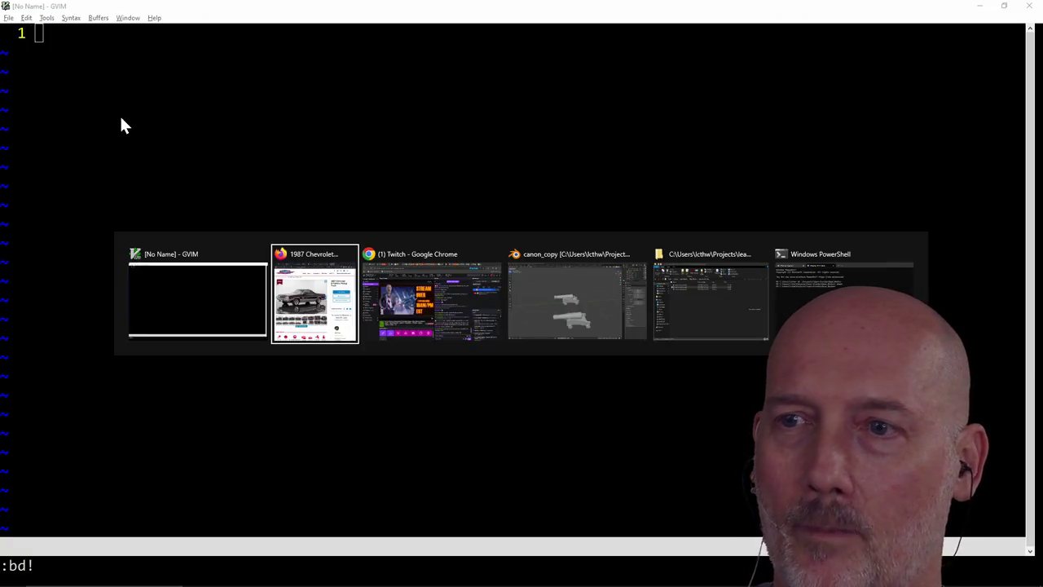
Close the cannon_with_base File Explorer window and switch back to the browser
{"action": "key", "text": "alt+Tab"}
{"action": "key", "text": "alt+Tab"}
{"action": "key", "text": "alt+Tab"}
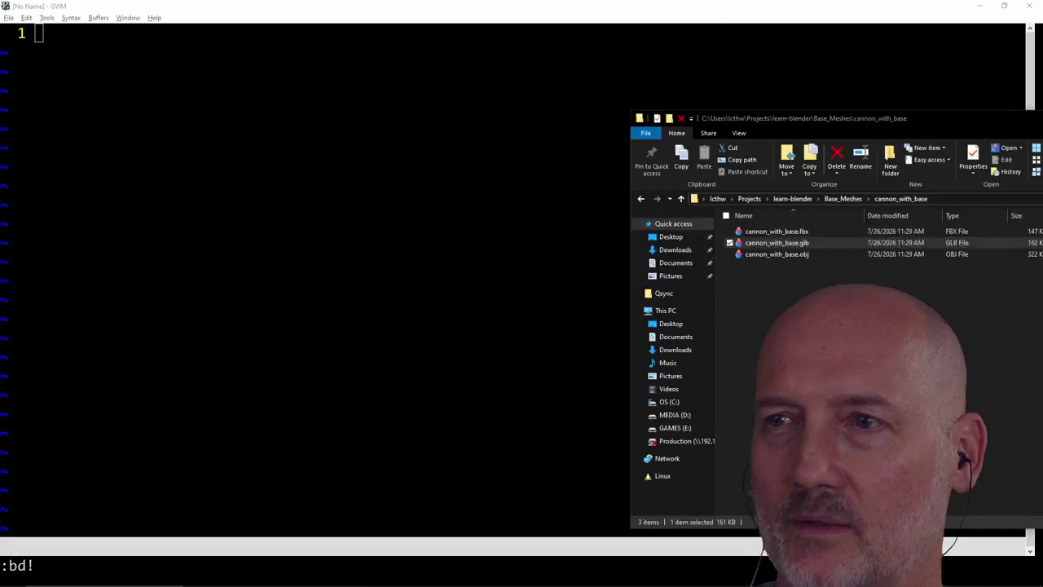
{"action": "left_click_drag", "start_coordinate": [942, 121], "coordinate": [691, 100]}
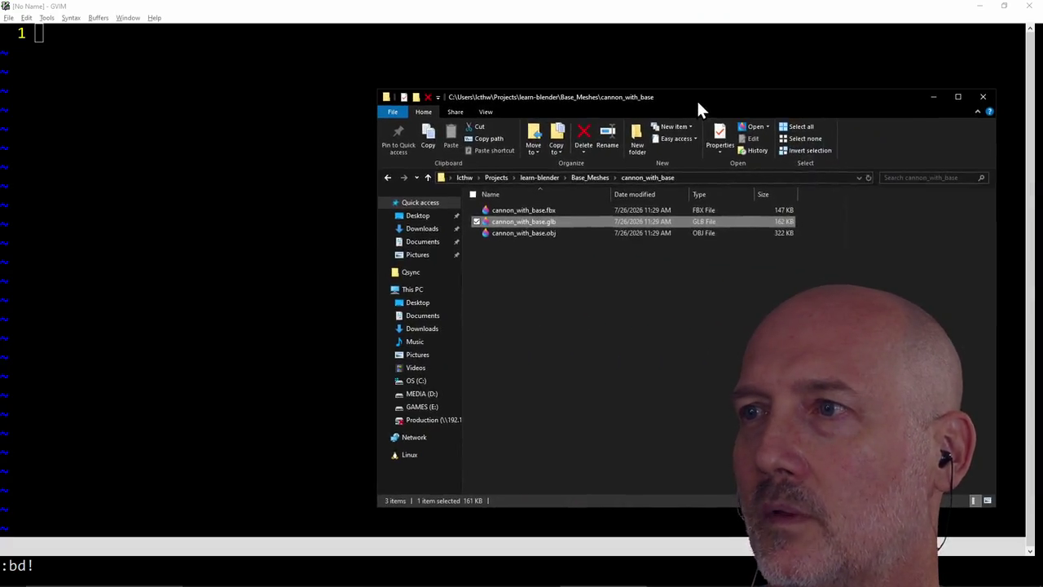
{"action": "left_click", "coordinate": [984, 99]}
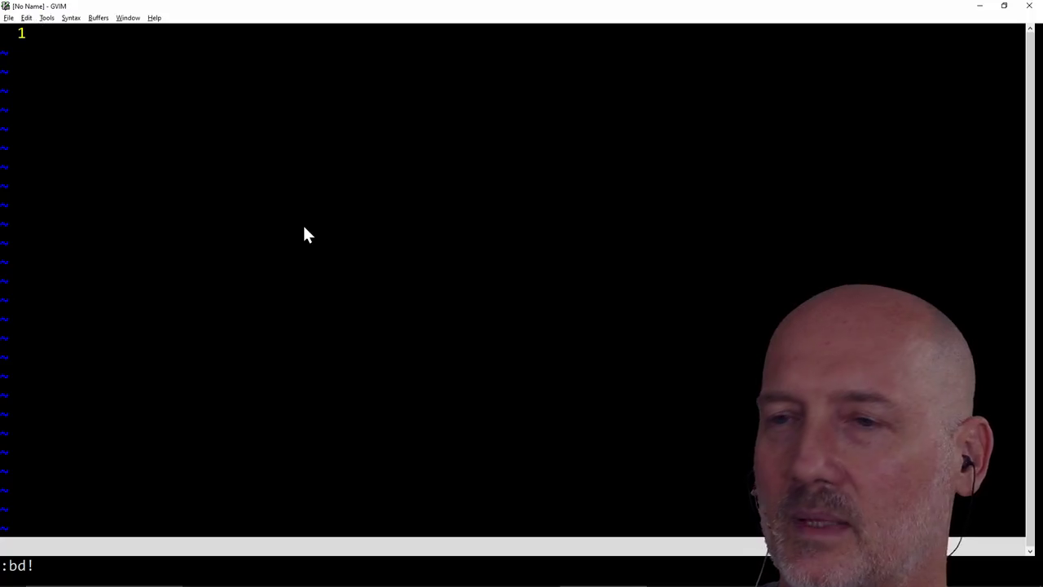
{"action": "key", "text": "alt+Tab"}
{"action": "key", "text": "alt+Tab"}
{"action": "key", "text": "alt+Tab"}
{"action": "key", "text": "alt+Tab"}
{"action": "key", "text": "alt+Tab"}
{"action": "key", "text": "alt+Tab"}
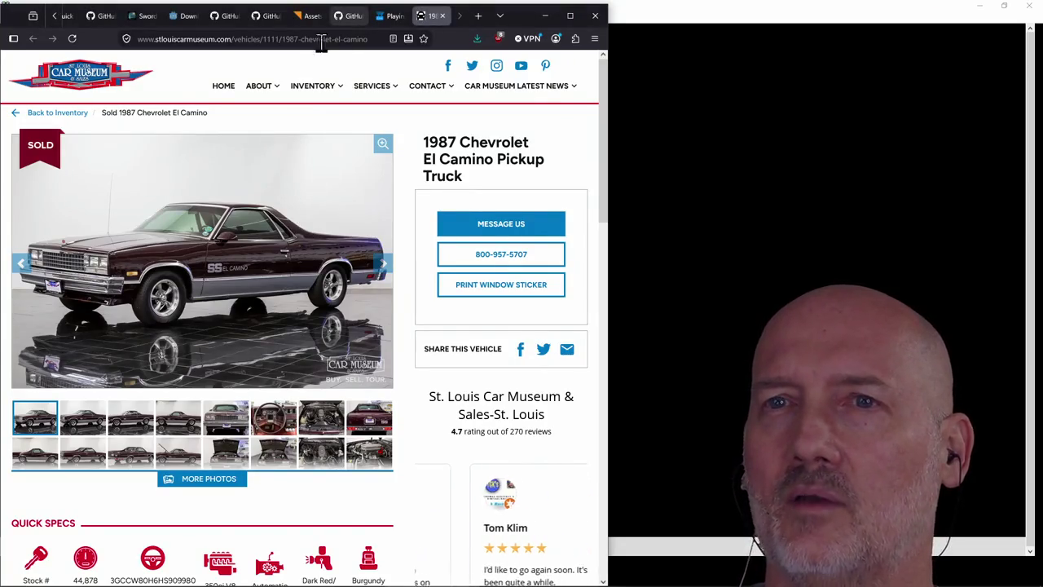
Close the 1987 Chevrolet El Camino tab with Ctrl+W, then bring GVIM forward
{"action": "key", "text": "ctrl+w"}
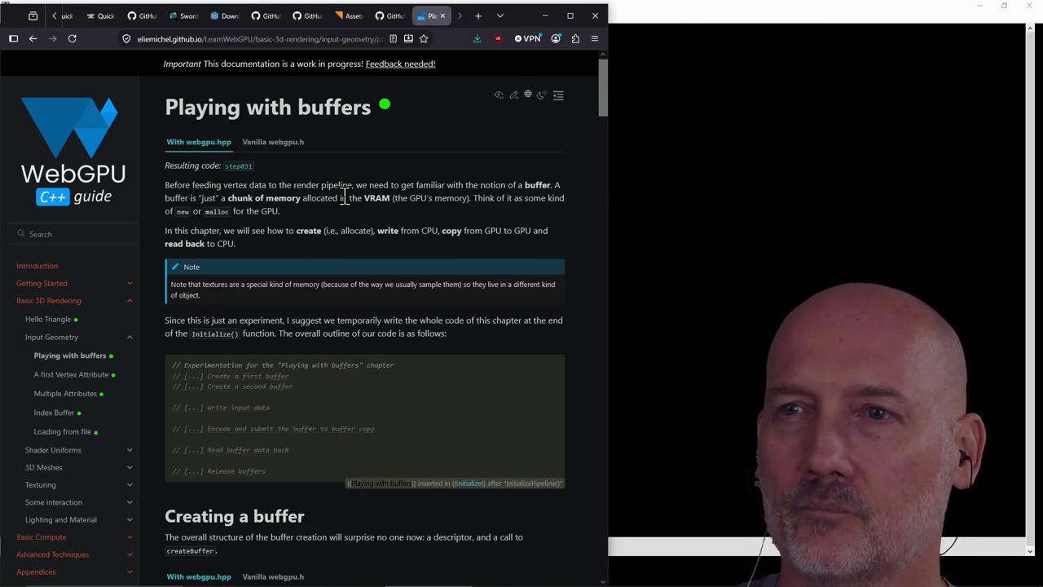
{"action": "left_click", "coordinate": [625, 170]}
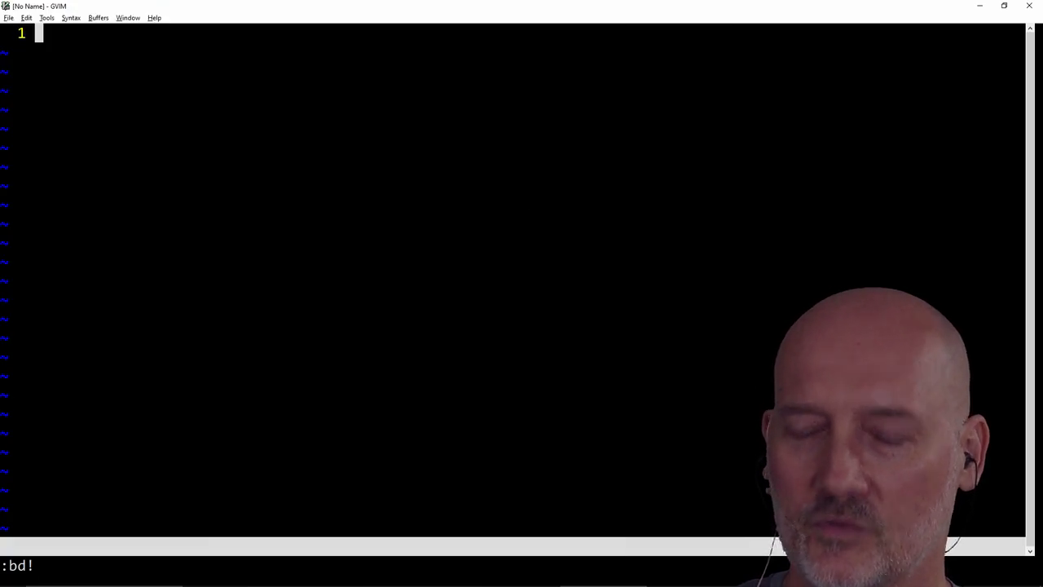
Type an html skeleton with <left> and <right> blocks holding placeholder dots
{"action": "type", "text": ":i<"}
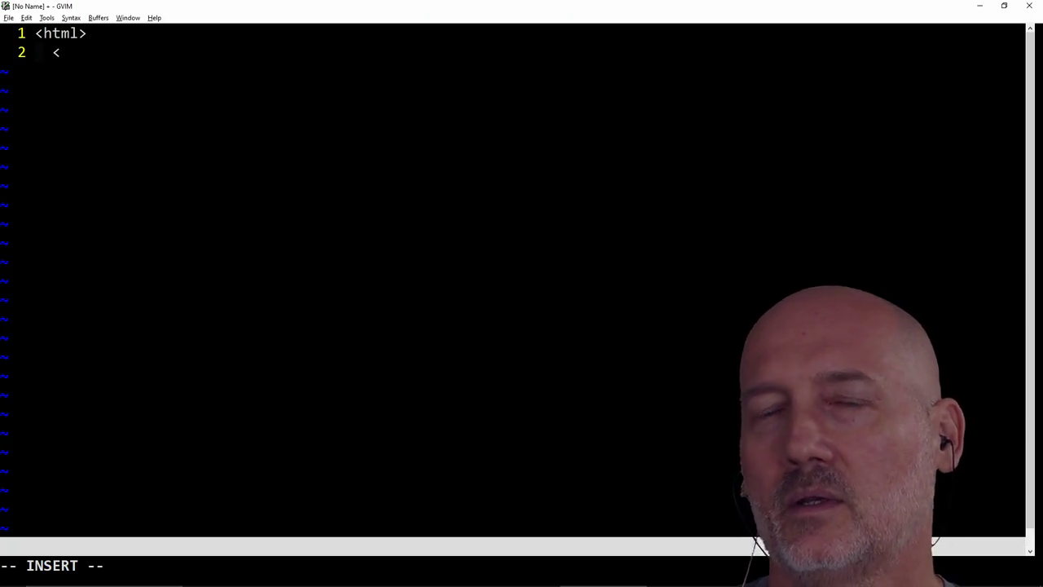
{"action": "type", "text": "lef>"}
{"action": "key", "text": "Return"}
{"action": "key", "text": "Tab"}
{"action": "type", "text": "</left>"}
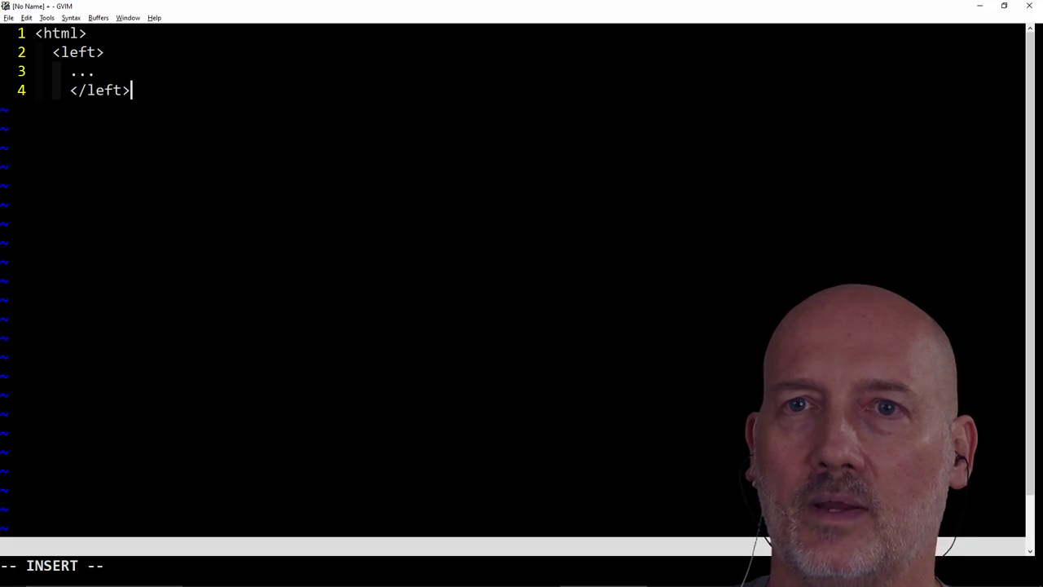
{"action": "key", "text": "Return"}
{"action": "type", "text": "</html"}
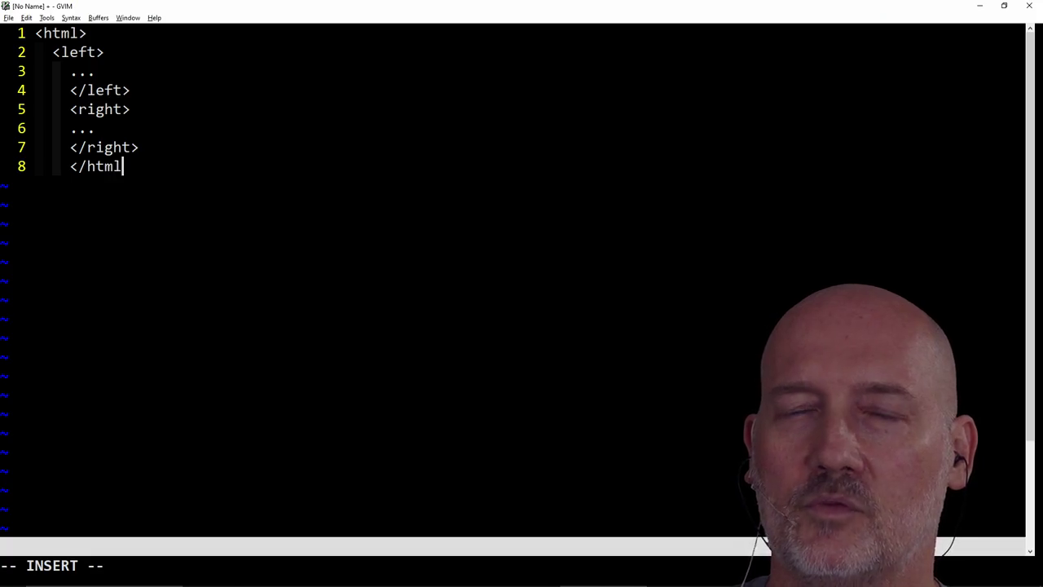
{"action": "key", "text": "Escape"}
{"action": "type", "text": "a>"}
{"action": "key", "text": "Escape"}
Realign the closing html, right and left tags and open a new line under <html>
{"action": "key", "text": "equal"}
{"action": "key", "text": "equal"}
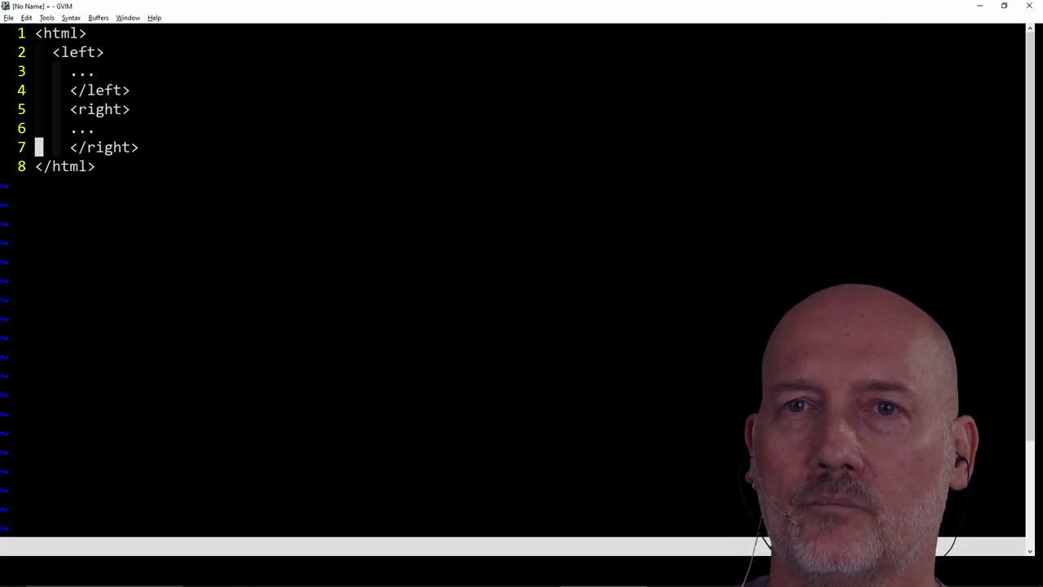
{"action": "key", "text": "equal"}
{"action": "key", "text": "equal"}
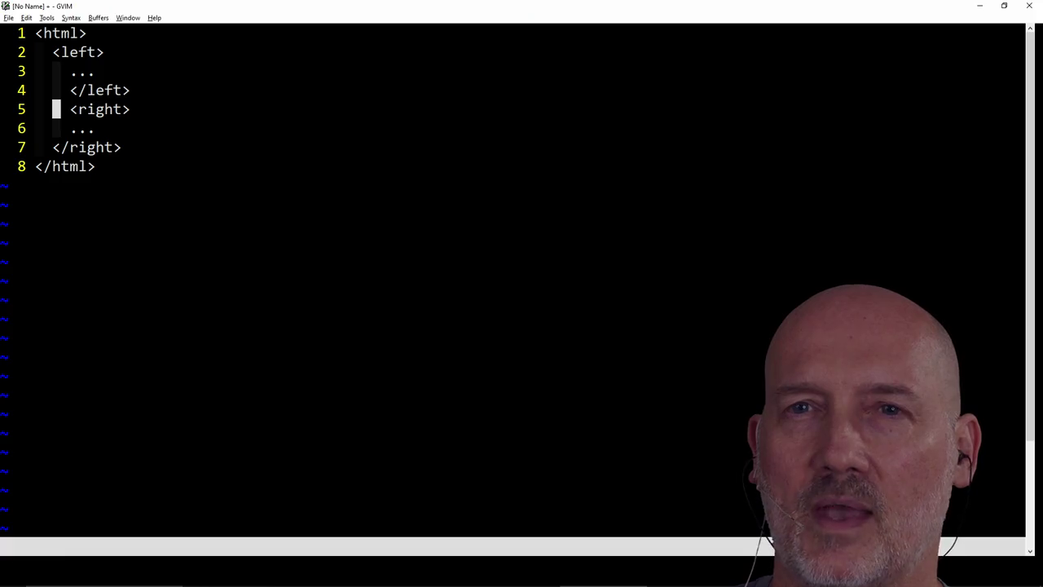
{"action": "key", "text": "equal"}
{"action": "key", "text": "equal"}
{"action": "key", "text": "equal"}
{"action": "key", "text": "equal"}
{"action": "key", "text": "k"}
{"action": "key", "text": "j"}
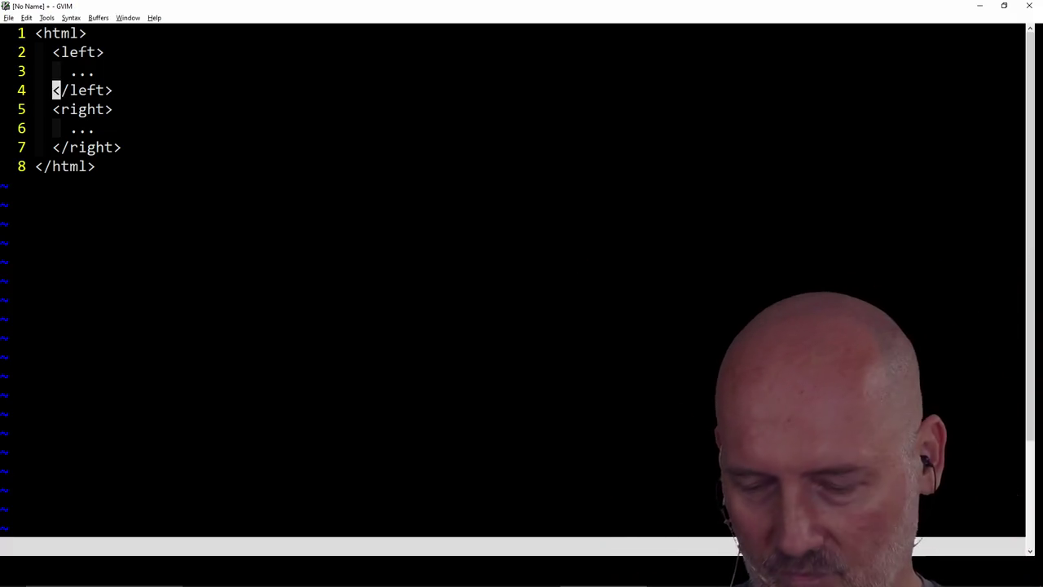
{"action": "key", "text": "k"}
{"action": "key", "text": "k"}
{"action": "key", "text": "k"}
{"action": "key", "text": "o"}
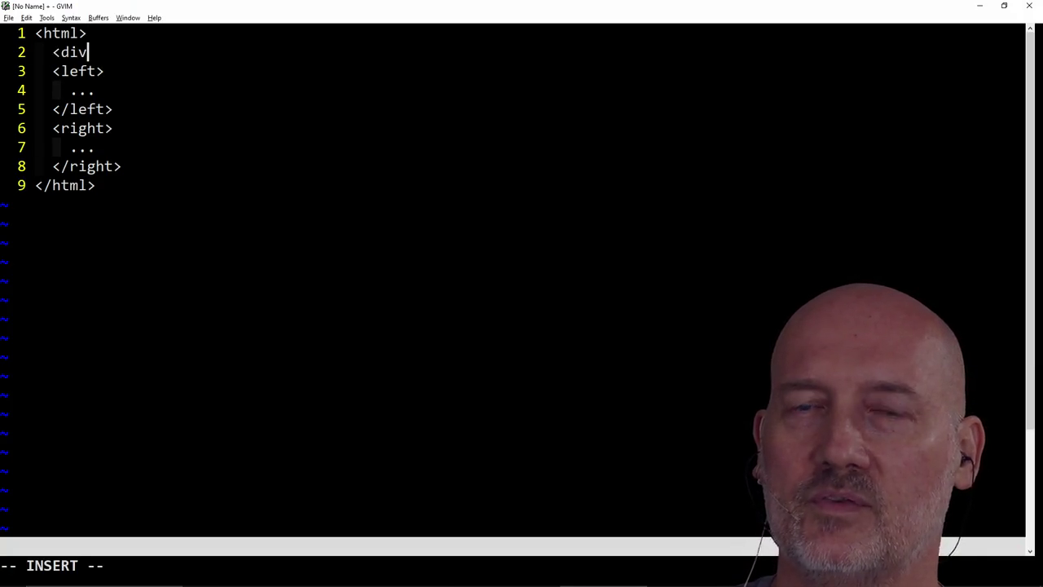
Close the div tag and add a new line below the closing left tag
{"action": "type", "text": ">"}
{"action": "key", "text": "Escape"}
{"action": "key", "text": "o"}
{"action": "type", "text": "</div>"}
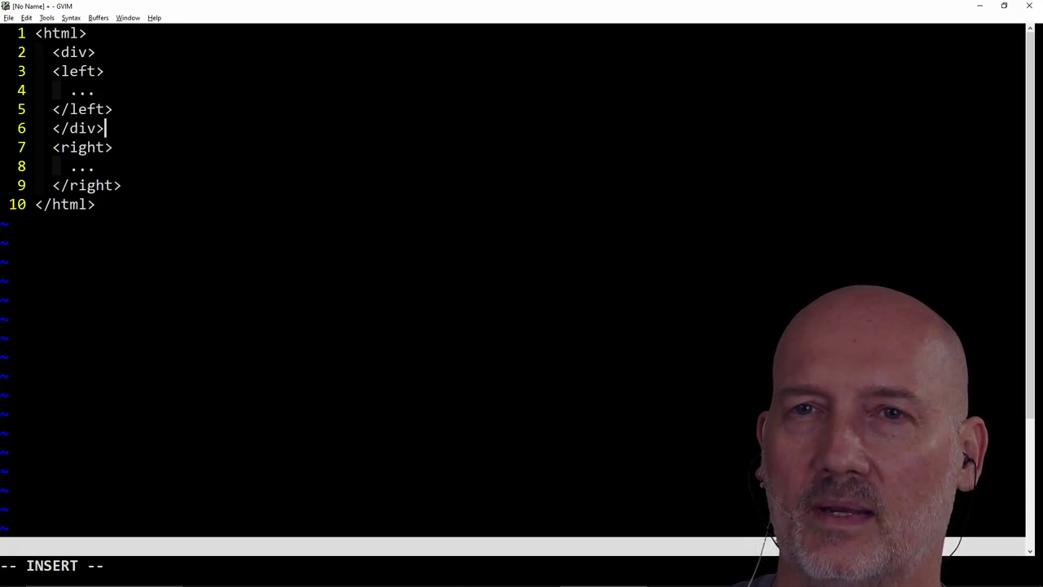
{"action": "key", "text": "Escape"}
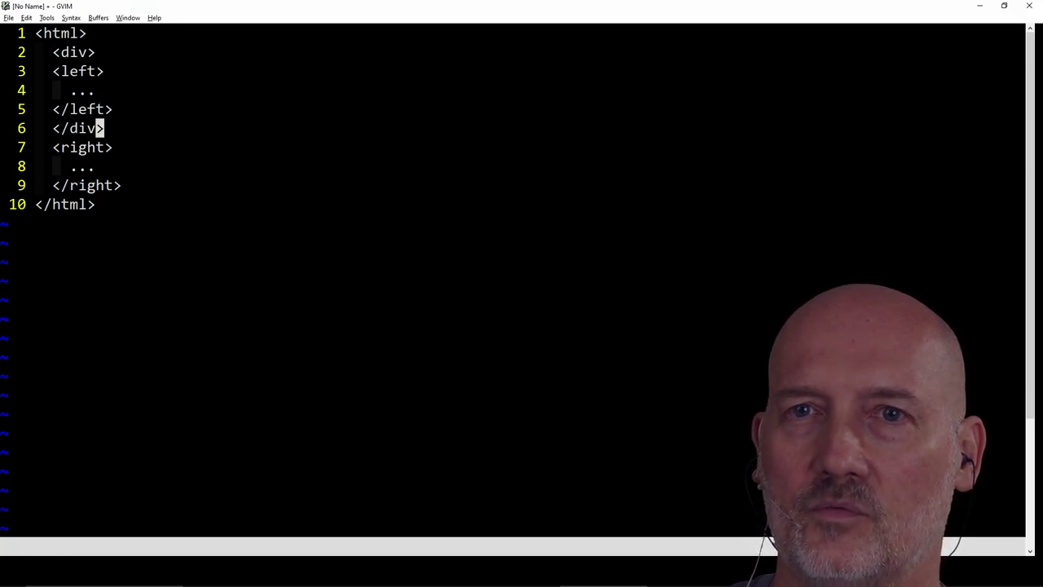
Paste extra closing div lines, undo them, and attempt :wa to save all files
{"action": "key", "text": "p"}
{"action": "key", "text": "p"}
{"action": "key", "text": "p"}
{"action": "key", "text": "p"}
{"action": "key", "text": "p"}
{"action": "key", "text": "p"}
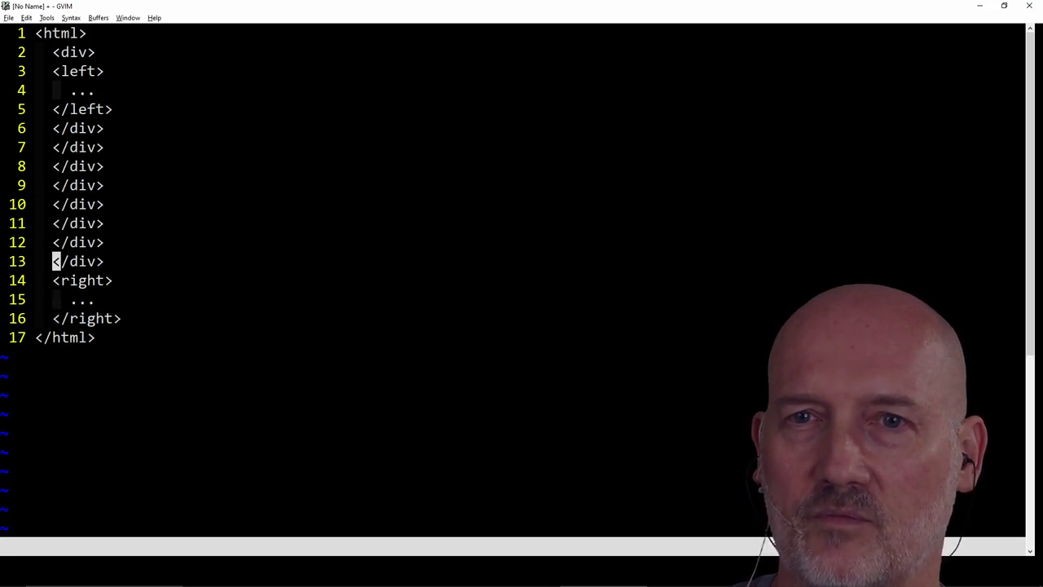
{"action": "key", "text": "p"}
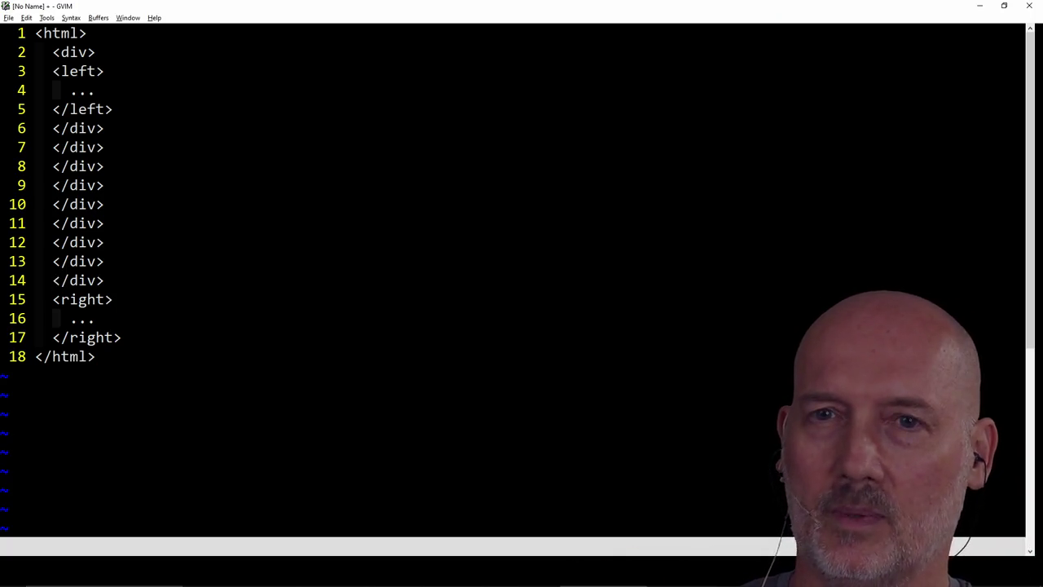
{"action": "key", "text": "u"}
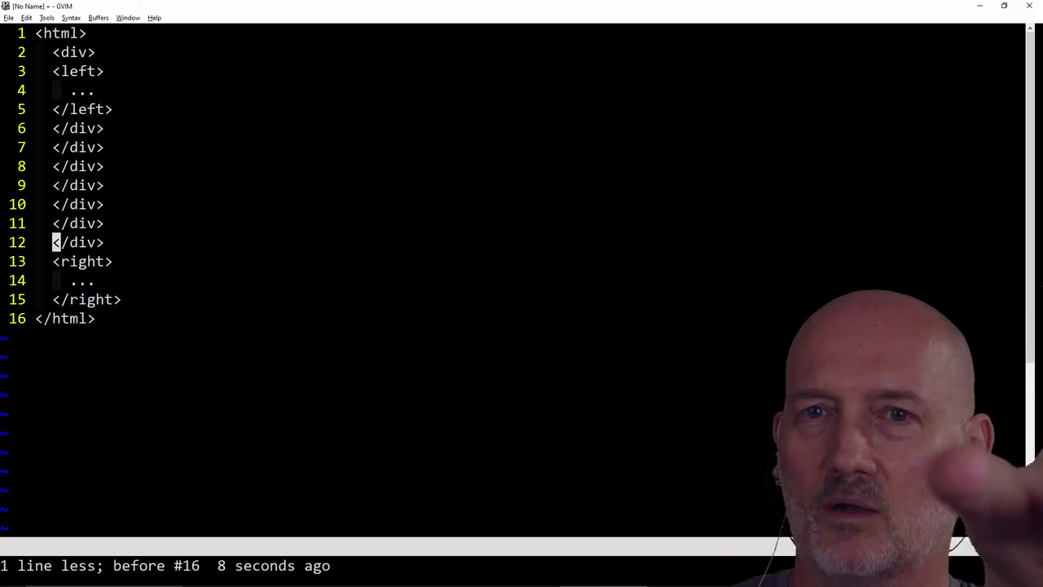
{"action": "key", "text": "u"}
{"action": "key", "text": "u"}
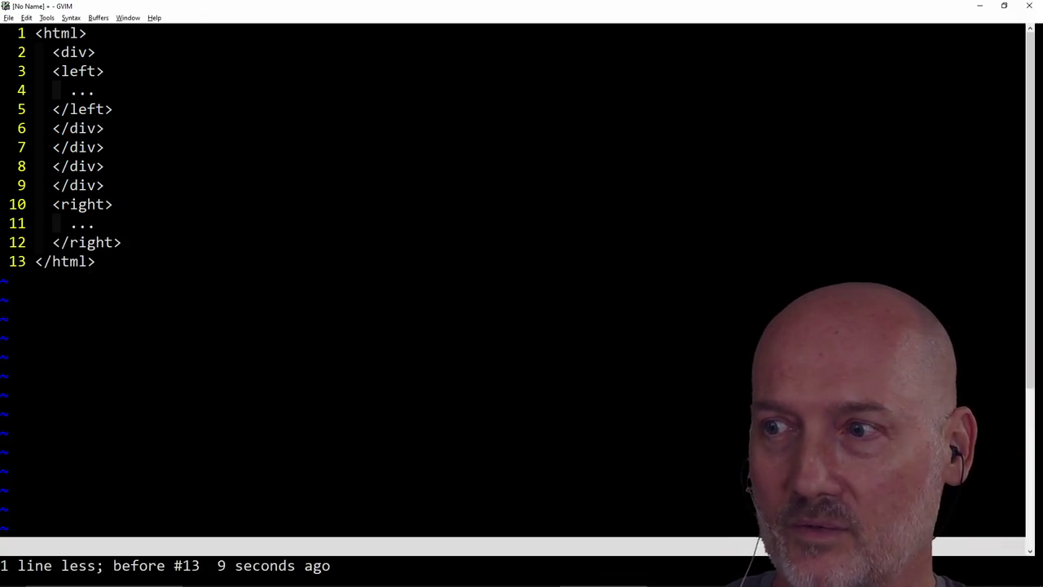
{"action": "key", "text": "u"}
{"action": "key", "text": "u"}
{"action": "key", "text": "u"}
{"action": "key", "text": "u"}
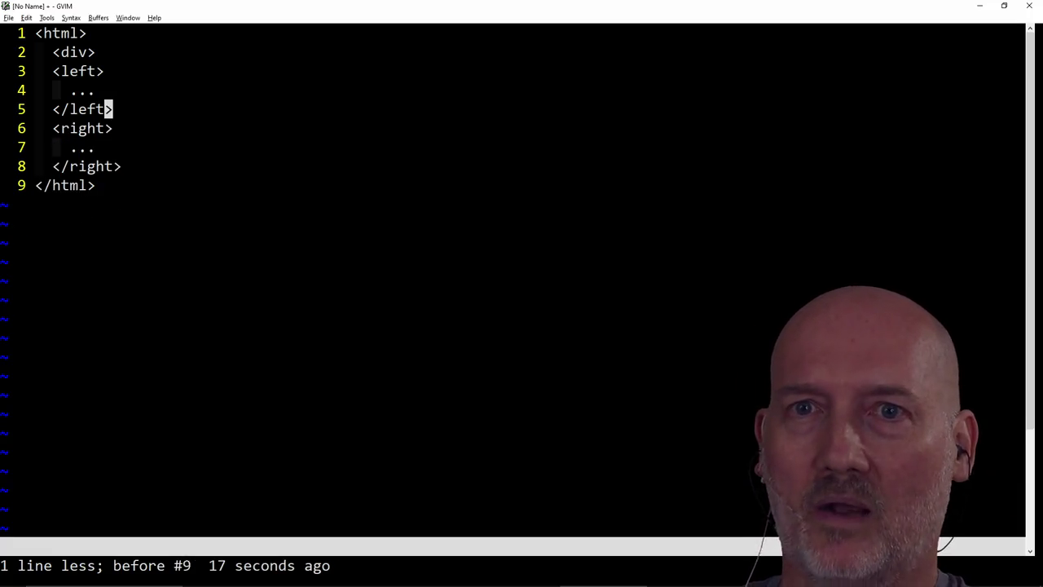
{"action": "type", "text": "uj"}
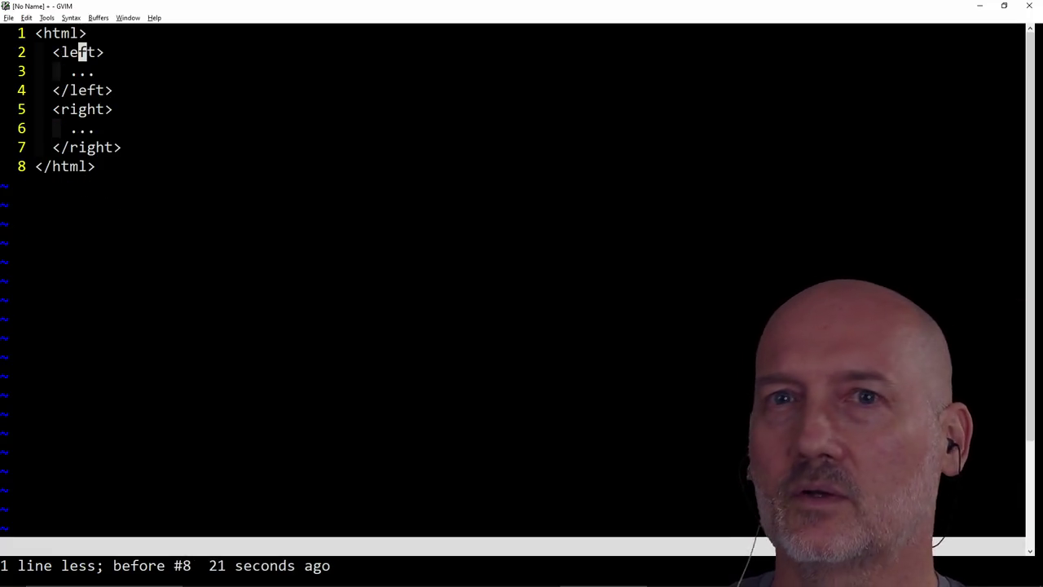
{"action": "type", "text": ":wa"}
{"action": "key", "text": "Return"}
Review the left block, then force-delete the unnamed HTML buffer with :bd!
{"action": "key", "text": "j"}
{"action": "key", "text": "k"}
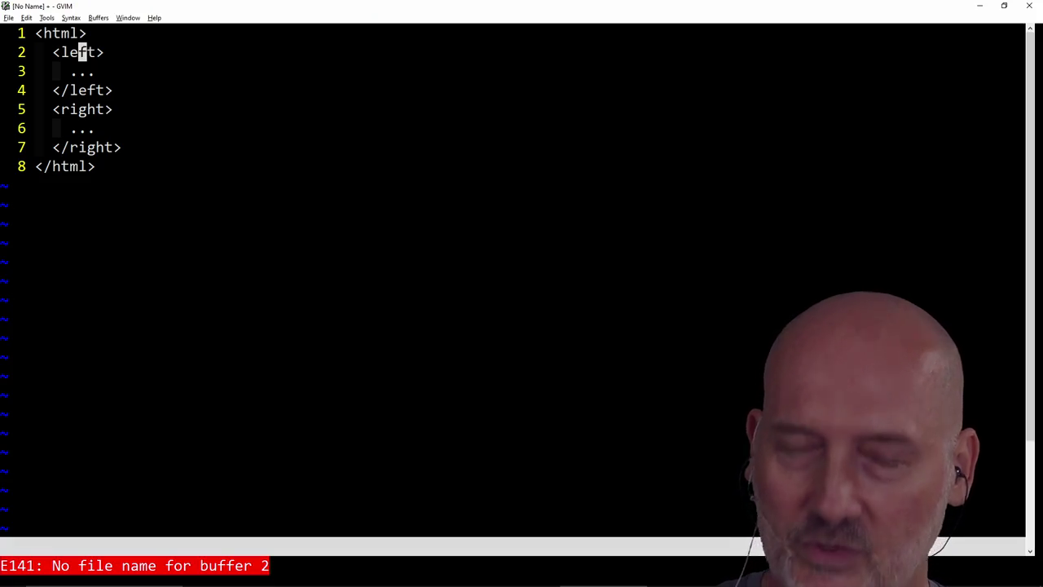
{"action": "left_click", "coordinate": [82, 70]}
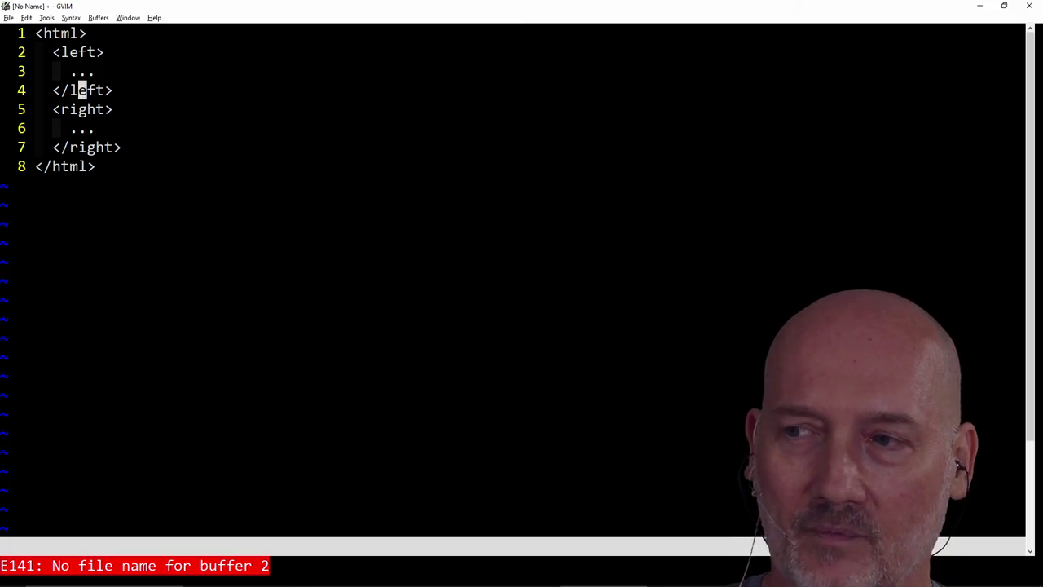
{"action": "key", "text": "j"}
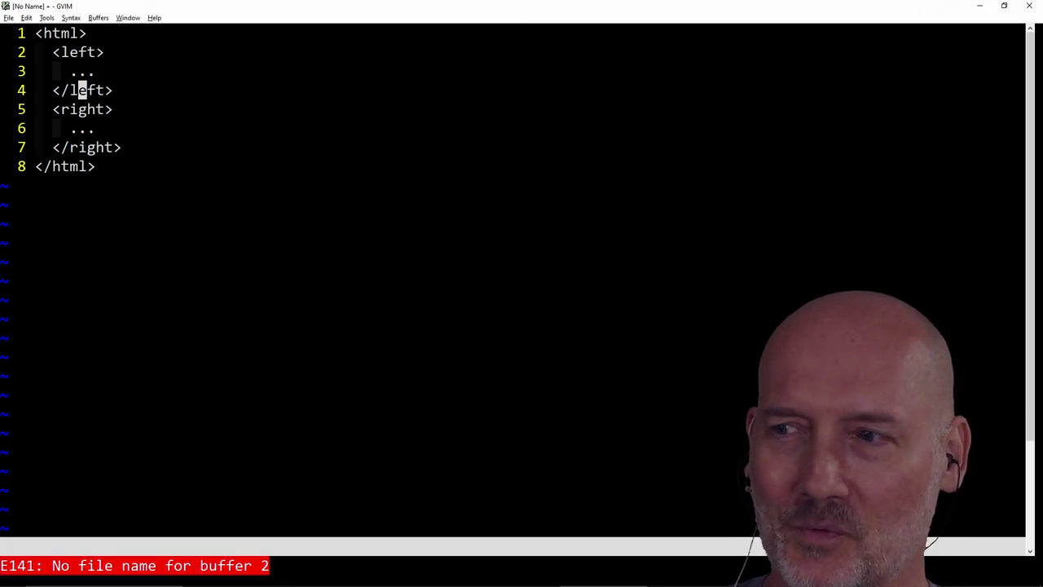
{"action": "key", "text": "k"}
{"action": "key", "text": "k"}
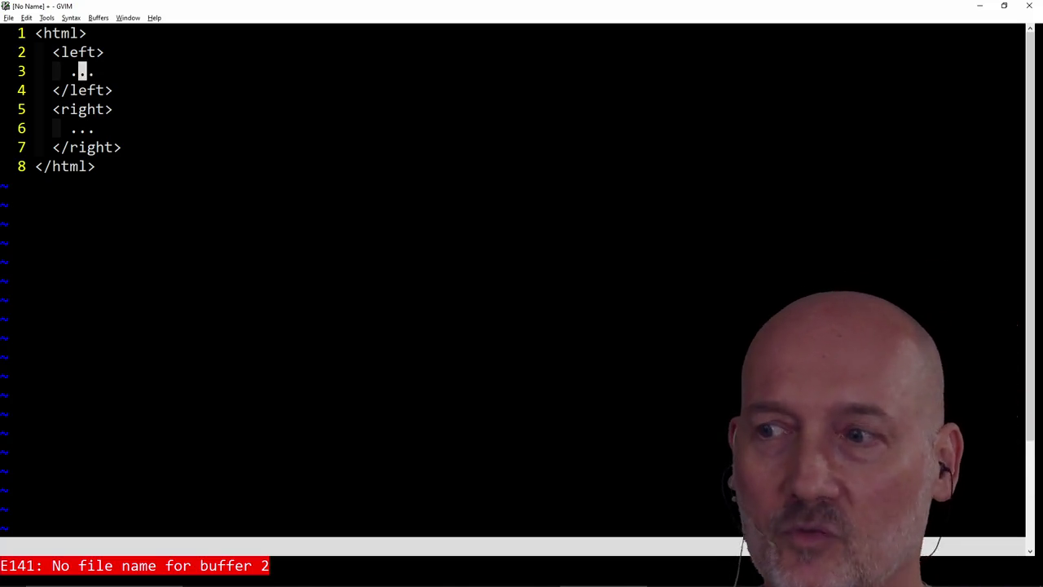
{"action": "type", "text": ":bd"}
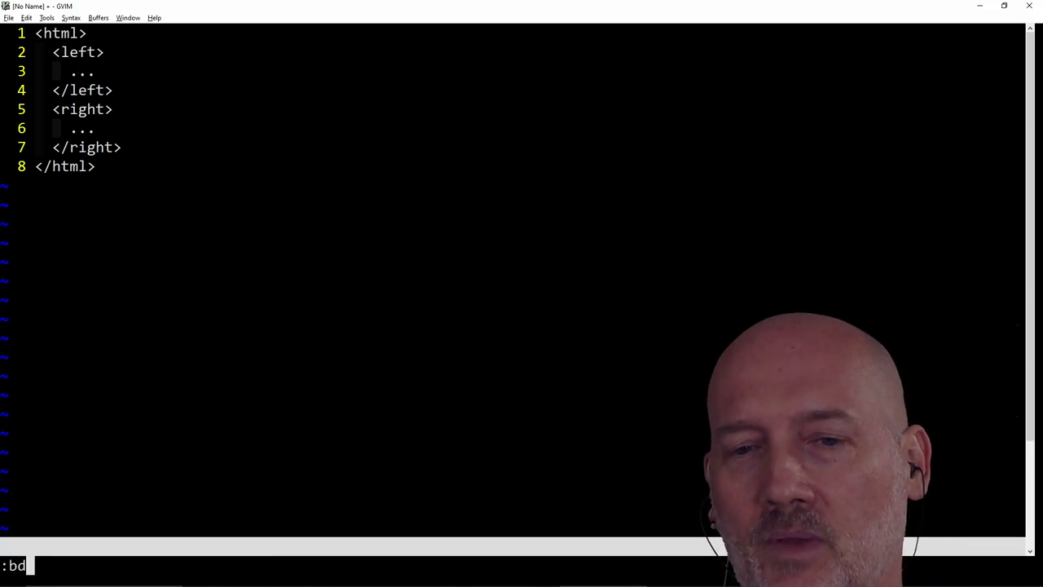
{"action": "type", "text": "!"}
{"action": "key", "text": "Return"}
{"action": "key", "text": "alt+Tab"}
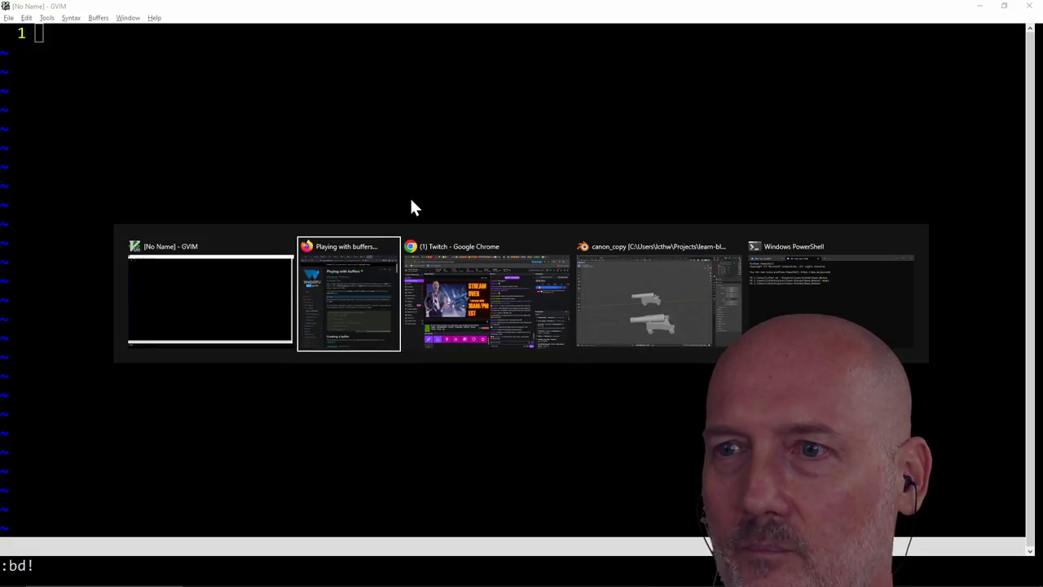
Look over the two cannons in Blender's canon_copy scene, then close Blender
{"action": "key", "text": "alt+Tab"}
{"action": "key", "text": "alt+Tab"}
{"action": "key", "text": "alt+Tab"}
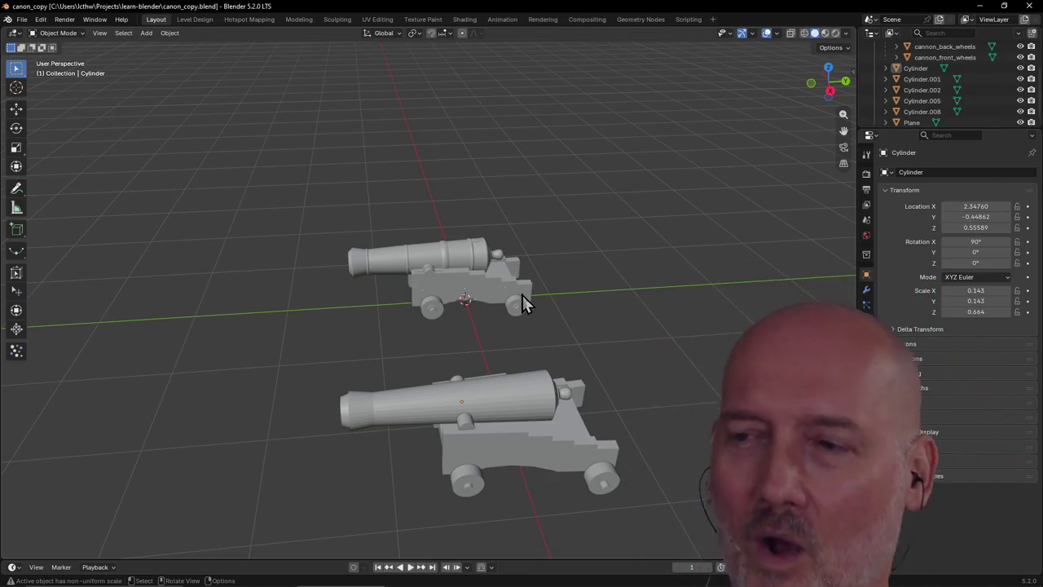
{"action": "key", "text": "alt+Tab"}
{"action": "key", "text": "Escape"}
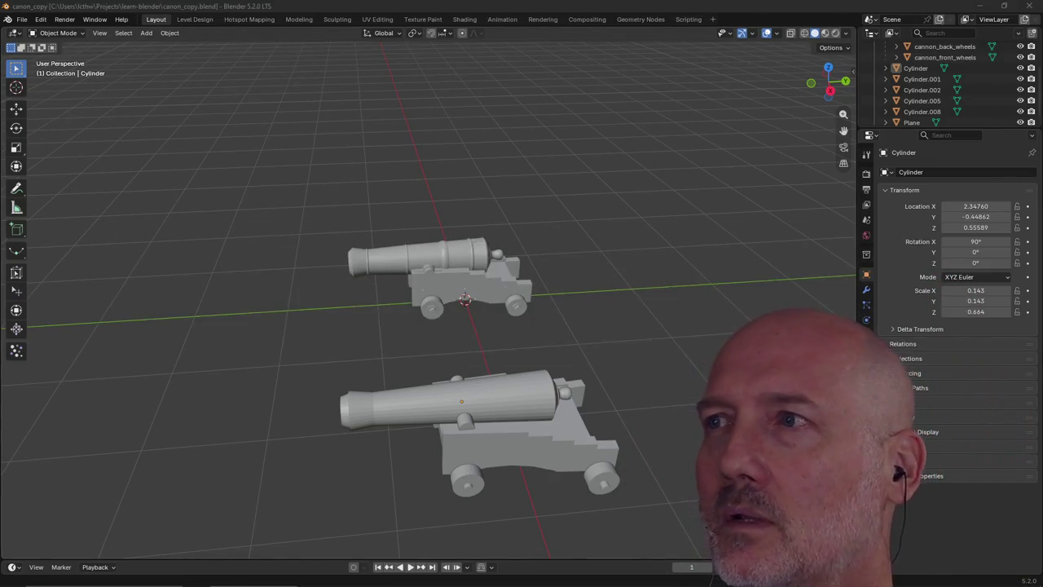
{"action": "left_click", "coordinate": [1031, 6]}
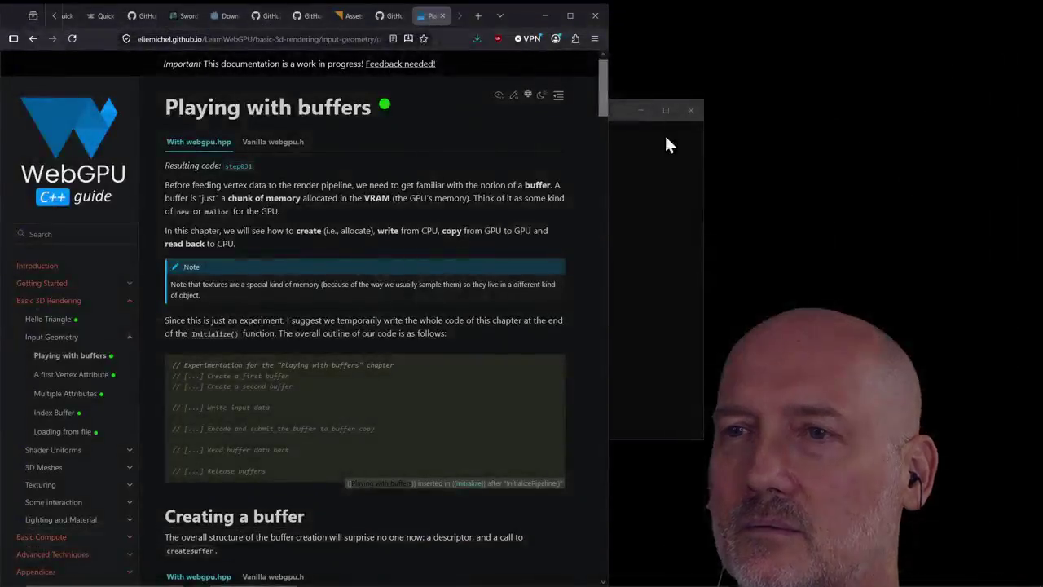
Load learncodethehardway.com in a new Firefox tab
{"action": "left_click", "coordinate": [615, 238]}
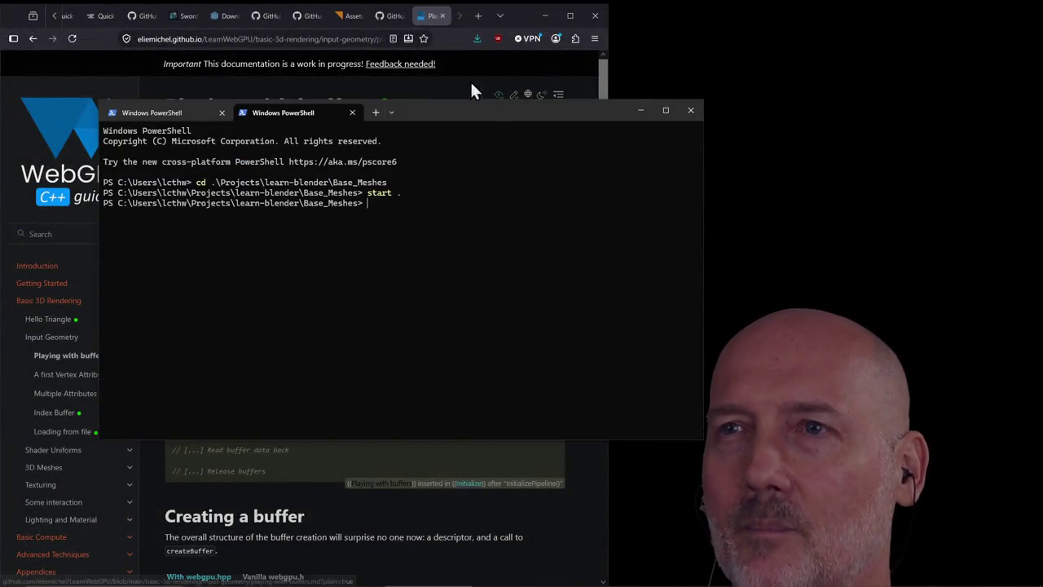
{"action": "left_click", "coordinate": [484, 96]}
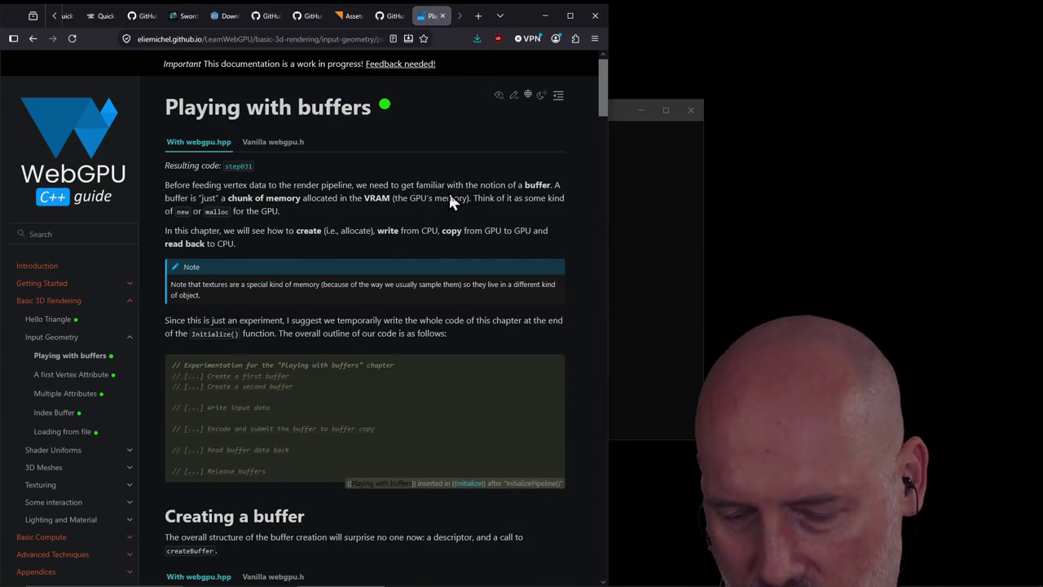
{"action": "key", "text": "ctrl+t"}
{"action": "type", "text": "learncodethehardway.com"}
{"action": "key", "text": "Return"}
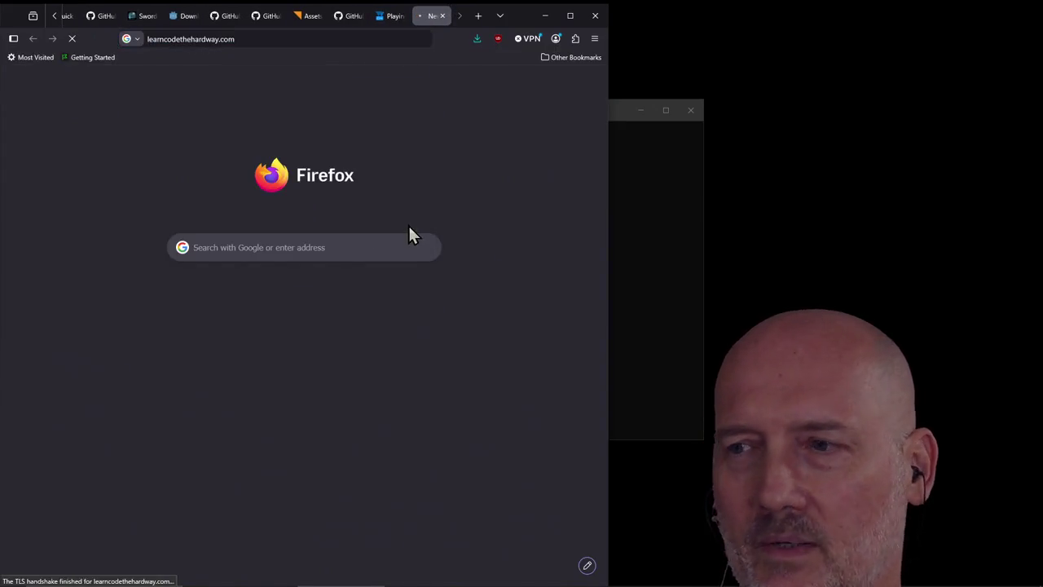
Browse the learncodethehardway.com homepage and go to the site's blog
{"action": "scroll", "coordinate": [268, 268], "scroll_direction": "down", "scroll_amount": 2}
{"action": "scroll", "coordinate": [326, 253], "scroll_direction": "down", "scroll_amount": 10}
{"action": "scroll", "coordinate": [358, 250], "scroll_direction": "down", "scroll_amount": 5}
{"action": "scroll", "coordinate": [361, 251], "scroll_direction": "down", "scroll_amount": 5}
{"action": "scroll", "coordinate": [360, 251], "scroll_direction": "down", "scroll_amount": 5}
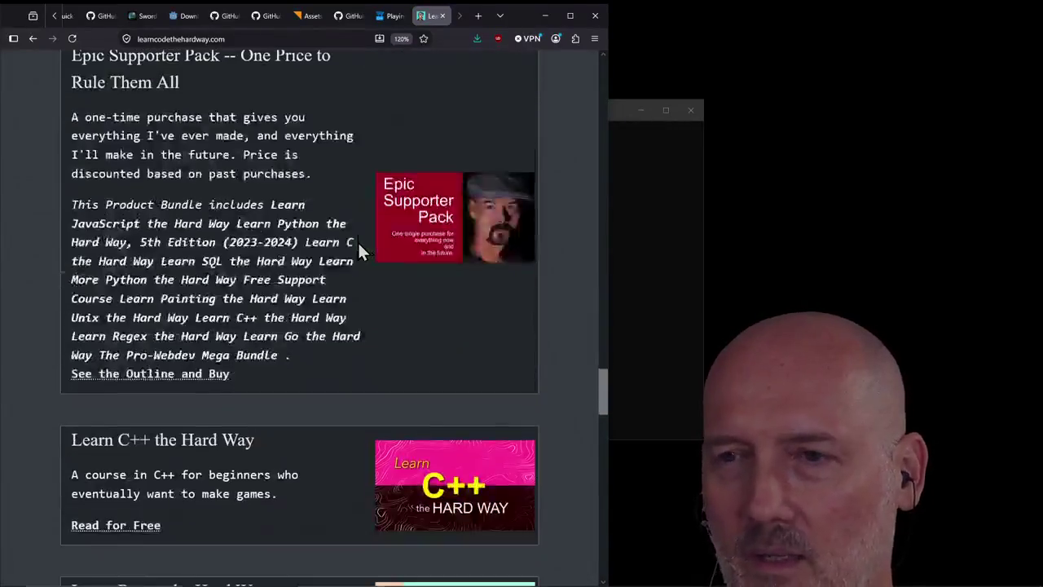
{"action": "scroll", "coordinate": [360, 251], "scroll_direction": "down", "scroll_amount": 5}
{"action": "scroll", "coordinate": [360, 251], "scroll_direction": "down", "scroll_amount": 5}
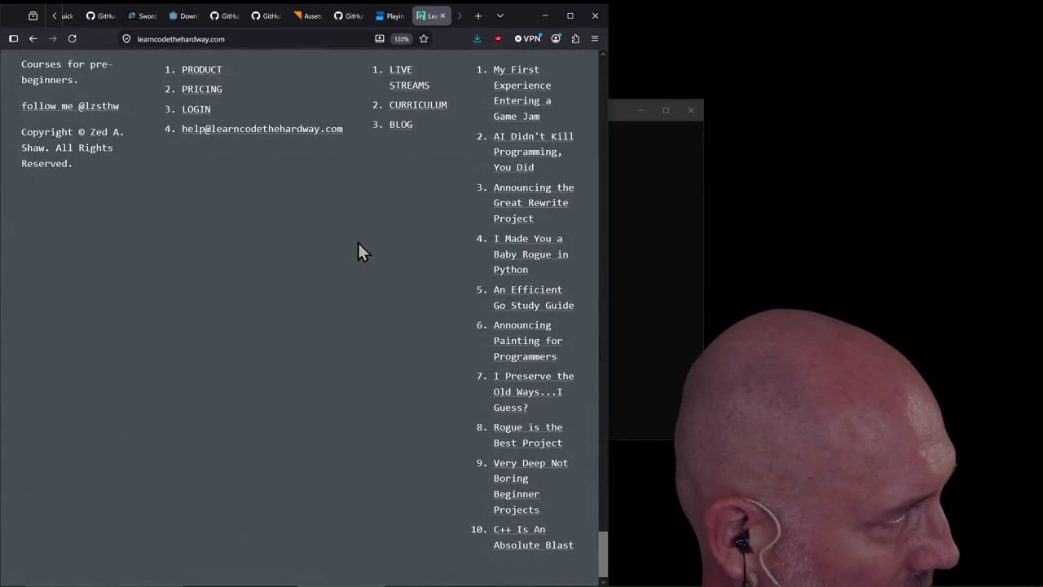
{"action": "scroll", "coordinate": [358, 241], "scroll_direction": "down", "scroll_amount": 4}
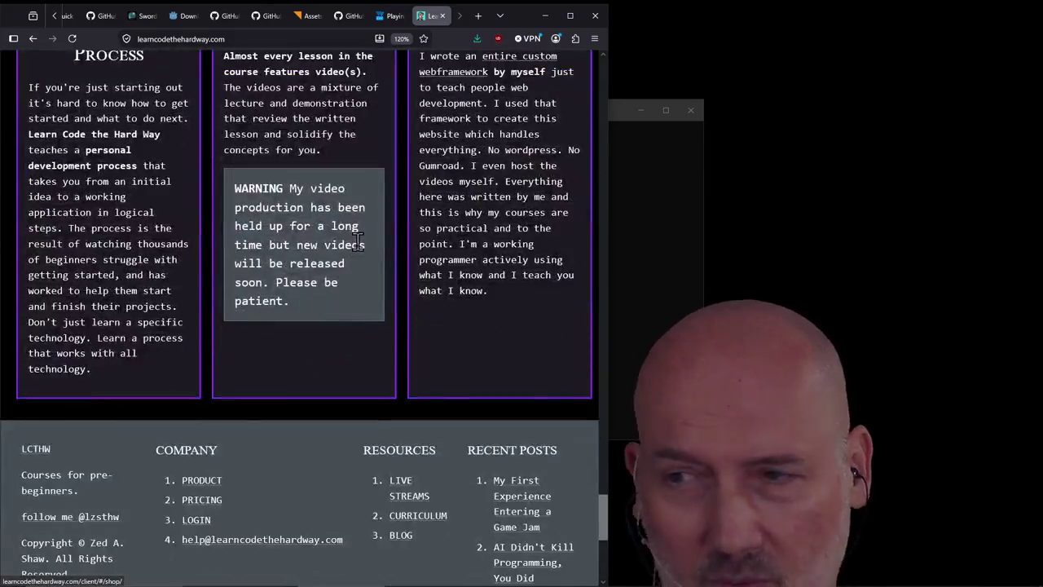
{"action": "scroll", "coordinate": [358, 241], "scroll_direction": "up", "scroll_amount": 4}
{"action": "scroll", "coordinate": [358, 240], "scroll_direction": "up", "scroll_amount": 1}
{"action": "scroll", "coordinate": [358, 240], "scroll_direction": "up", "scroll_amount": 5}
{"action": "scroll", "coordinate": [357, 241], "scroll_direction": "up", "scroll_amount": 5}
{"action": "scroll", "coordinate": [358, 243], "scroll_direction": "up", "scroll_amount": 5}
{"action": "scroll", "coordinate": [358, 243], "scroll_direction": "up", "scroll_amount": 5}
{"action": "scroll", "coordinate": [357, 243], "scroll_direction": "up", "scroll_amount": 5}
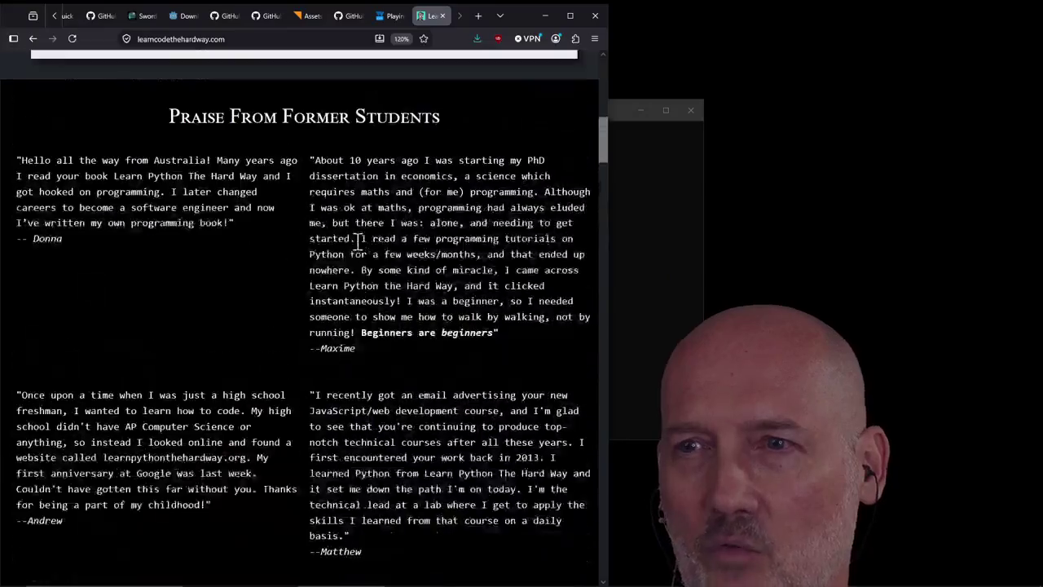
{"action": "scroll", "coordinate": [358, 243], "scroll_direction": "up", "scroll_amount": 5}
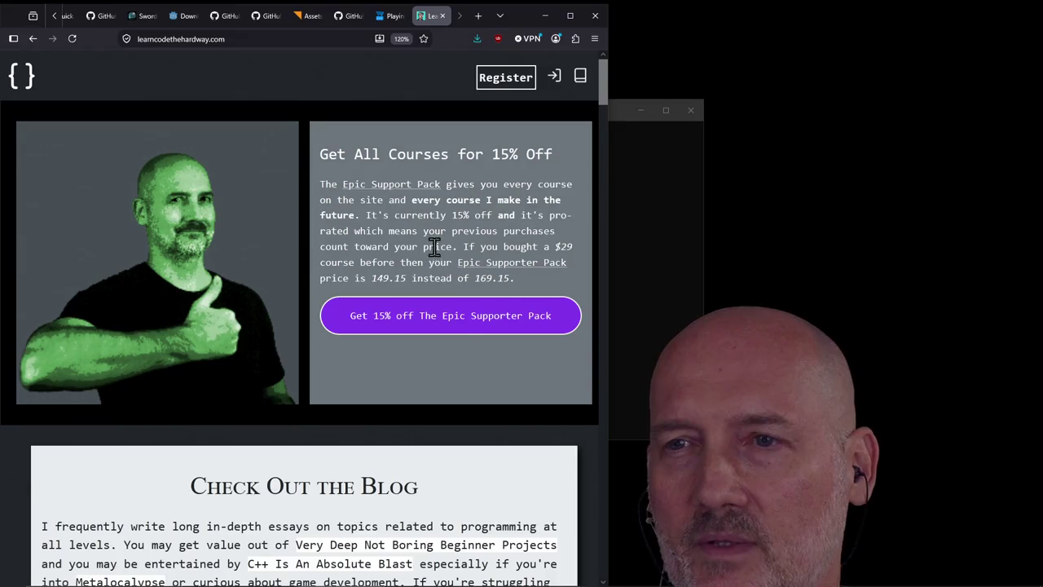
{"action": "scroll", "coordinate": [456, 312], "scroll_direction": "down", "scroll_amount": 2}
{"action": "scroll", "coordinate": [457, 310], "scroll_direction": "down", "scroll_amount": 3}
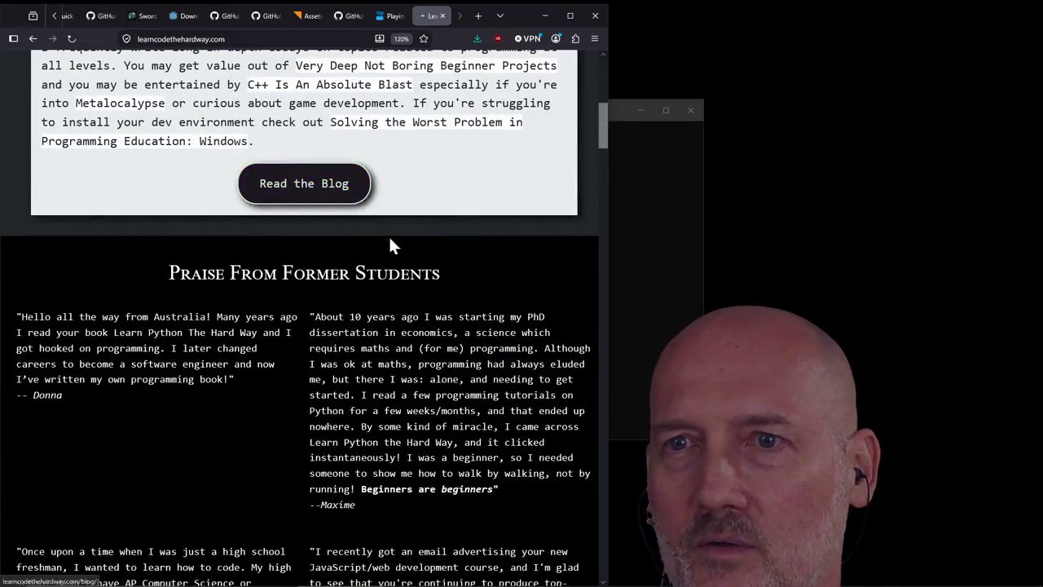
{"action": "left_click", "coordinate": [336, 224]}
Scan the blog post list and open 'A Brutally Honest Critique of Blender Thus Far'
{"action": "scroll", "coordinate": [408, 296], "scroll_direction": "down", "scroll_amount": 5}
{"action": "scroll", "coordinate": [401, 301], "scroll_direction": "down", "scroll_amount": 5}
{"action": "scroll", "coordinate": [403, 300], "scroll_direction": "down", "scroll_amount": 5}
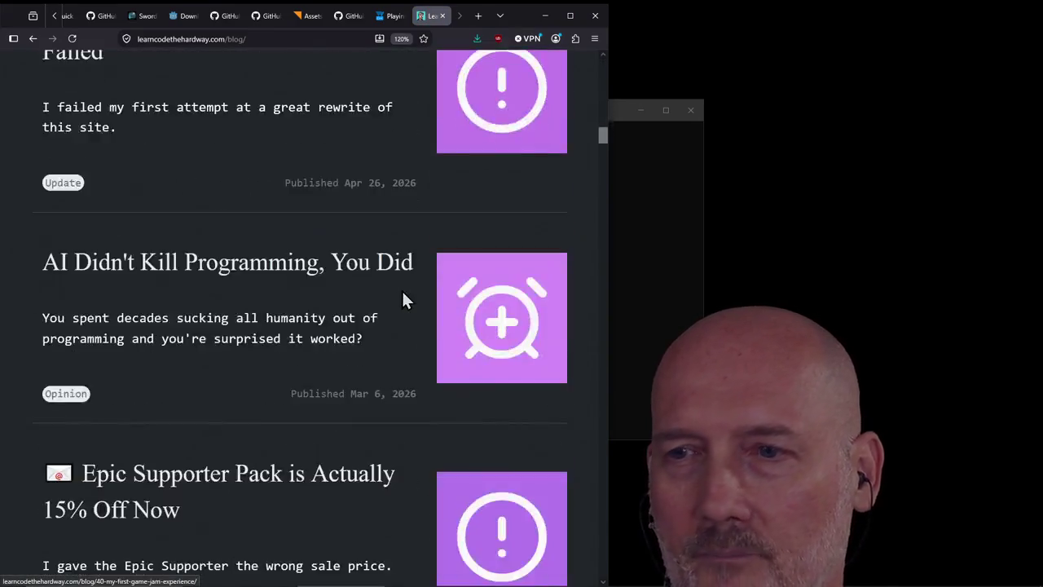
{"action": "scroll", "coordinate": [403, 300], "scroll_direction": "down", "scroll_amount": 5}
{"action": "scroll", "coordinate": [403, 300], "scroll_direction": "down", "scroll_amount": 5}
{"action": "scroll", "coordinate": [402, 300], "scroll_direction": "down", "scroll_amount": 5}
{"action": "scroll", "coordinate": [403, 300], "scroll_direction": "down", "scroll_amount": 5}
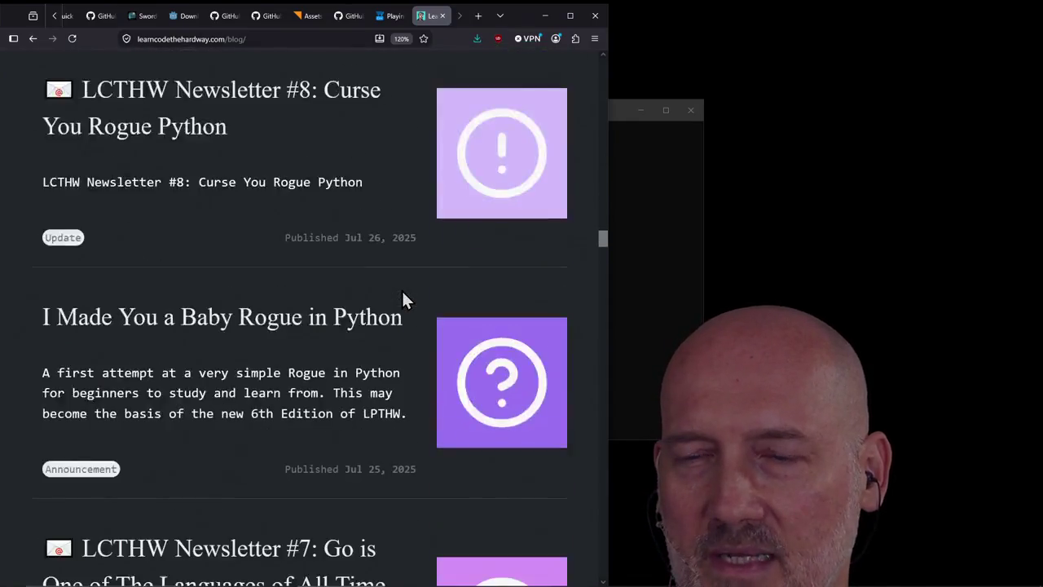
{"action": "scroll", "coordinate": [403, 298], "scroll_direction": "down", "scroll_amount": 5}
{"action": "scroll", "coordinate": [403, 299], "scroll_direction": "down", "scroll_amount": 5}
{"action": "scroll", "coordinate": [403, 298], "scroll_direction": "down", "scroll_amount": 5}
{"action": "scroll", "coordinate": [402, 294], "scroll_direction": "down", "scroll_amount": 3}
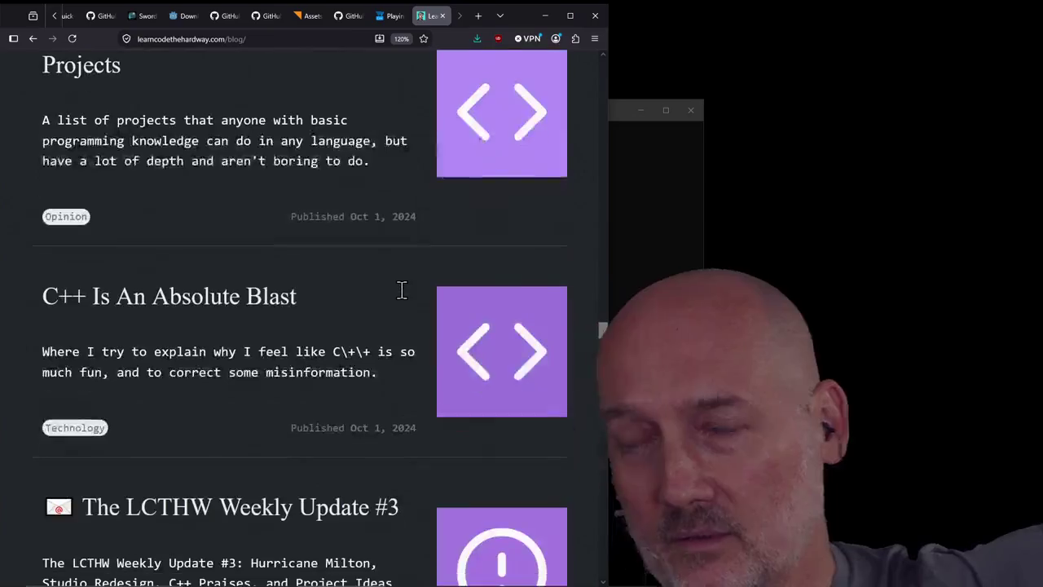
{"action": "scroll", "coordinate": [403, 294], "scroll_direction": "down", "scroll_amount": 5}
{"action": "scroll", "coordinate": [405, 298], "scroll_direction": "down", "scroll_amount": 4}
{"action": "scroll", "coordinate": [405, 298], "scroll_direction": "down", "scroll_amount": 5}
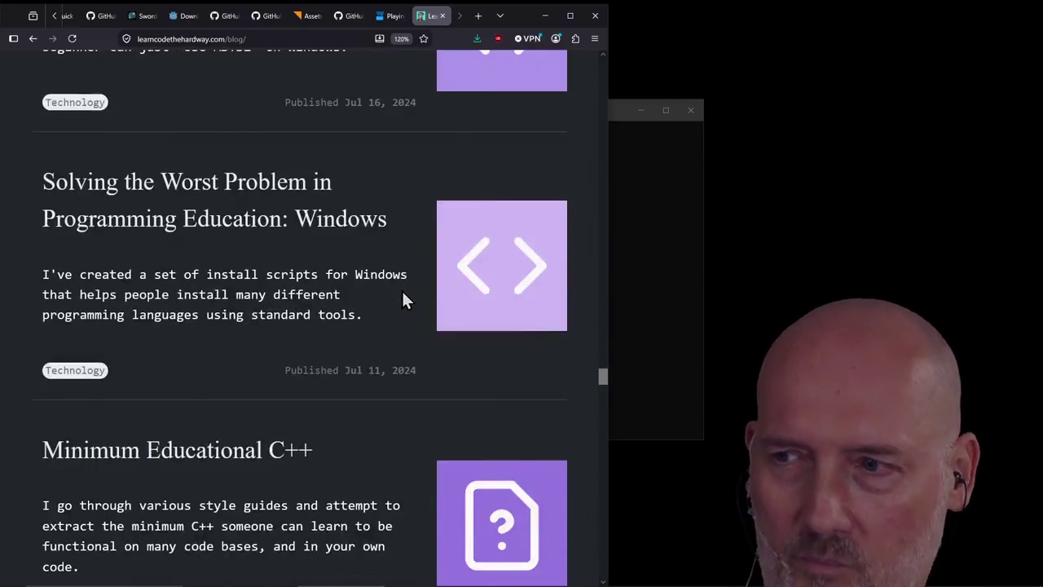
{"action": "scroll", "coordinate": [402, 300], "scroll_direction": "up", "scroll_amount": 3}
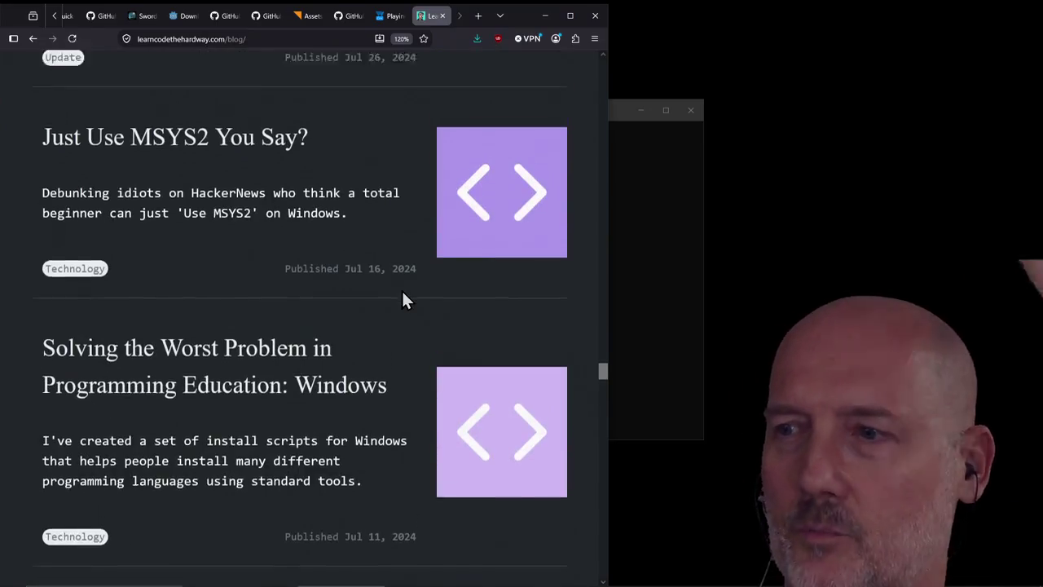
{"action": "scroll", "coordinate": [402, 298], "scroll_direction": "up", "scroll_amount": 4}
{"action": "scroll", "coordinate": [402, 298], "scroll_direction": "down", "scroll_amount": 5}
{"action": "scroll", "coordinate": [403, 298], "scroll_direction": "down", "scroll_amount": 4}
{"action": "scroll", "coordinate": [403, 298], "scroll_direction": "down", "scroll_amount": 4}
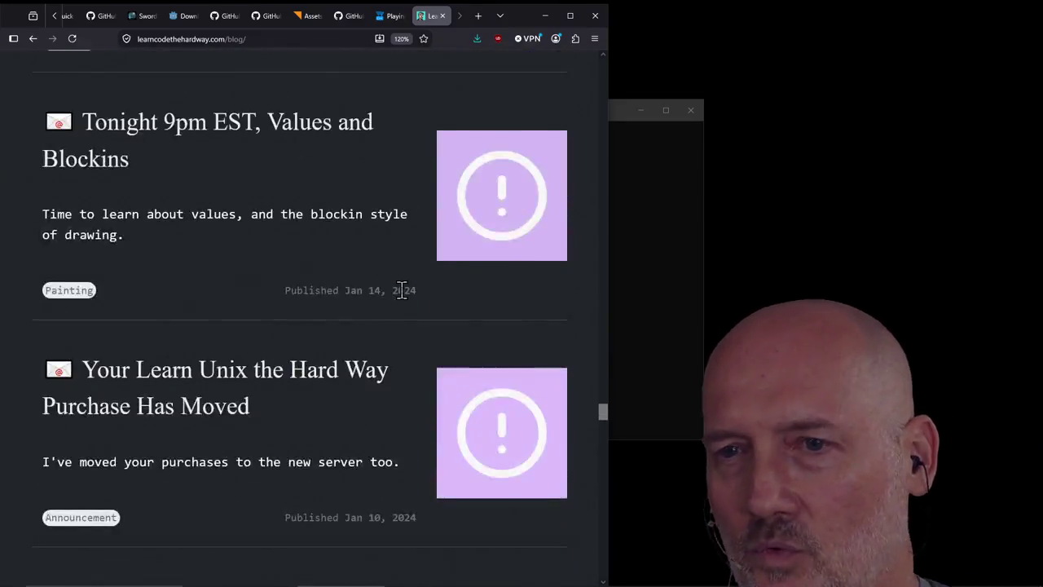
{"action": "scroll", "coordinate": [402, 294], "scroll_direction": "down", "scroll_amount": 5}
{"action": "scroll", "coordinate": [394, 285], "scroll_direction": "up", "scroll_amount": 5}
{"action": "scroll", "coordinate": [361, 262], "scroll_direction": "up", "scroll_amount": 10}
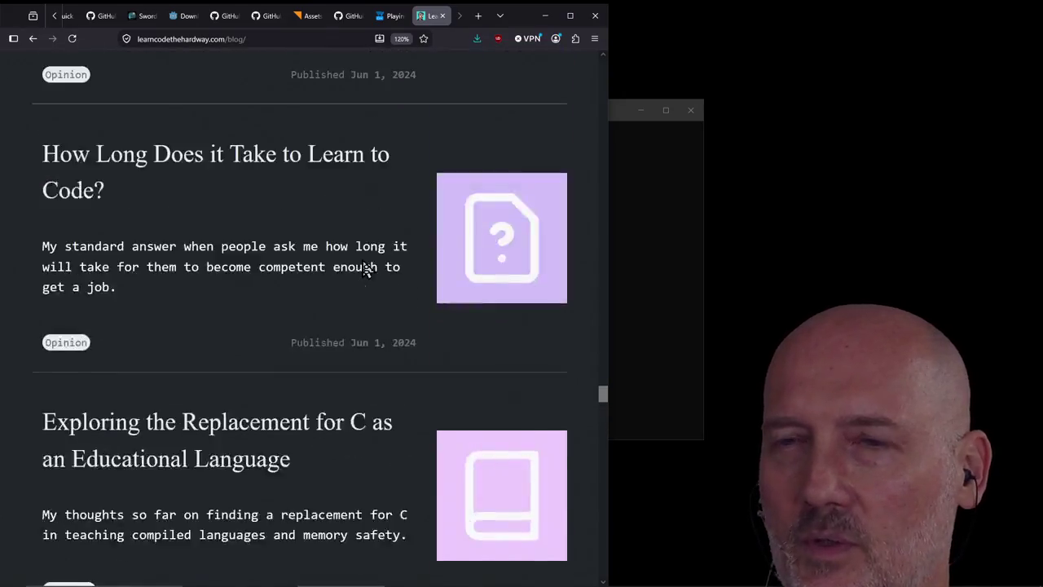
{"action": "scroll", "coordinate": [361, 268], "scroll_direction": "up", "scroll_amount": 10}
{"action": "scroll", "coordinate": [364, 269], "scroll_direction": "up", "scroll_amount": 10}
{"action": "scroll", "coordinate": [364, 262], "scroll_direction": "up", "scroll_amount": 5}
{"action": "scroll", "coordinate": [363, 263], "scroll_direction": "up", "scroll_amount": 10}
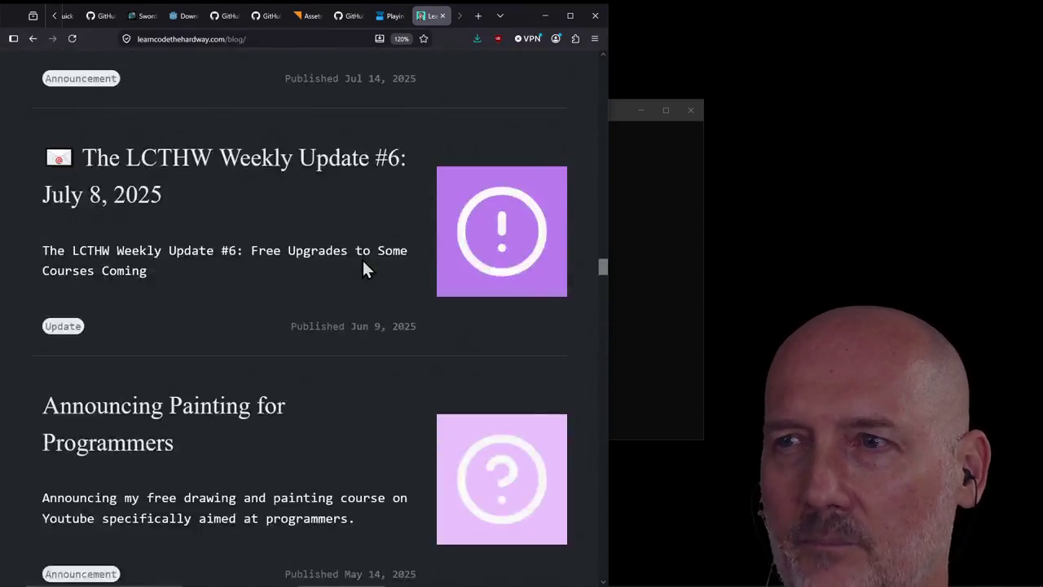
{"action": "scroll", "coordinate": [364, 262], "scroll_direction": "up", "scroll_amount": 5}
{"action": "scroll", "coordinate": [363, 262], "scroll_direction": "up", "scroll_amount": 10}
{"action": "scroll", "coordinate": [363, 269], "scroll_direction": "up", "scroll_amount": 5}
{"action": "scroll", "coordinate": [364, 269], "scroll_direction": "up", "scroll_amount": 5}
{"action": "scroll", "coordinate": [363, 269], "scroll_direction": "up", "scroll_amount": 5}
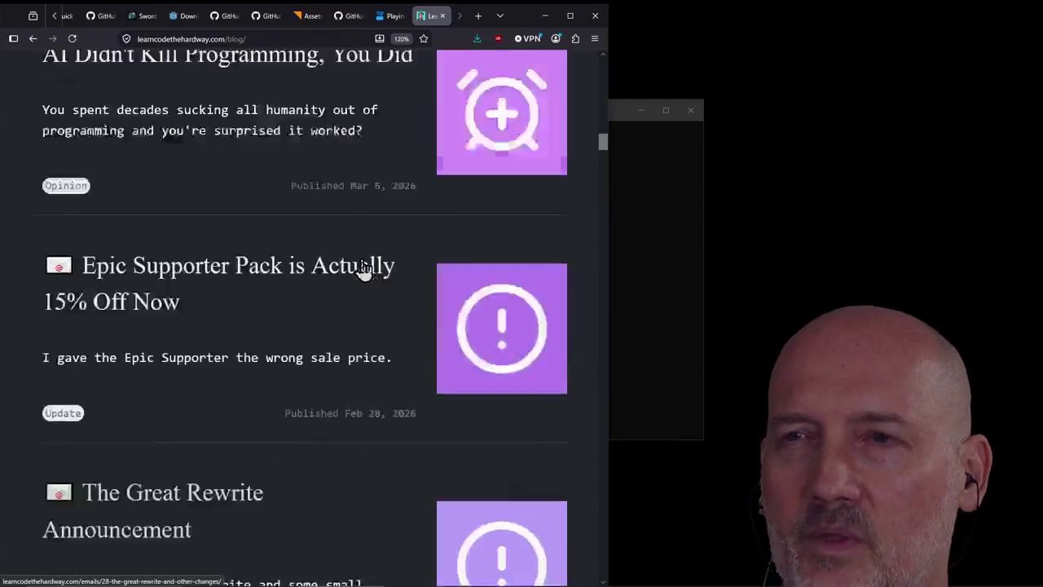
{"action": "scroll", "coordinate": [364, 269], "scroll_direction": "up", "scroll_amount": 10}
{"action": "scroll", "coordinate": [364, 269], "scroll_direction": "up", "scroll_amount": 10}
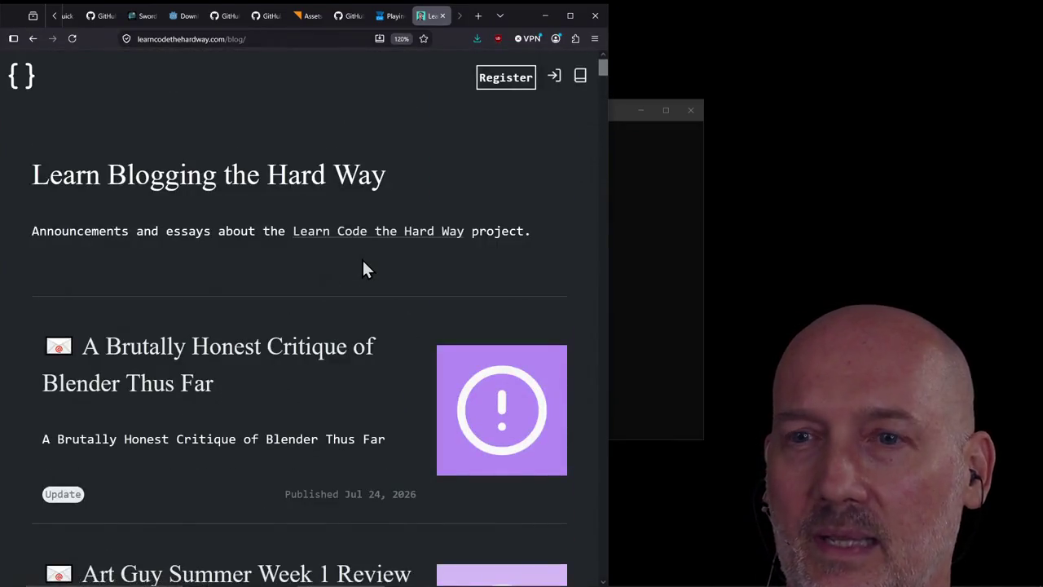
{"action": "left_click", "coordinate": [298, 354]}
Read through the Blender critique article's Example Blender Footguns list
{"action": "scroll", "coordinate": [280, 417], "scroll_direction": "down", "scroll_amount": 2}
{"action": "scroll", "coordinate": [279, 418], "scroll_direction": "down", "scroll_amount": 8}
{"action": "scroll", "coordinate": [280, 417], "scroll_direction": "down", "scroll_amount": 5}
{"action": "scroll", "coordinate": [280, 417], "scroll_direction": "down", "scroll_amount": 5}
{"action": "scroll", "coordinate": [279, 417], "scroll_direction": "down", "scroll_amount": 8}
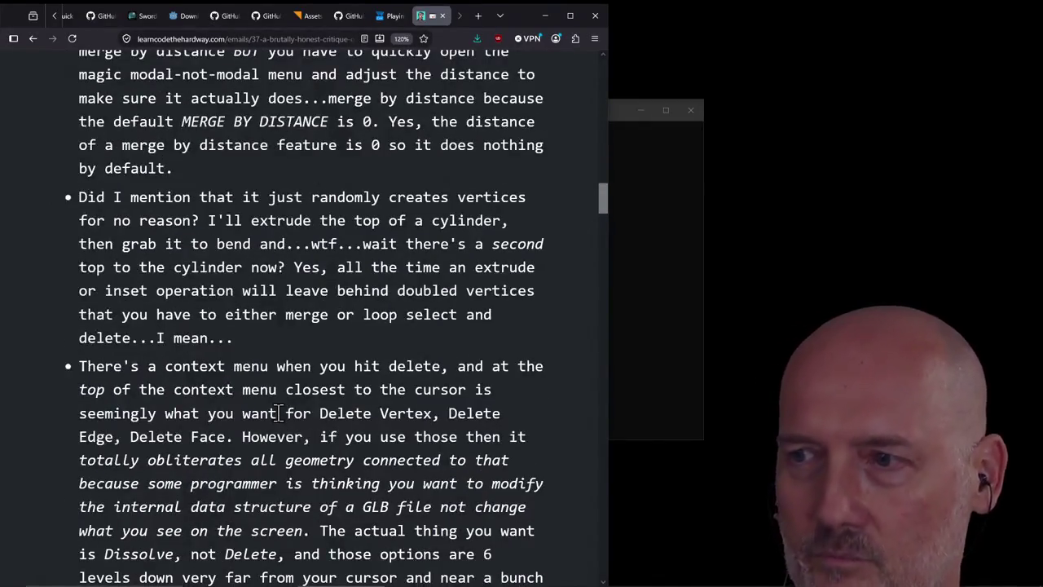
{"action": "scroll", "coordinate": [278, 411], "scroll_direction": "up", "scroll_amount": 3}
{"action": "scroll", "coordinate": [279, 412], "scroll_direction": "up", "scroll_amount": 10}
{"action": "scroll", "coordinate": [278, 411], "scroll_direction": "up", "scroll_amount": 10}
{"action": "scroll", "coordinate": [277, 412], "scroll_direction": "up", "scroll_amount": 3}
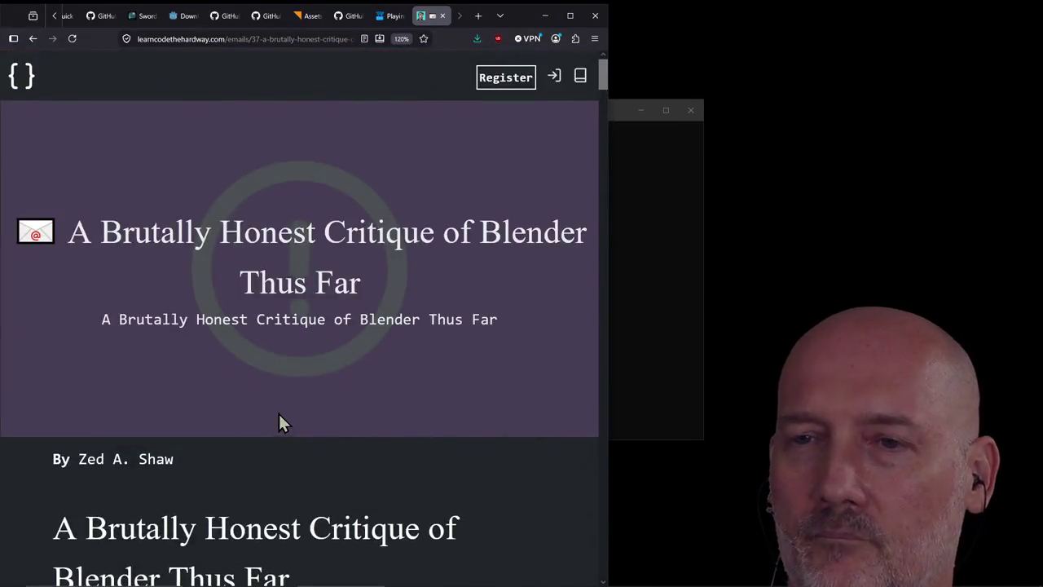
{"action": "scroll", "coordinate": [281, 403], "scroll_direction": "down", "scroll_amount": 3}
{"action": "scroll", "coordinate": [278, 412], "scroll_direction": "down", "scroll_amount": 10}
{"action": "scroll", "coordinate": [253, 416], "scroll_direction": "down", "scroll_amount": 8}
{"action": "scroll", "coordinate": [250, 418], "scroll_direction": "down", "scroll_amount": 5}
{"action": "scroll", "coordinate": [250, 418], "scroll_direction": "down", "scroll_amount": 5}
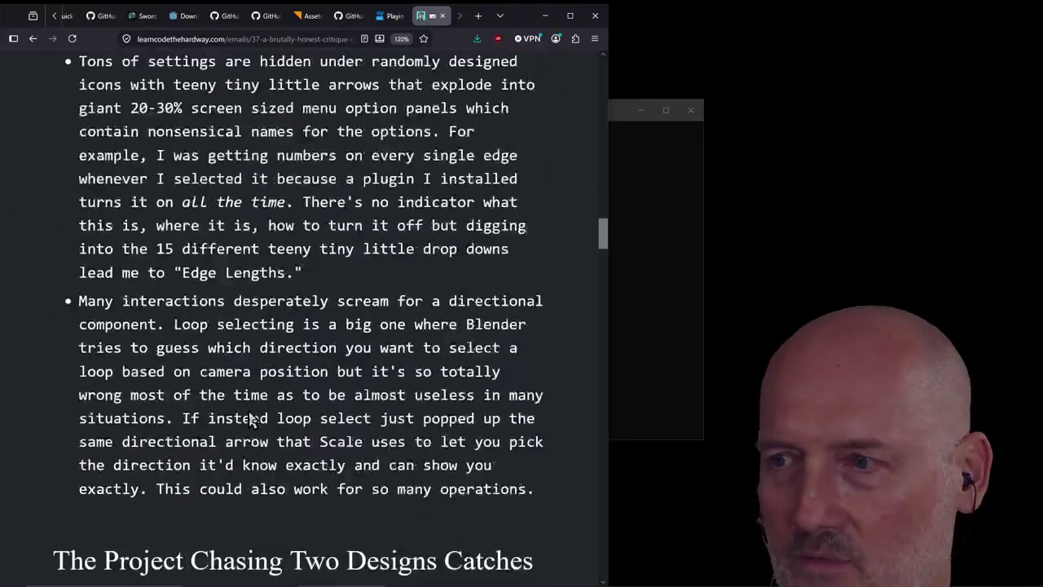
{"action": "scroll", "coordinate": [250, 418], "scroll_direction": "down", "scroll_amount": 5}
{"action": "scroll", "coordinate": [251, 418], "scroll_direction": "down", "scroll_amount": 5}
{"action": "scroll", "coordinate": [249, 416], "scroll_direction": "up", "scroll_amount": 5}
{"action": "scroll", "coordinate": [176, 135], "scroll_direction": "up", "scroll_amount": 5}
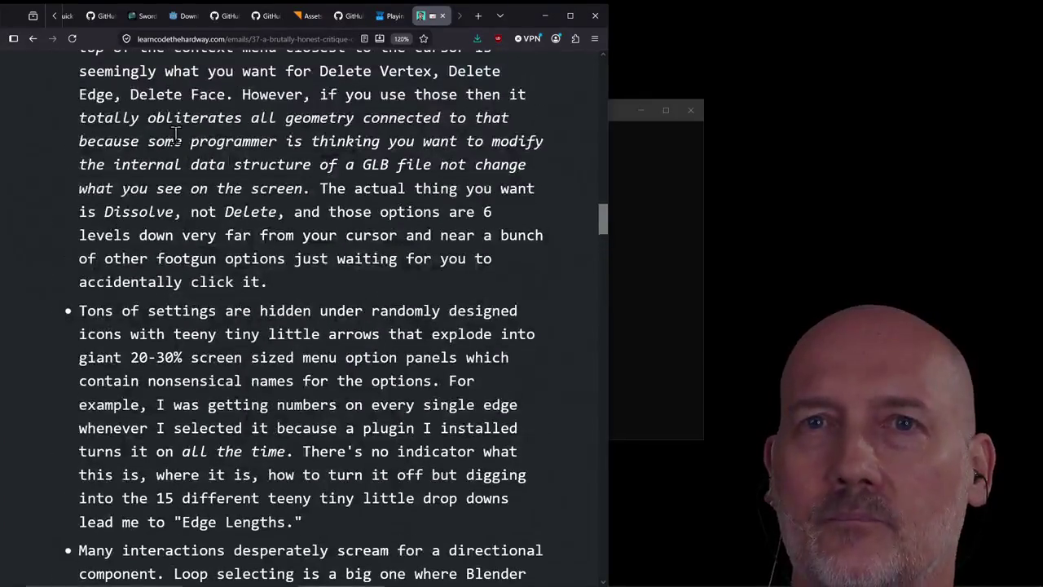
Return to the blog index, open the homepage, and view the Available Courses listings
{"action": "left_click", "coordinate": [33, 40]}
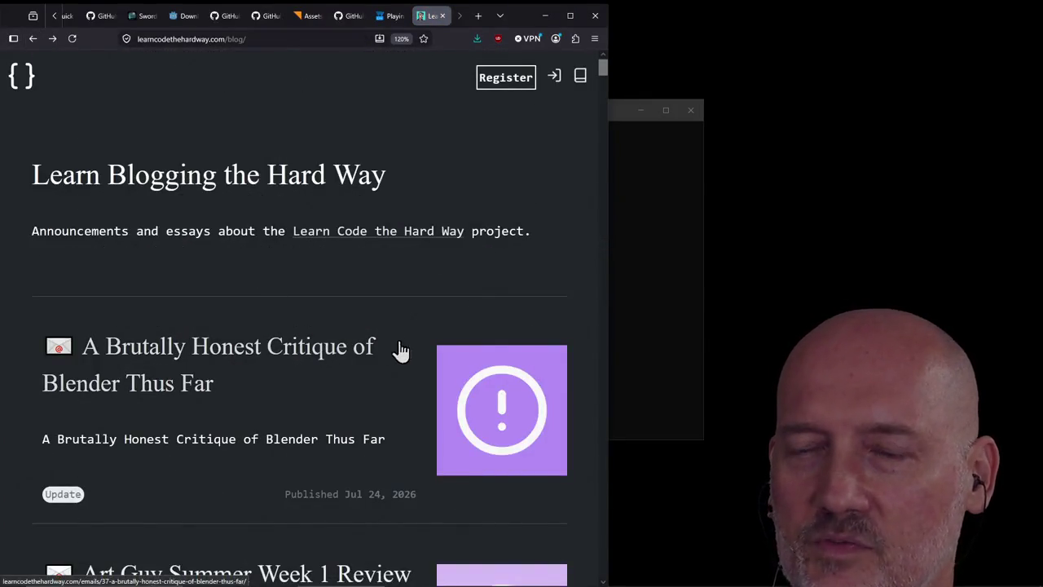
{"action": "left_click", "coordinate": [40, 95]}
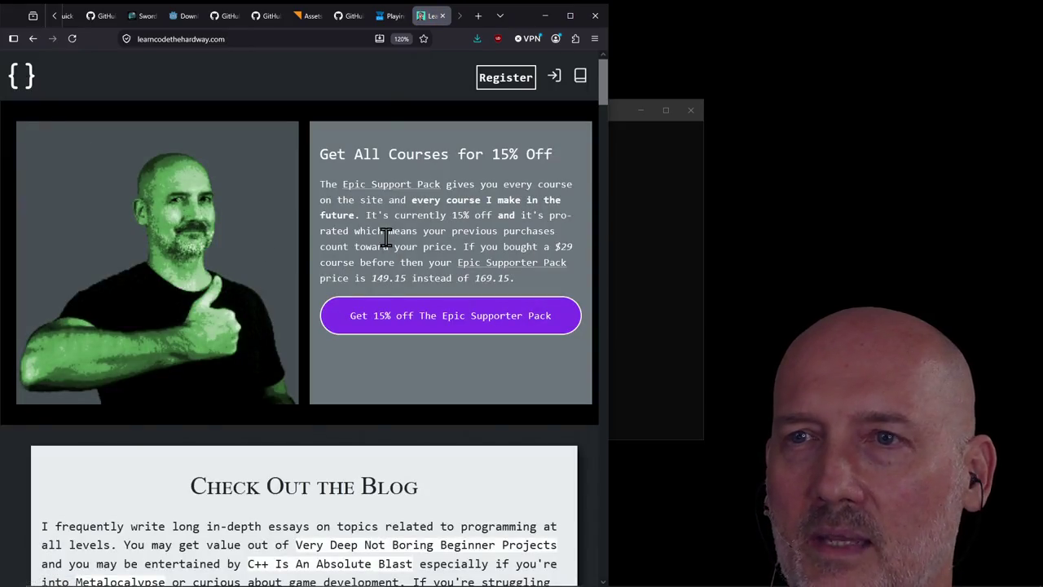
{"action": "scroll", "coordinate": [286, 281], "scroll_direction": "down", "scroll_amount": 2}
{"action": "scroll", "coordinate": [274, 286], "scroll_direction": "down", "scroll_amount": 4}
{"action": "scroll", "coordinate": [275, 286], "scroll_direction": "down", "scroll_amount": 3}
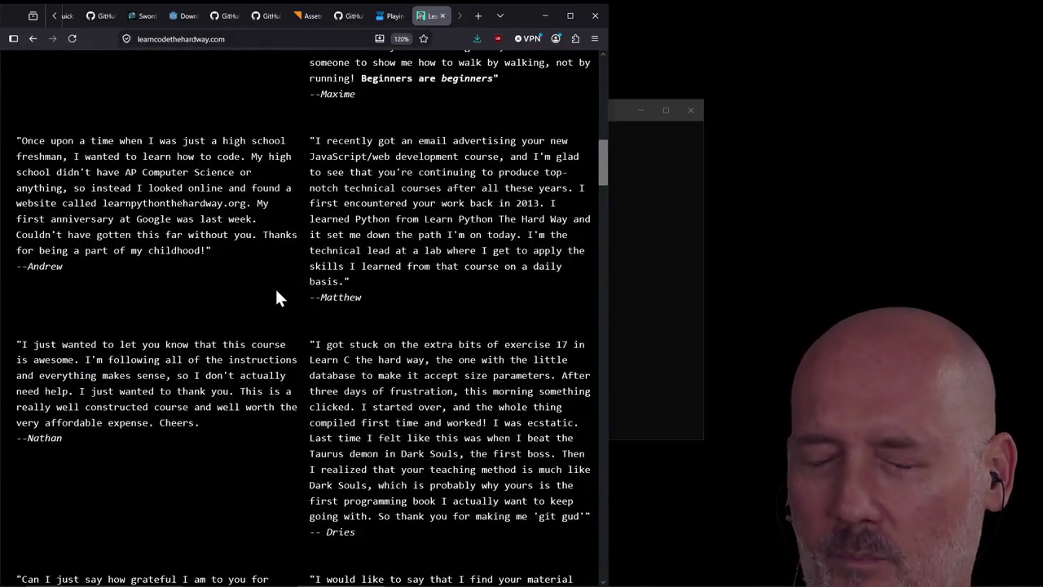
{"action": "scroll", "coordinate": [218, 266], "scroll_direction": "down", "scroll_amount": 2}
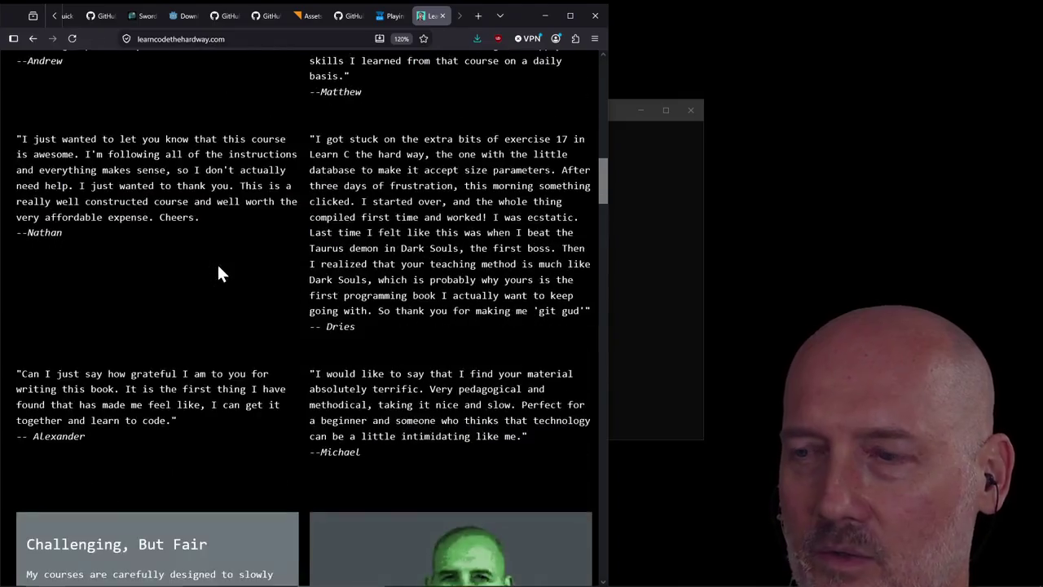
{"action": "scroll", "coordinate": [217, 266], "scroll_direction": "down", "scroll_amount": 3}
{"action": "scroll", "coordinate": [217, 265], "scroll_direction": "down", "scroll_amount": 3}
{"action": "scroll", "coordinate": [218, 269], "scroll_direction": "down", "scroll_amount": 4}
{"action": "scroll", "coordinate": [218, 268], "scroll_direction": "down", "scroll_amount": 4}
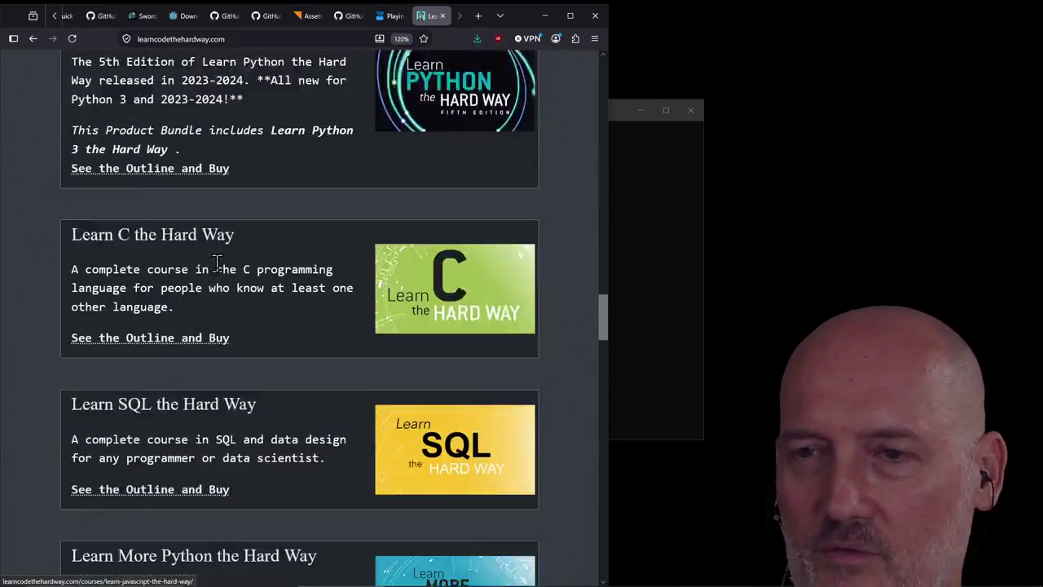
{"action": "scroll", "coordinate": [218, 269], "scroll_direction": "down", "scroll_amount": 4}
{"action": "scroll", "coordinate": [255, 328], "scroll_direction": "up", "scroll_amount": 1}
{"action": "scroll", "coordinate": [286, 339], "scroll_direction": "up", "scroll_amount": 6}
{"action": "scroll", "coordinate": [561, 319], "scroll_direction": "up", "scroll_amount": 3}
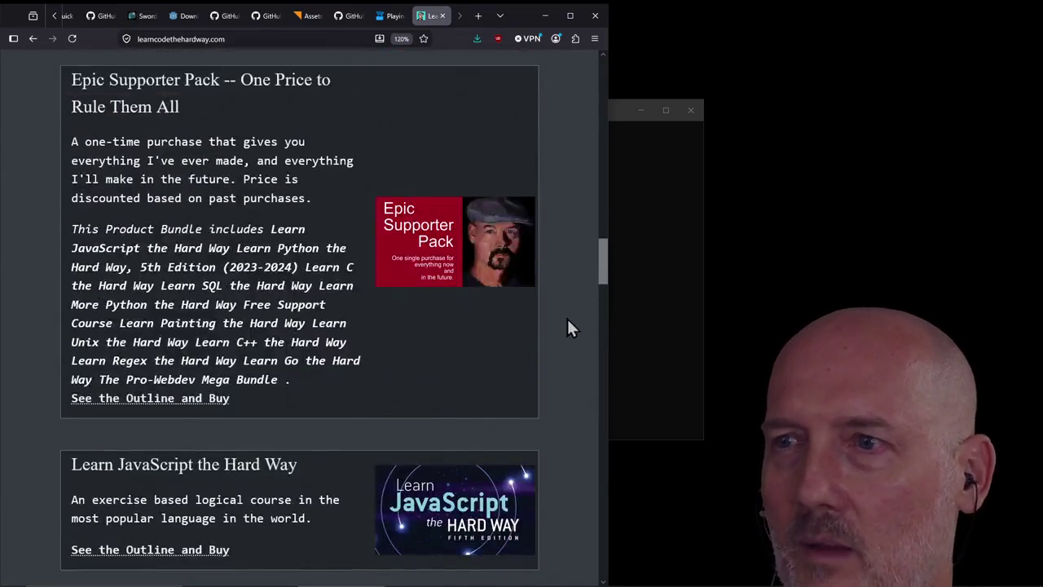
{"action": "key", "text": "alt+Tab"}
Maximize PowerShell and cd into the Projects raycaster folder using Tab completion
{"action": "left_click", "coordinate": [665, 110]}
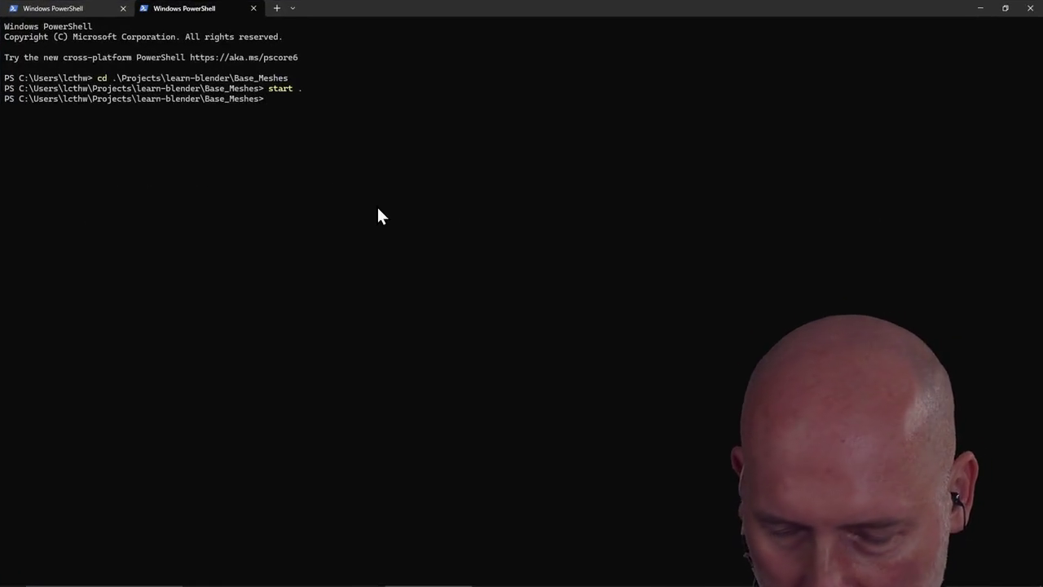
{"action": "type", "text": "cd ~/P"}
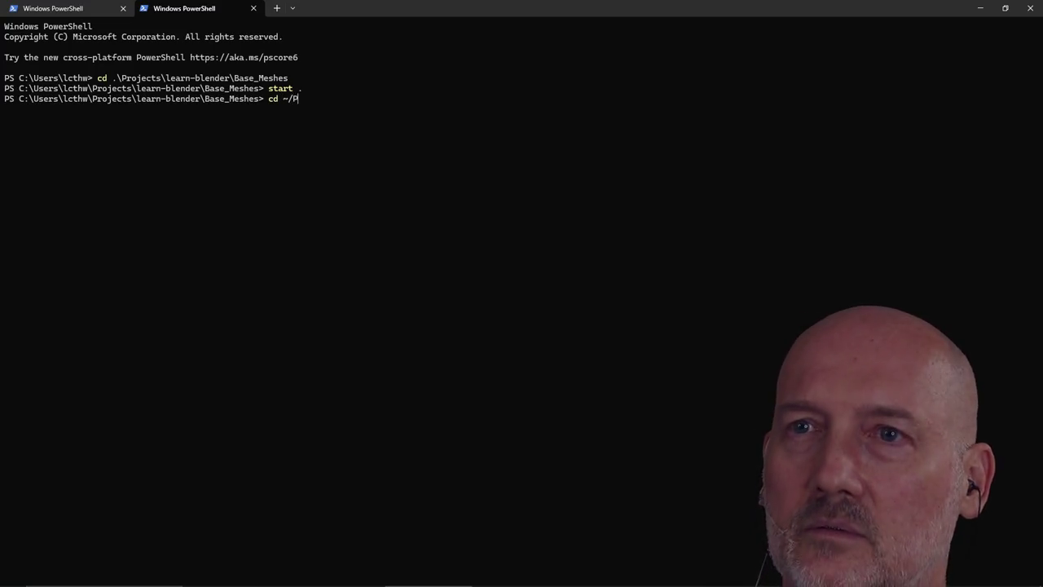
{"action": "key", "text": "Tab"}
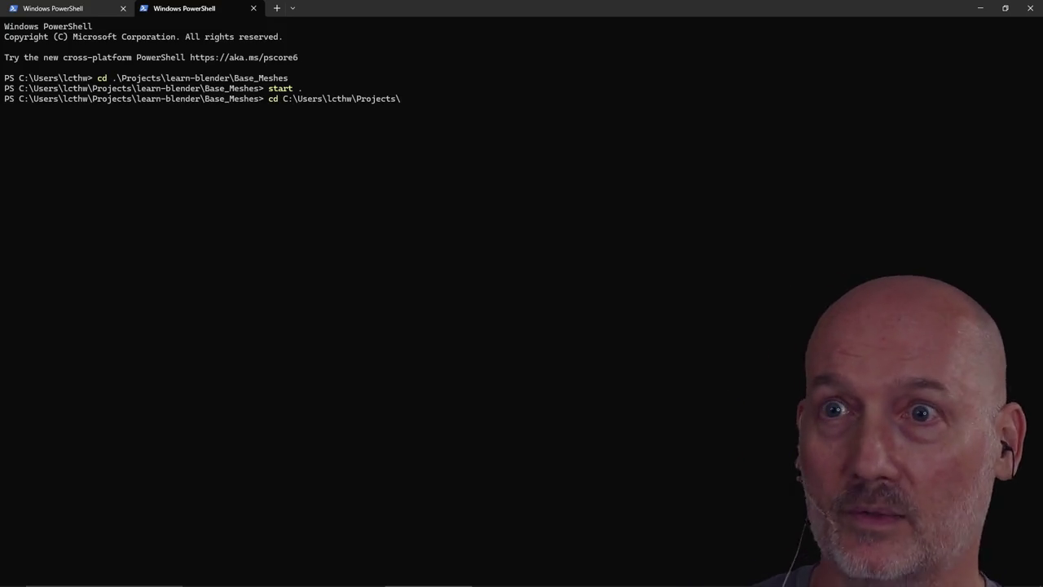
{"action": "type", "text": "ra"}
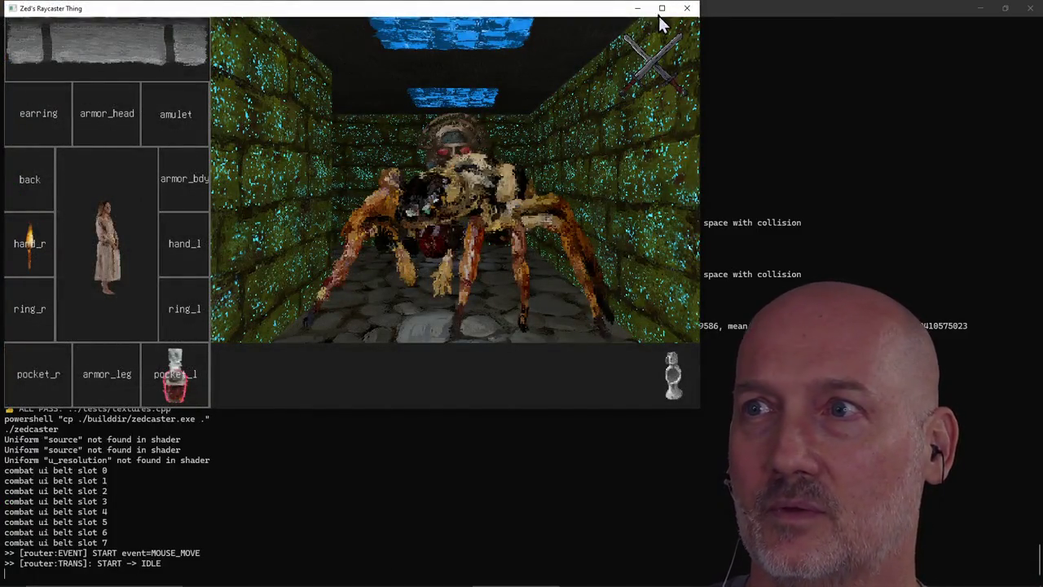
Maximize the game, step toward the floor potion, and drag it into hand_l
{"action": "left_click", "coordinate": [662, 10]}
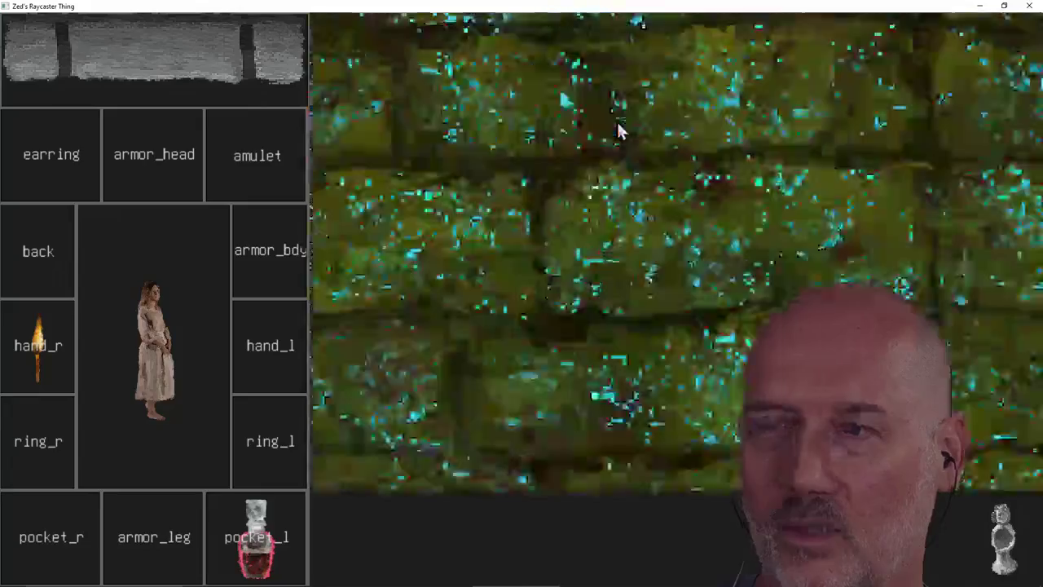
{"action": "key", "text": "Left"}
{"action": "key", "text": "Up"}
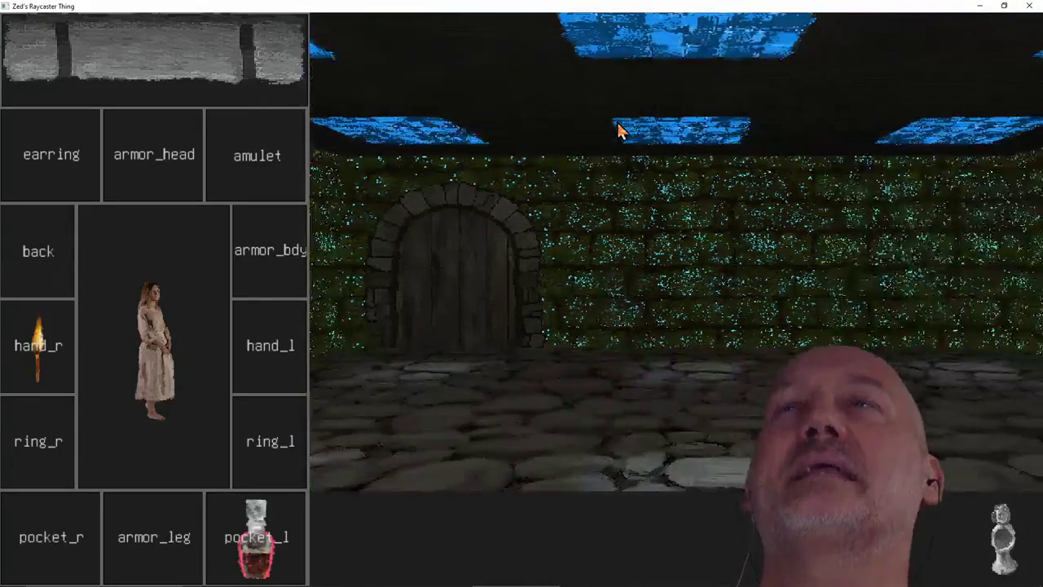
{"action": "key", "text": "Left"}
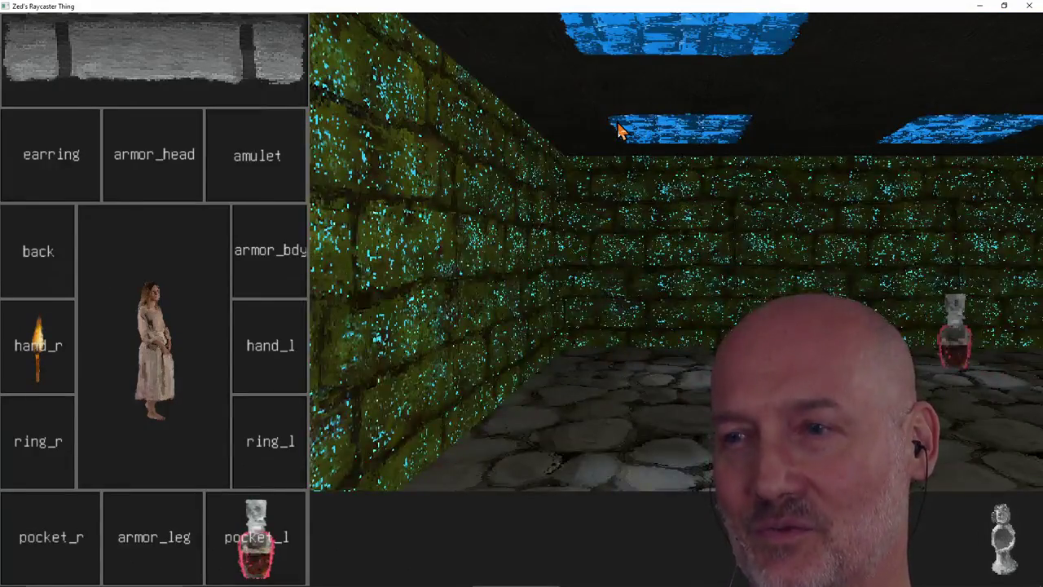
{"action": "key", "text": "Right"}
{"action": "key", "text": "Up"}
{"action": "left_click_drag", "start_coordinate": [673, 438], "coordinate": [280, 356]}
Walk on along the corridor until the crowned rat encounter starts
{"action": "key", "text": "Up"}
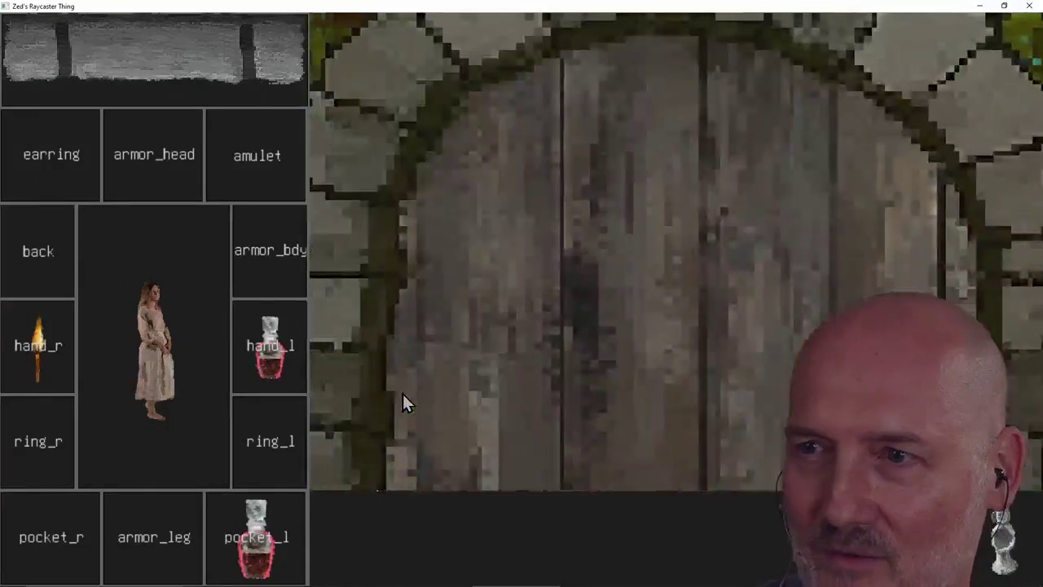
{"action": "key", "text": "Down"}
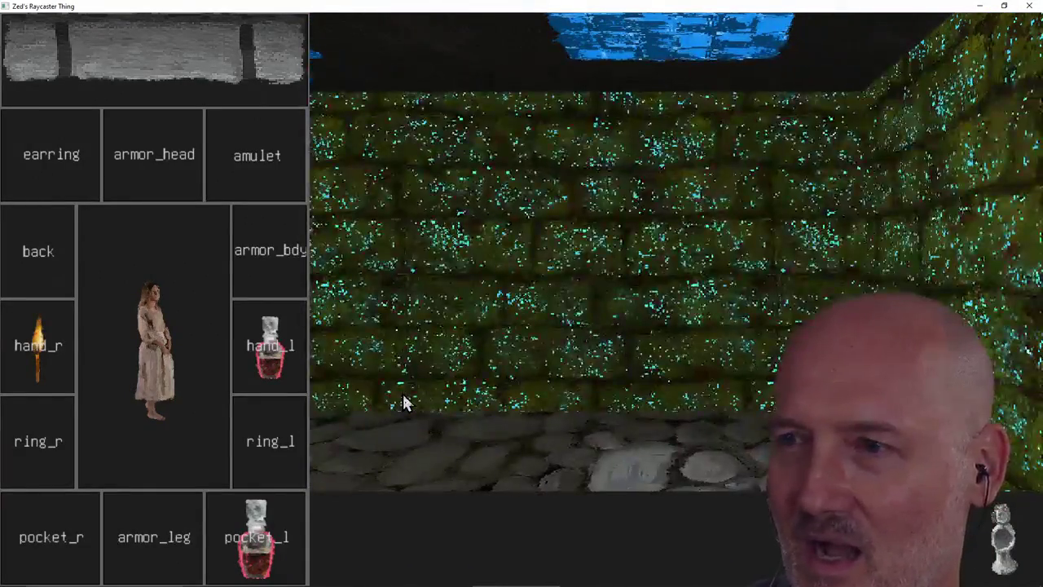
{"action": "key", "text": "Right"}
{"action": "key", "text": "Left"}
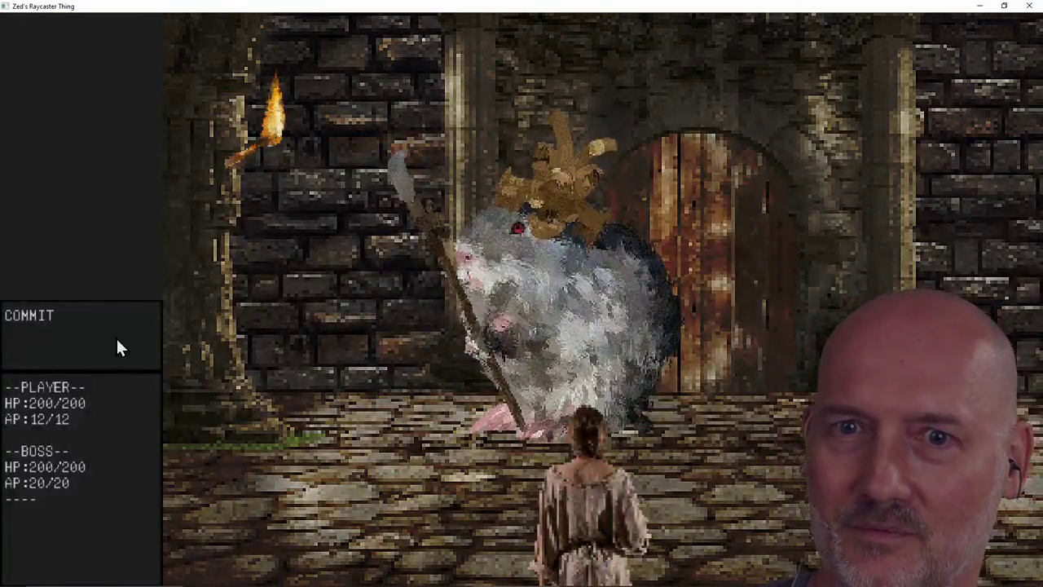
Commit the planned combat actions against the crowned rat
{"action": "left_click", "coordinate": [65, 346]}
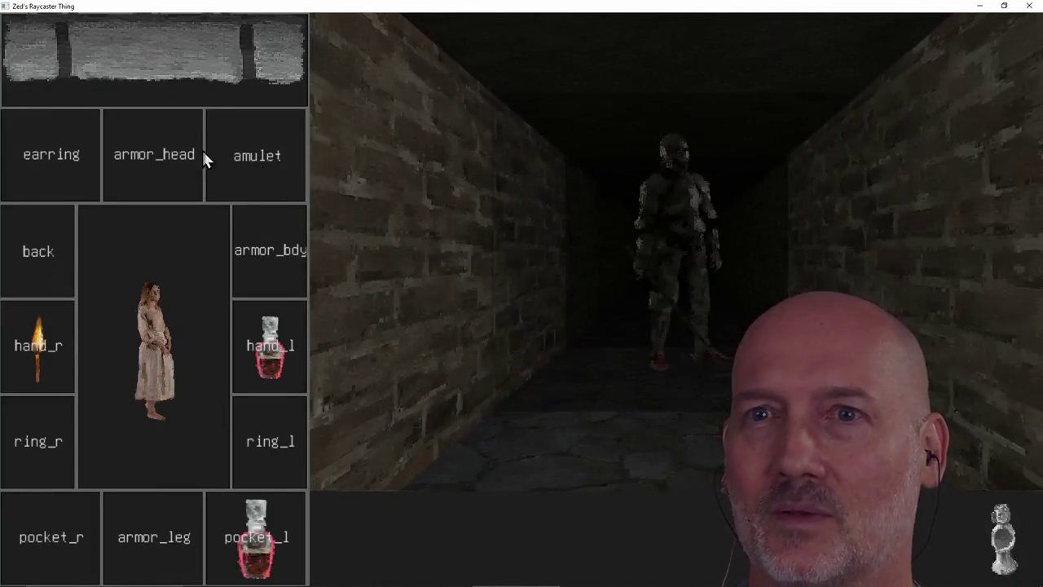
Unroll and roll up the scroll panel, then turn to face the arched wooden door
{"action": "left_click", "coordinate": [160, 71]}
{"action": "left_click", "coordinate": [394, 468]}
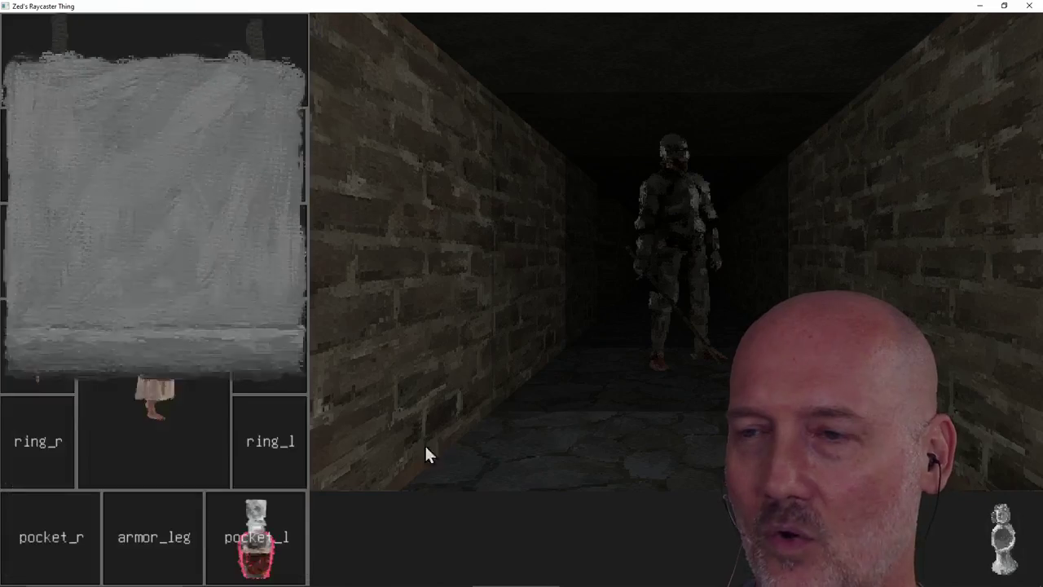
{"action": "key", "text": "s"}
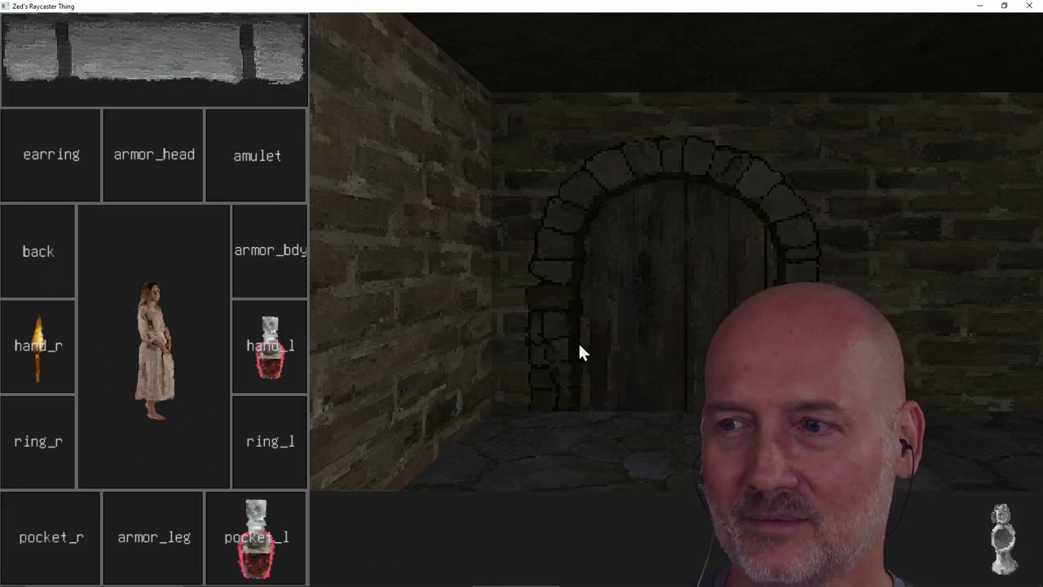
Walk through the arched door and turn back, then move the potion from hand_l into armor_bdy
{"action": "key", "text": "d"}
{"action": "key", "text": "w"}
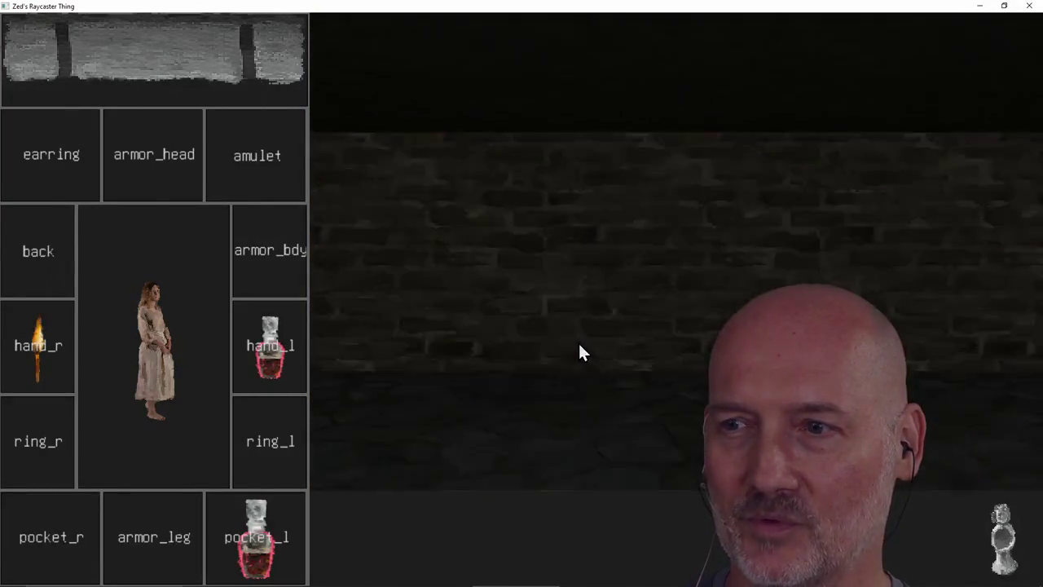
{"action": "key", "text": "a"}
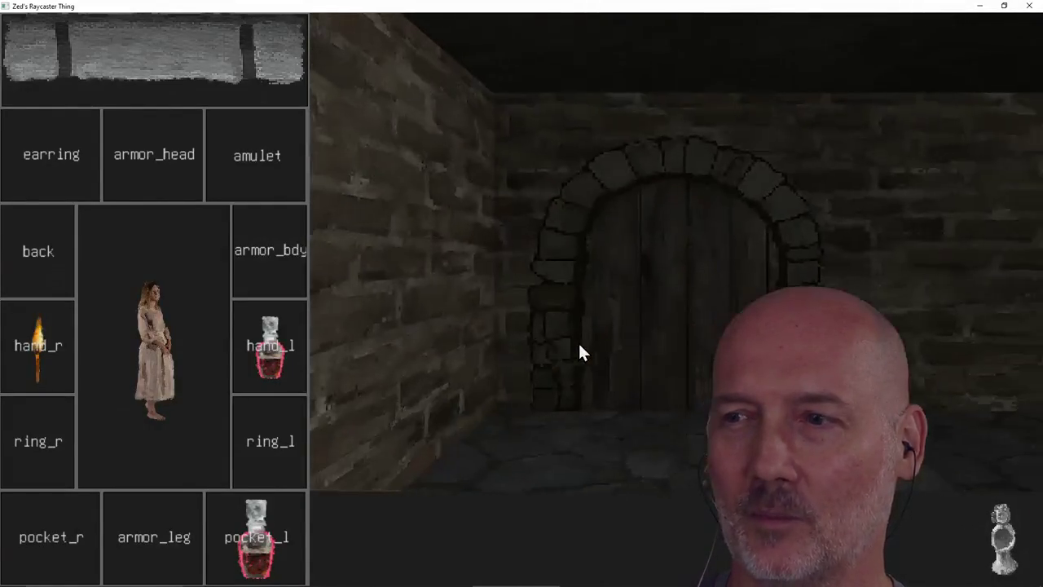
{"action": "key", "text": "w"}
{"action": "key", "text": "w"}
{"action": "key", "text": "d"}
{"action": "key", "text": "d"}
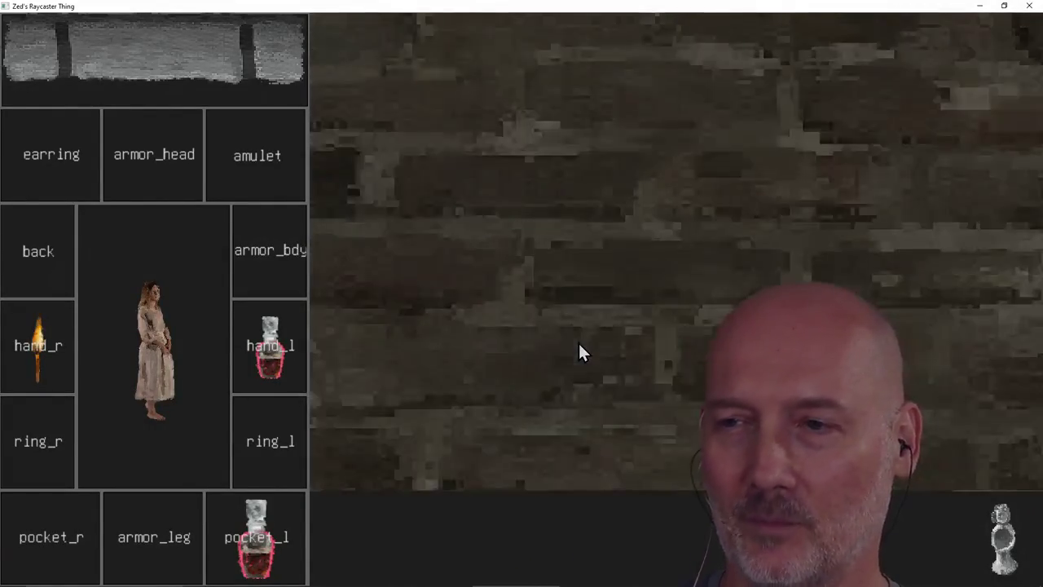
{"action": "key", "text": "d"}
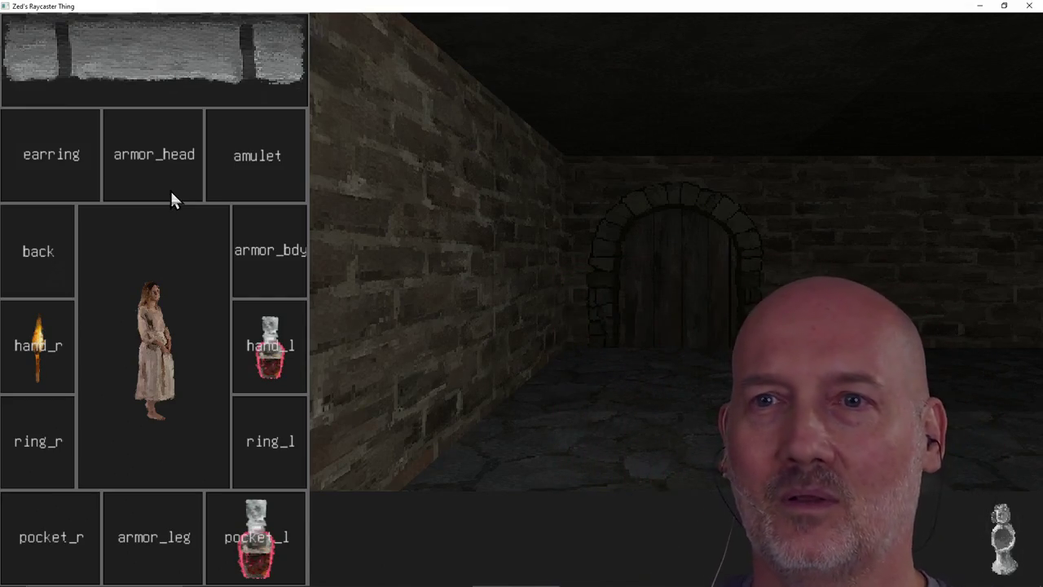
{"action": "left_click_drag", "start_coordinate": [273, 334], "coordinate": [277, 281]}
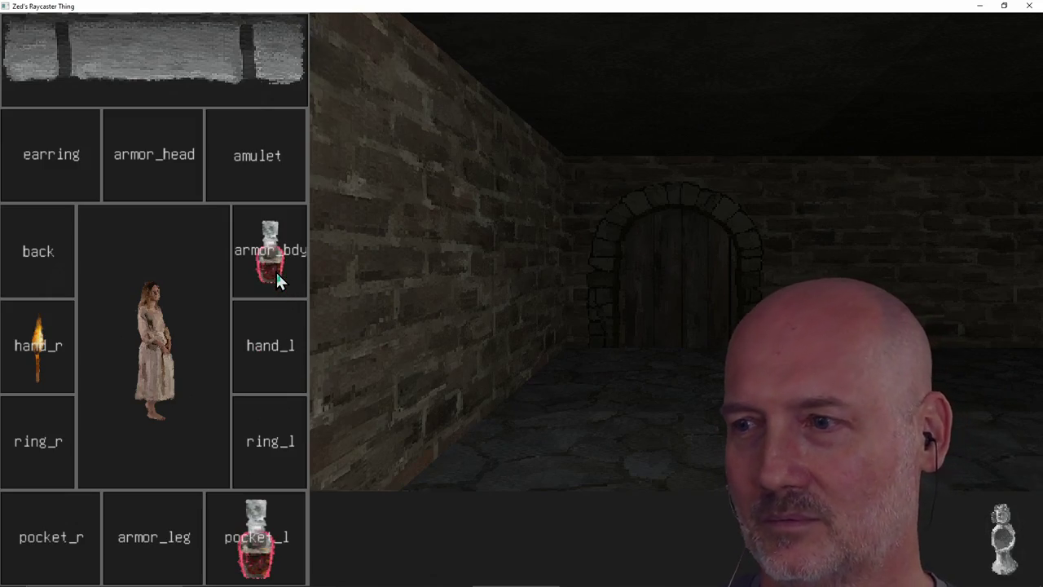
{"action": "mouse_move", "coordinate": [240, 554]}
{"action": "left_mouse_down"}
{"action": "mouse_move", "coordinate": [282, 432]}
{"action": "mouse_move", "coordinate": [266, 356]}
{"action": "mouse_move", "coordinate": [244, 552]}
{"action": "left_mouse_up"}
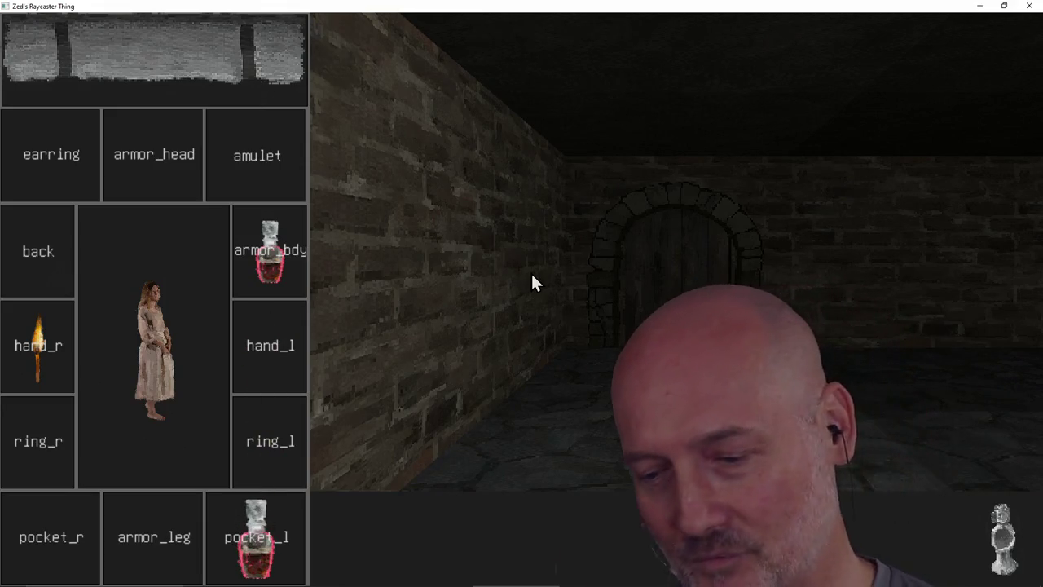
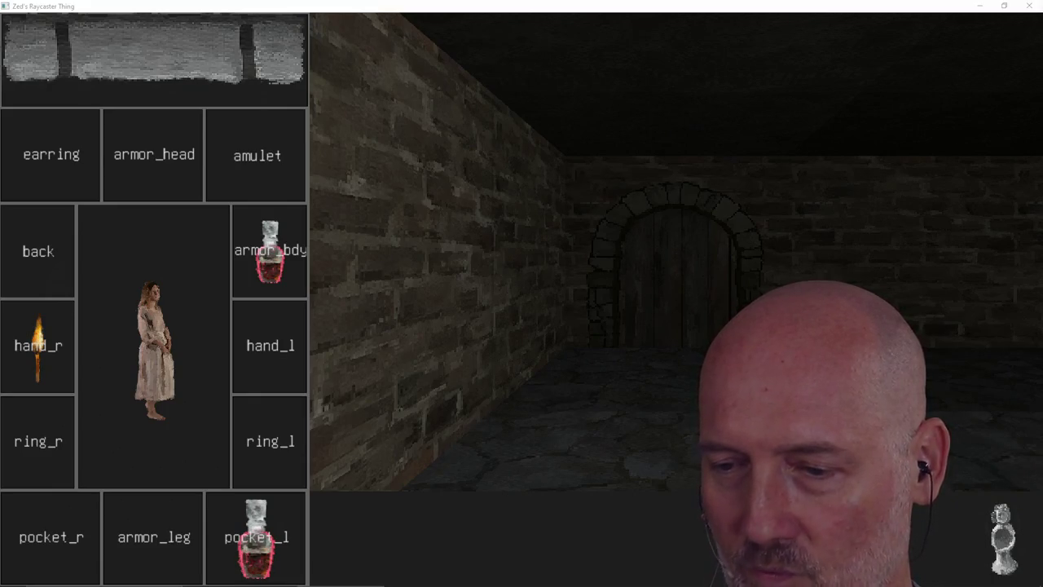
Drag the Chrome raid-channel browser window over the Zed's Raycaster Thing game view
{"action": "left_click_drag", "start_coordinate": [1035, 70], "coordinate": [505, 48]}
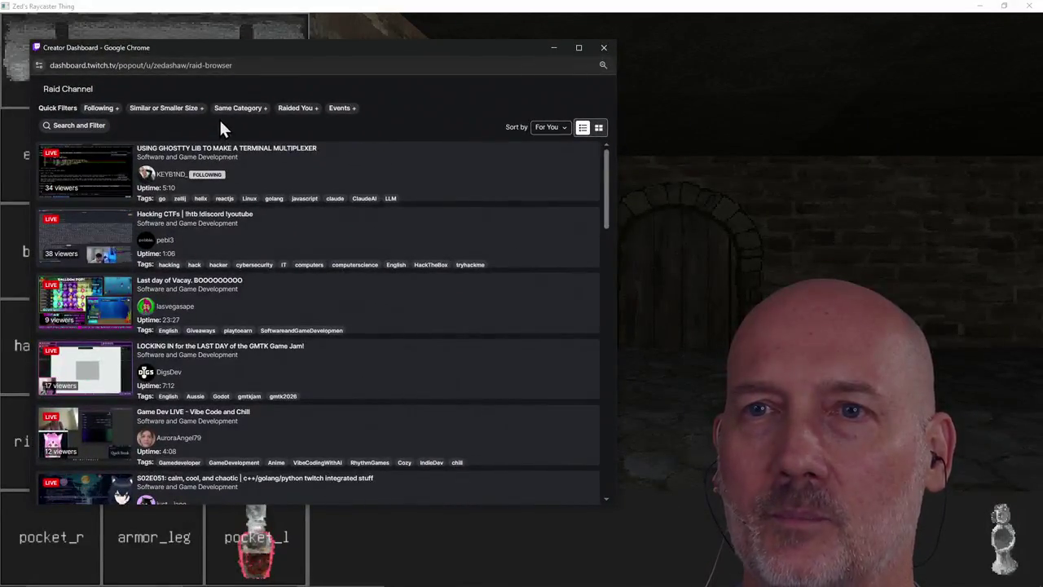
Apply the Same Category and Following quick filters to the raid channel list
{"action": "left_click", "coordinate": [236, 109]}
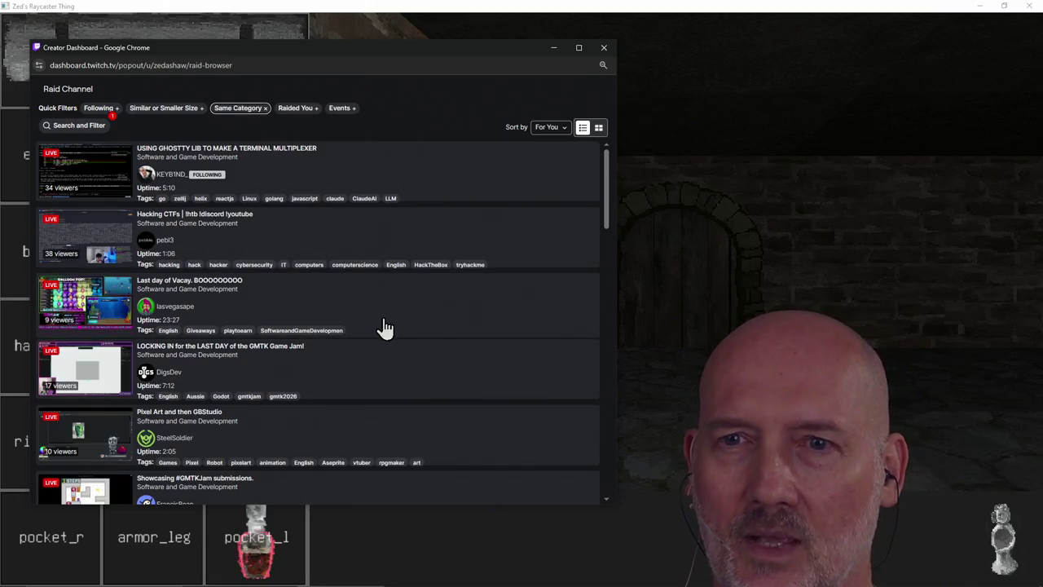
{"action": "left_click", "coordinate": [99, 110]}
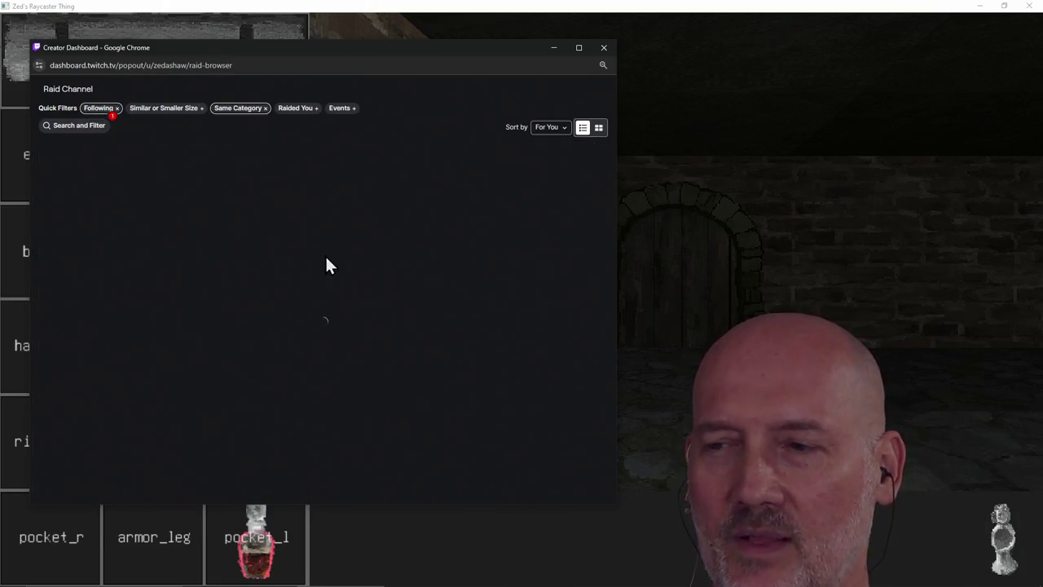
{"action": "scroll", "coordinate": [397, 372], "scroll_direction": "down", "scroll_amount": 1}
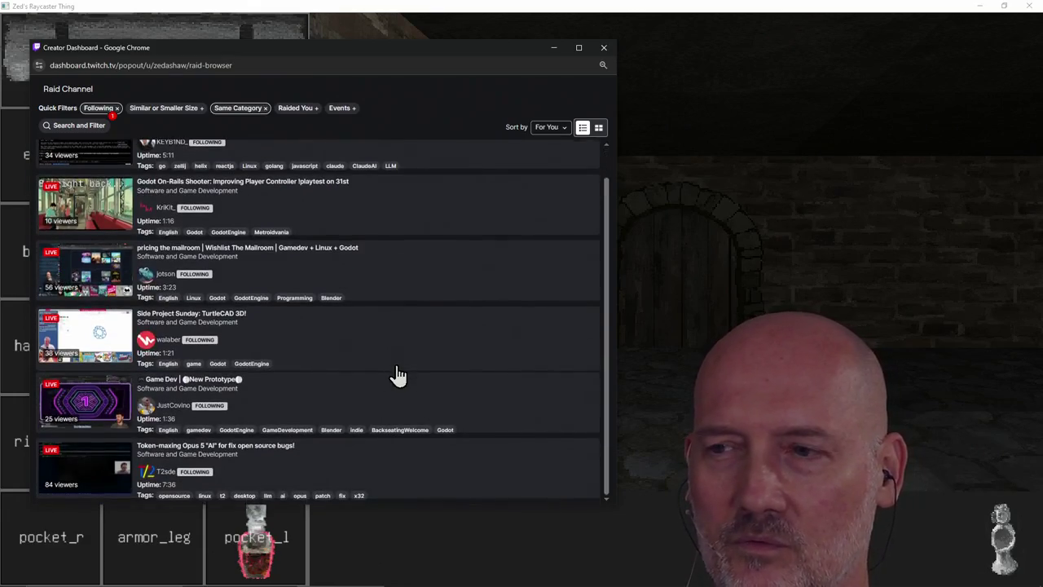
{"action": "scroll", "coordinate": [398, 375], "scroll_direction": "up", "scroll_amount": 1}
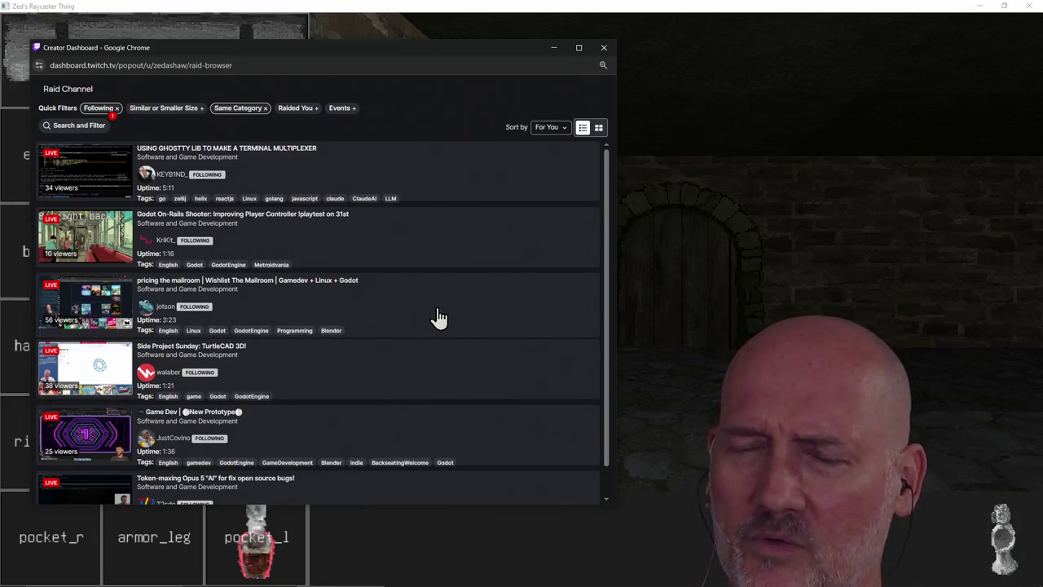
Remove the Following filter so all same-category live channels are listed
{"action": "left_click", "coordinate": [116, 111]}
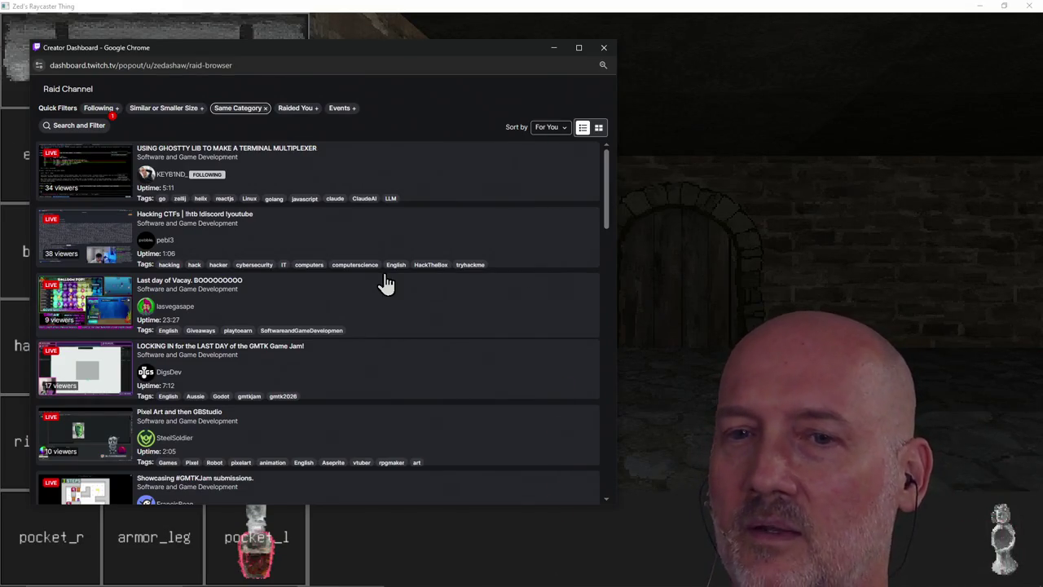
{"action": "scroll", "coordinate": [387, 283], "scroll_direction": "down", "scroll_amount": 1}
{"action": "scroll", "coordinate": [386, 283], "scroll_direction": "up", "scroll_amount": 1}
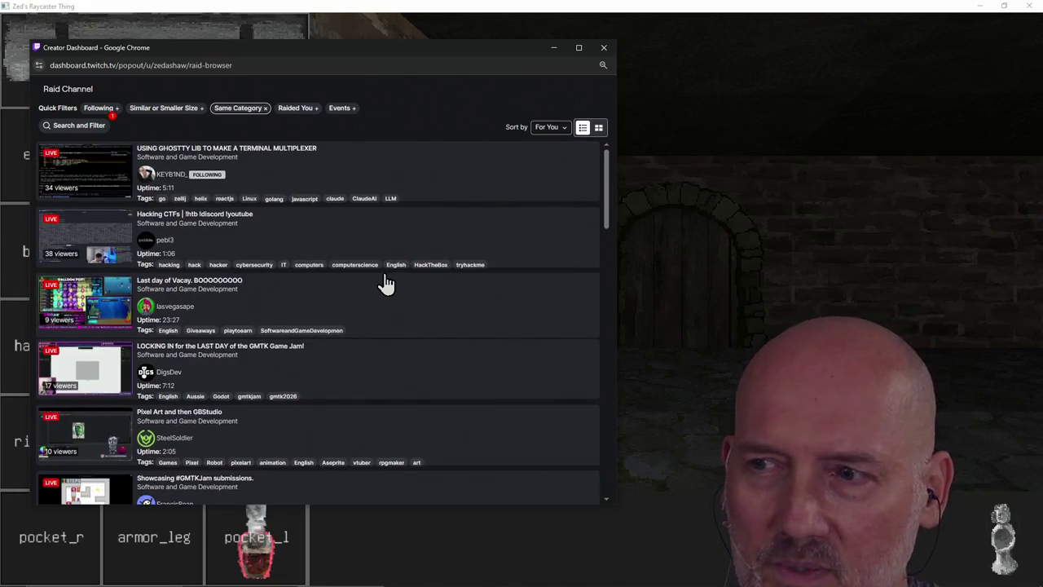
Browse the same-category raid candidates, including Kubernetes, electronics and game-jam streams
{"action": "scroll", "coordinate": [386, 283], "scroll_direction": "down", "scroll_amount": 1}
{"action": "scroll", "coordinate": [387, 282], "scroll_direction": "down", "scroll_amount": 2}
{"action": "scroll", "coordinate": [386, 283], "scroll_direction": "down", "scroll_amount": 1}
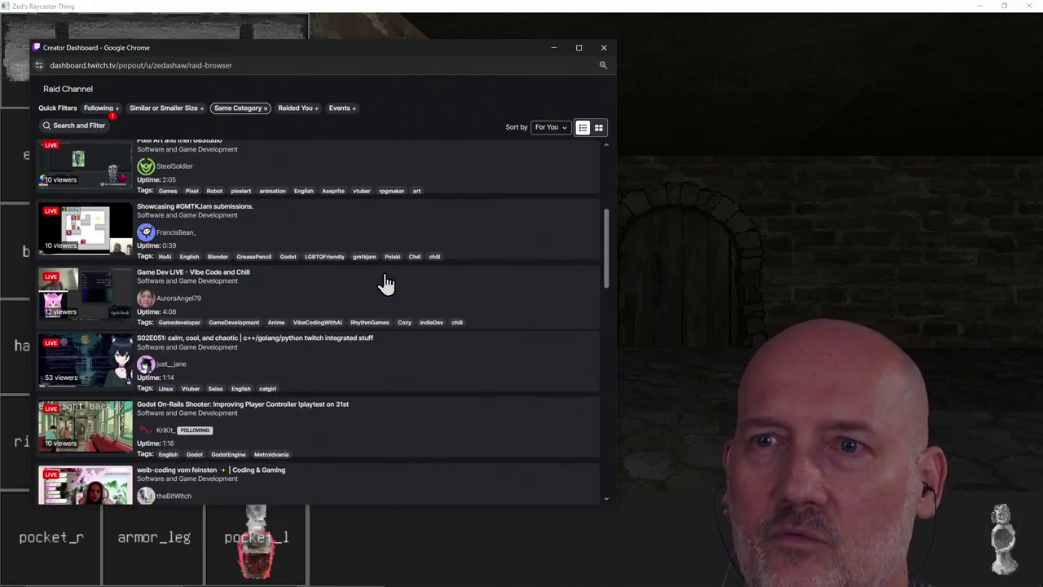
{"action": "scroll", "coordinate": [387, 283], "scroll_direction": "down", "scroll_amount": 1}
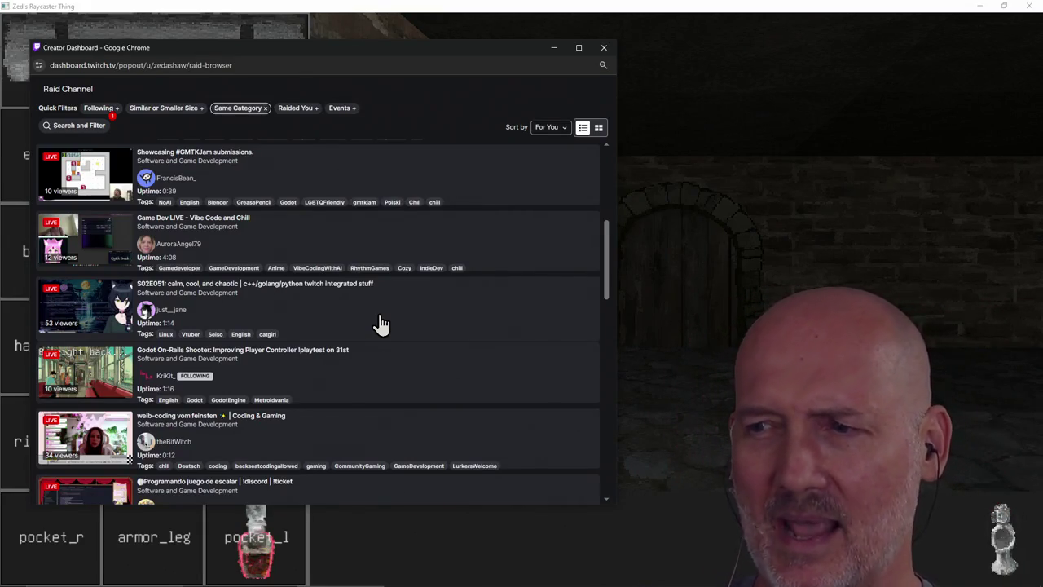
{"action": "scroll", "coordinate": [381, 323], "scroll_direction": "down", "scroll_amount": 1}
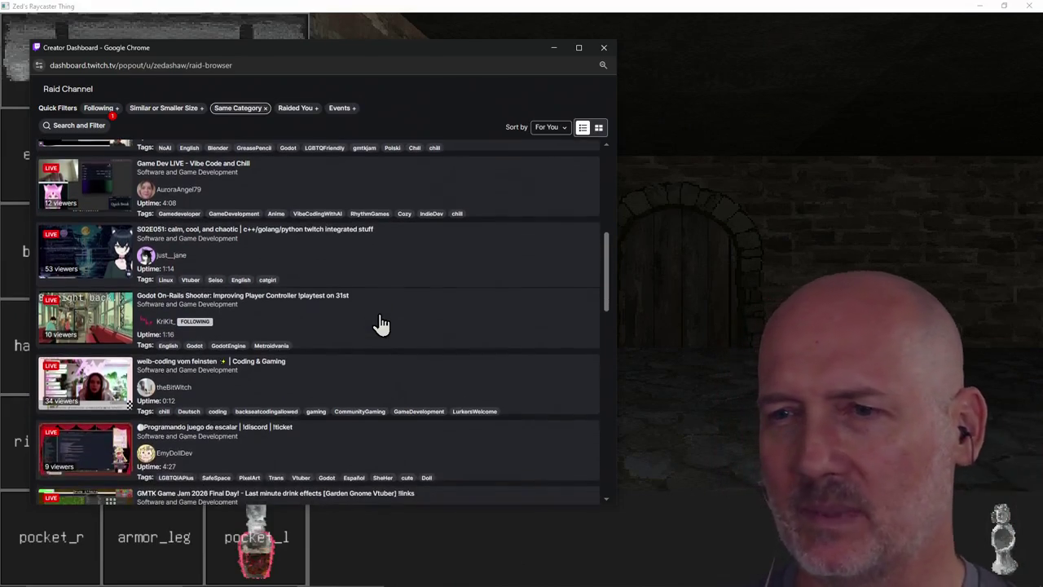
{"action": "scroll", "coordinate": [380, 323], "scroll_direction": "down", "scroll_amount": 1}
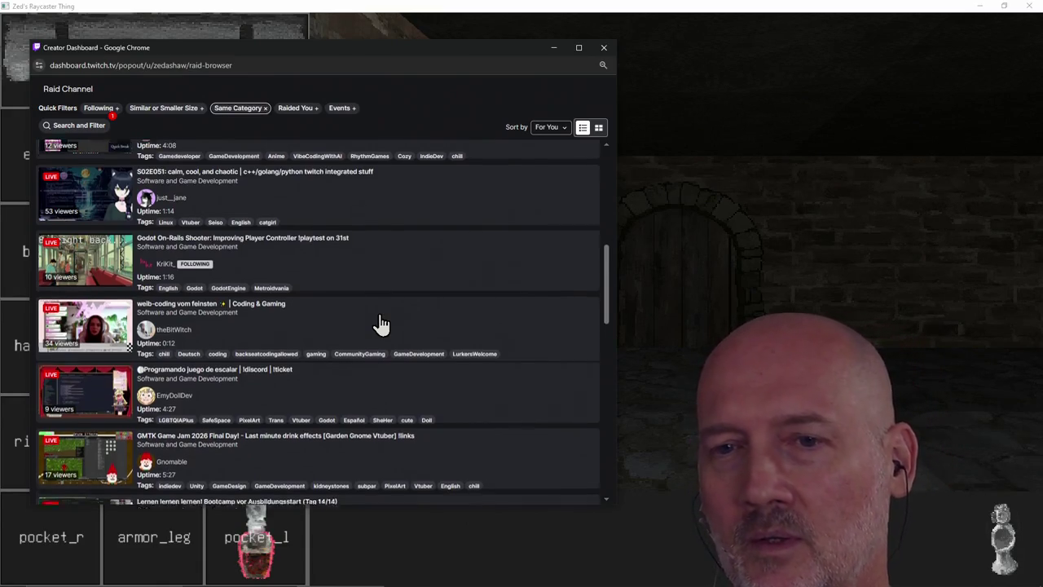
{"action": "scroll", "coordinate": [381, 324], "scroll_direction": "down", "scroll_amount": 1}
{"action": "scroll", "coordinate": [381, 323], "scroll_direction": "up", "scroll_amount": 2}
{"action": "scroll", "coordinate": [380, 323], "scroll_direction": "up", "scroll_amount": 2}
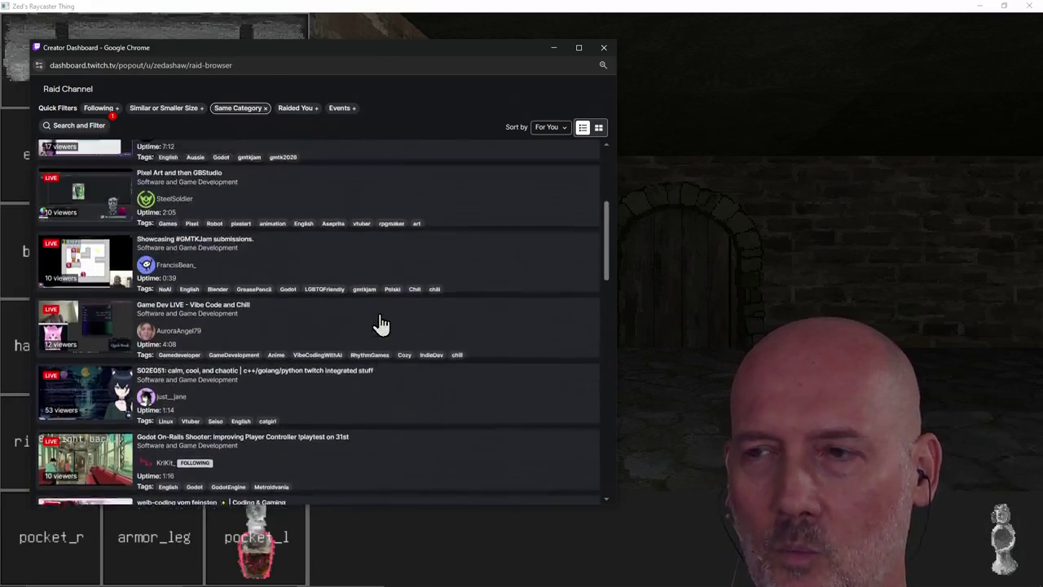
{"action": "scroll", "coordinate": [380, 323], "scroll_direction": "up", "scroll_amount": 3}
{"action": "scroll", "coordinate": [381, 324], "scroll_direction": "down", "scroll_amount": 4}
{"action": "scroll", "coordinate": [380, 324], "scroll_direction": "down", "scroll_amount": 4}
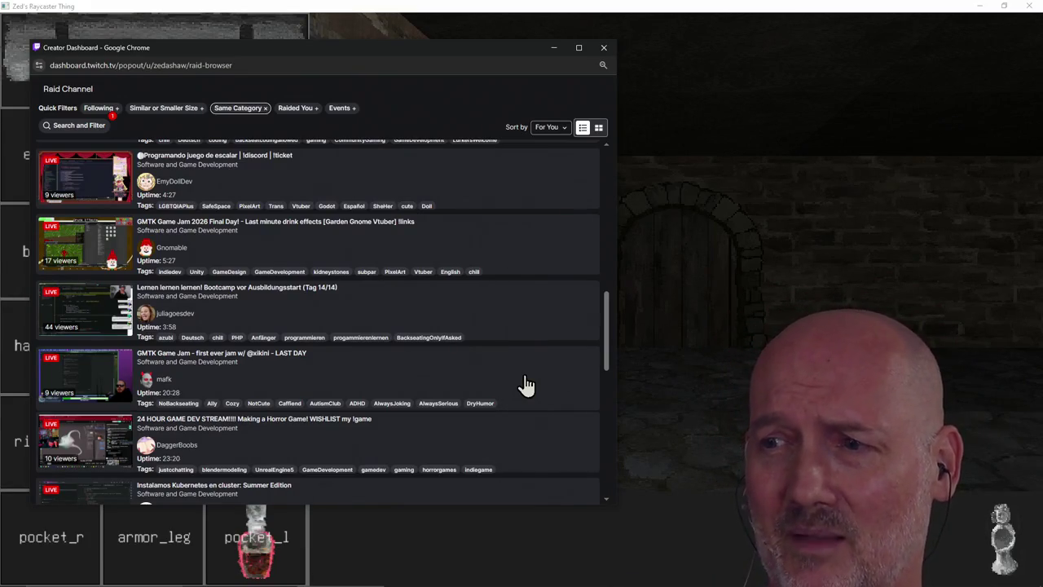
{"action": "scroll", "coordinate": [526, 384], "scroll_direction": "down", "scroll_amount": 1}
{"action": "scroll", "coordinate": [529, 398], "scroll_direction": "down", "scroll_amount": 1}
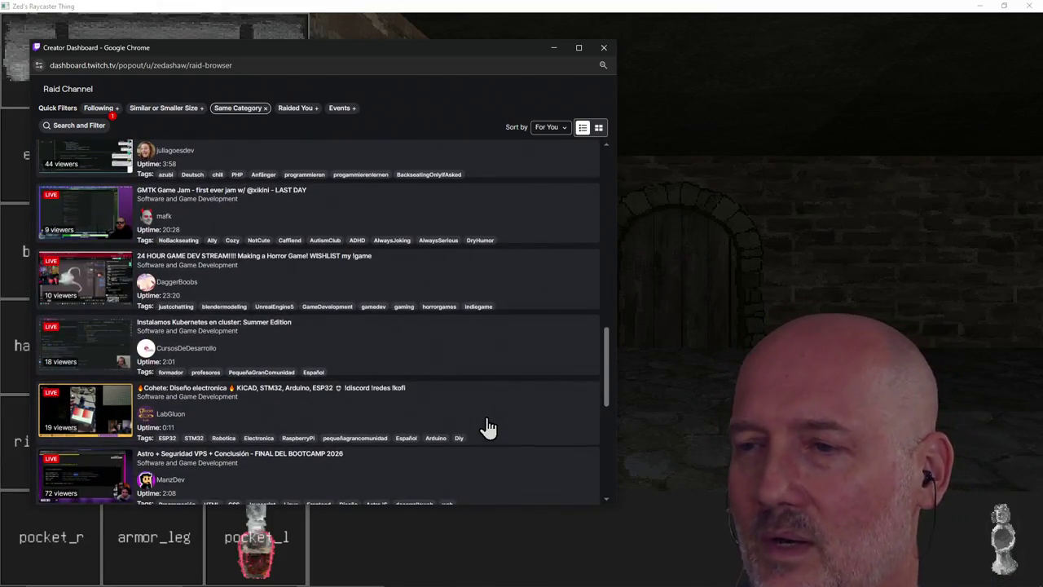
{"action": "scroll", "coordinate": [487, 426], "scroll_direction": "down", "scroll_amount": 1}
{"action": "scroll", "coordinate": [473, 435], "scroll_direction": "down", "scroll_amount": 1}
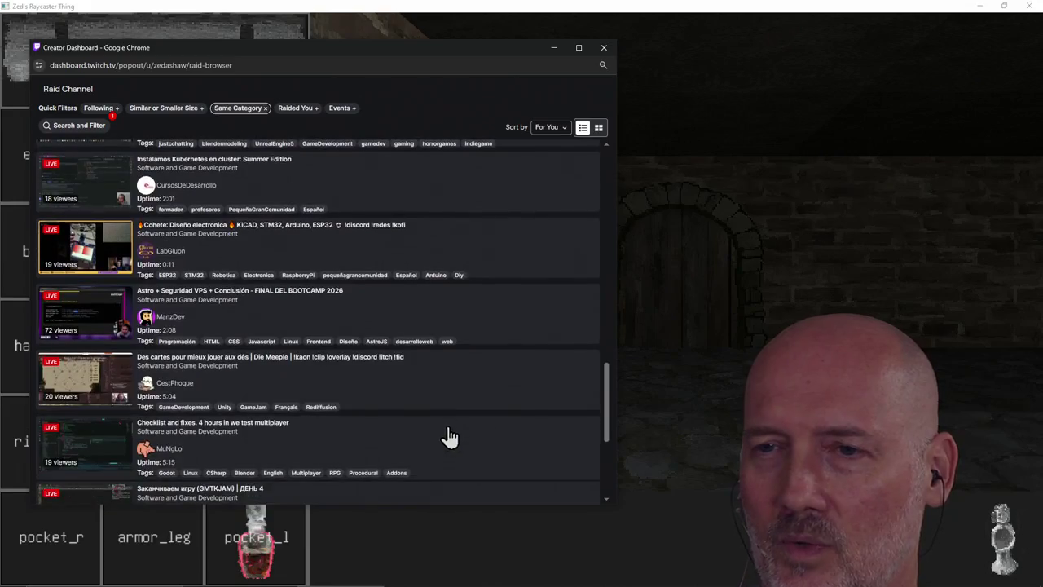
{"action": "scroll", "coordinate": [450, 440], "scroll_direction": "down", "scroll_amount": 2}
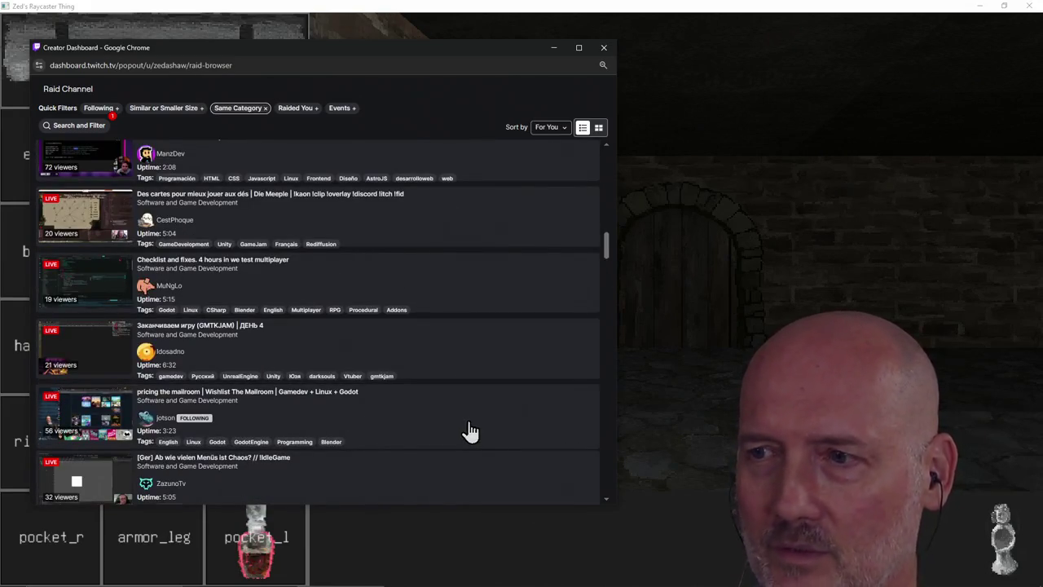
{"action": "scroll", "coordinate": [473, 455], "scroll_direction": "down", "scroll_amount": 1}
{"action": "scroll", "coordinate": [531, 436], "scroll_direction": "up", "scroll_amount": 2}
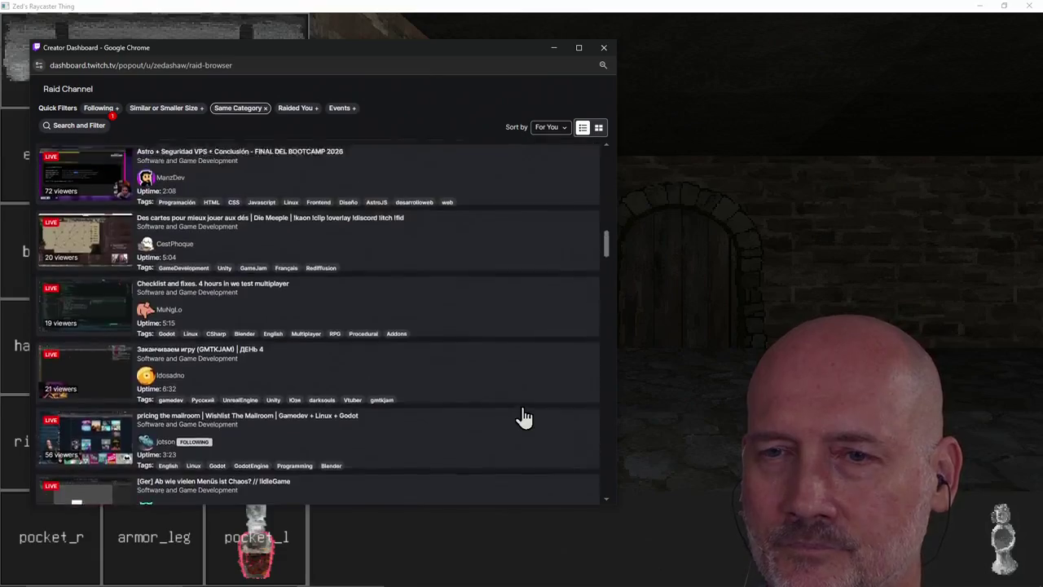
{"action": "scroll", "coordinate": [522, 420], "scroll_direction": "up", "scroll_amount": 2}
{"action": "scroll", "coordinate": [520, 415], "scroll_direction": "up", "scroll_amount": 2}
{"action": "scroll", "coordinate": [524, 418], "scroll_direction": "up", "scroll_amount": 2}
{"action": "scroll", "coordinate": [523, 418], "scroll_direction": "down", "scroll_amount": 2}
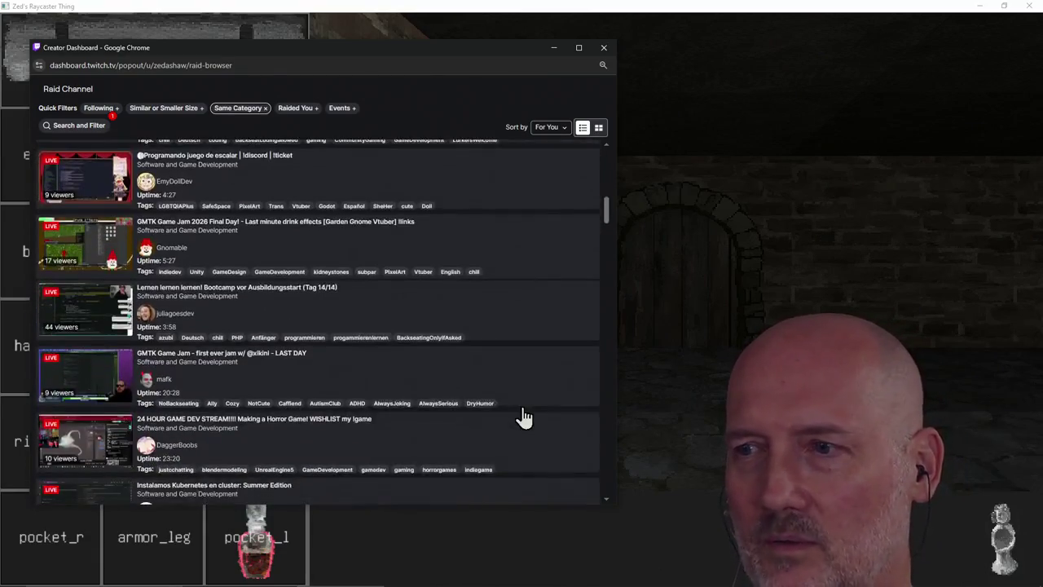
{"action": "scroll", "coordinate": [522, 417], "scroll_direction": "down", "scroll_amount": 2}
{"action": "scroll", "coordinate": [521, 432], "scroll_direction": "down", "scroll_amount": 2}
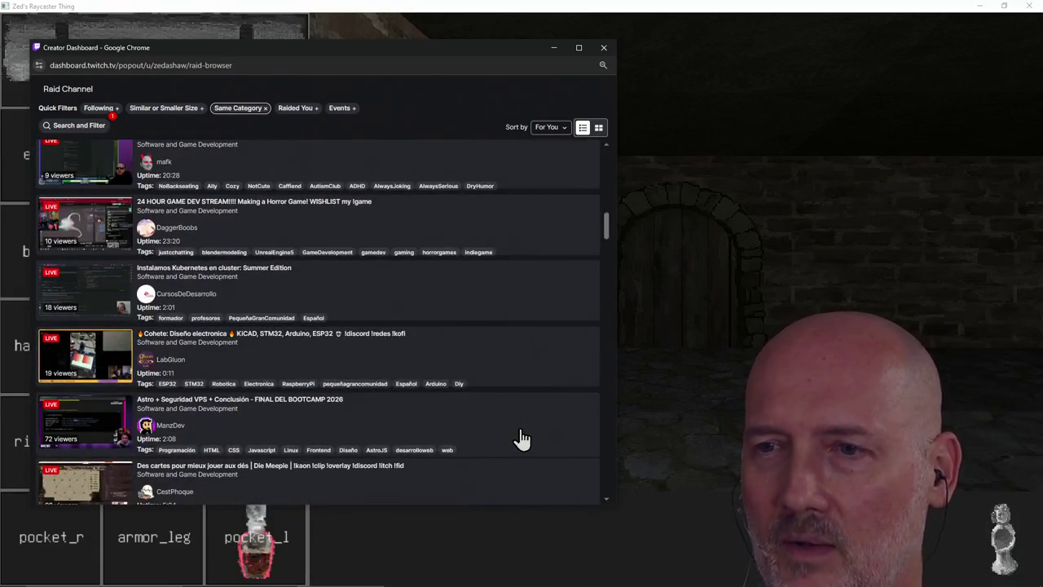
{"action": "scroll", "coordinate": [518, 440], "scroll_direction": "down", "scroll_amount": 2}
{"action": "scroll", "coordinate": [521, 459], "scroll_direction": "down", "scroll_amount": 2}
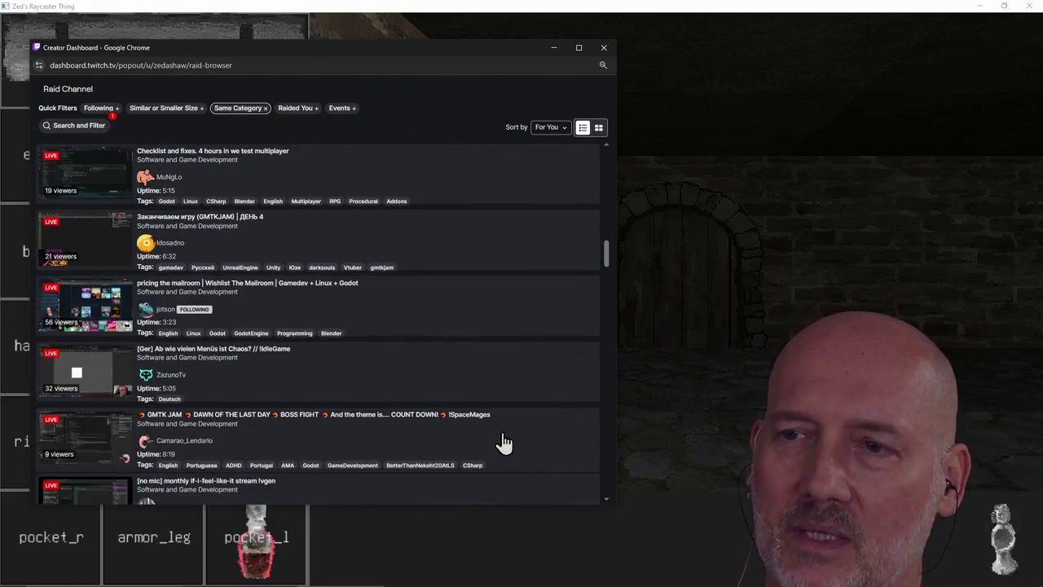
{"action": "scroll", "coordinate": [501, 442], "scroll_direction": "down", "scroll_amount": 2}
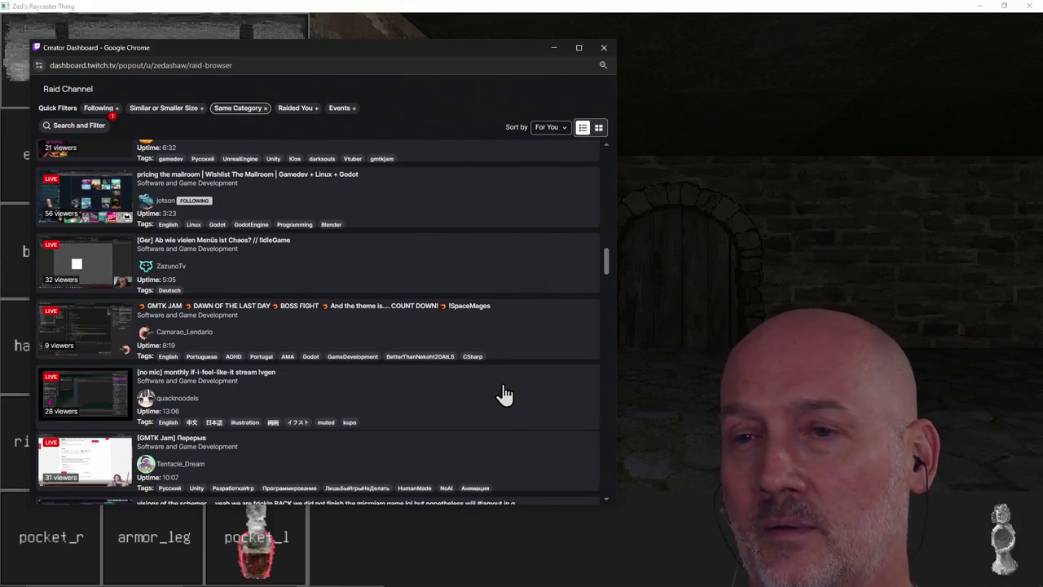
{"action": "scroll", "coordinate": [504, 394], "scroll_direction": "down", "scroll_amount": 2}
{"action": "scroll", "coordinate": [504, 394], "scroll_direction": "down", "scroll_amount": 2}
{"action": "scroll", "coordinate": [504, 395], "scroll_direction": "down", "scroll_amount": 1}
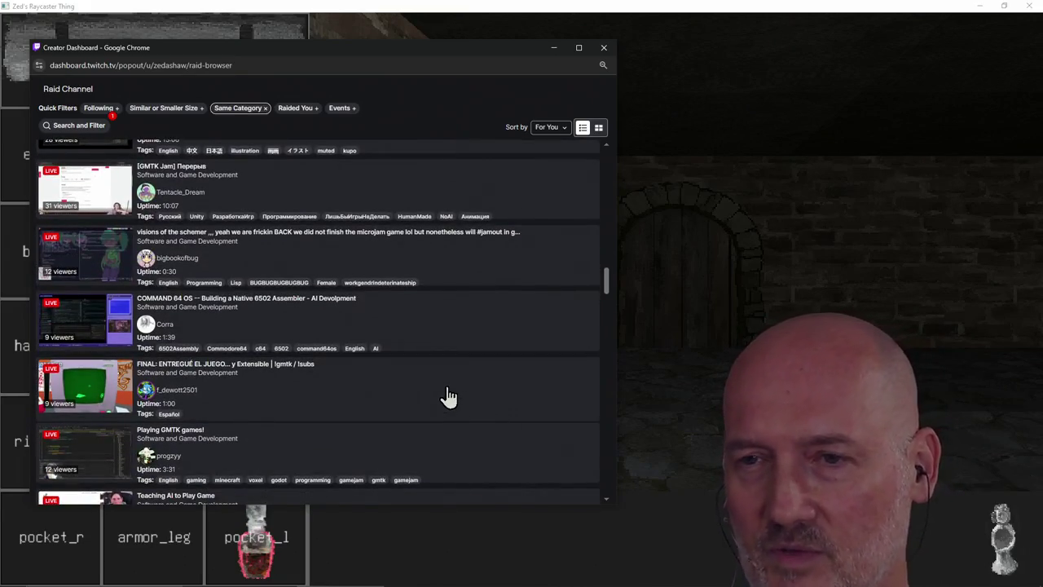
{"action": "scroll", "coordinate": [446, 398], "scroll_direction": "down", "scroll_amount": 1}
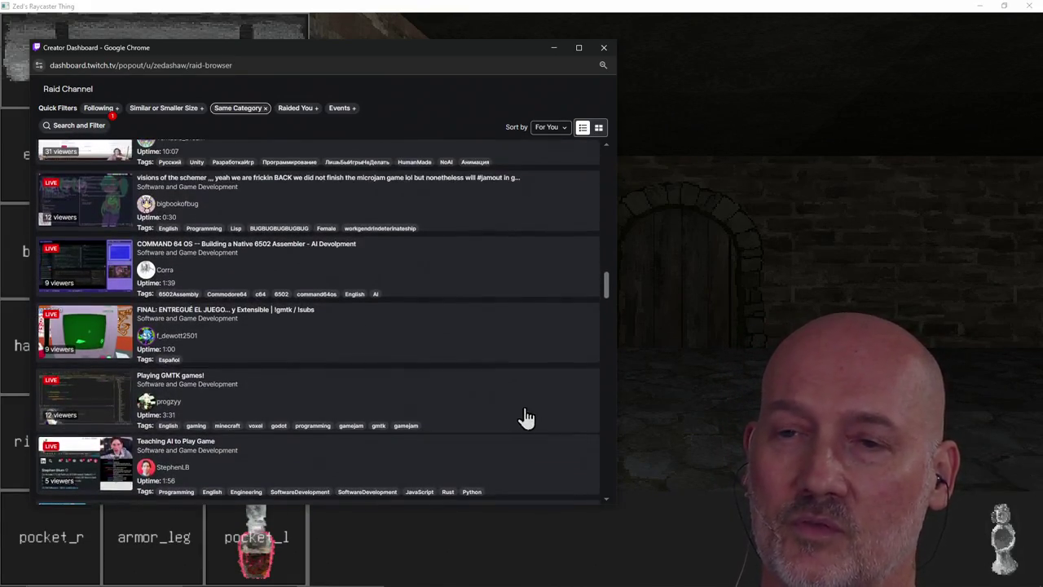
{"action": "scroll", "coordinate": [499, 472], "scroll_direction": "down", "scroll_amount": 1}
{"action": "scroll", "coordinate": [502, 464], "scroll_direction": "down", "scroll_amount": 2}
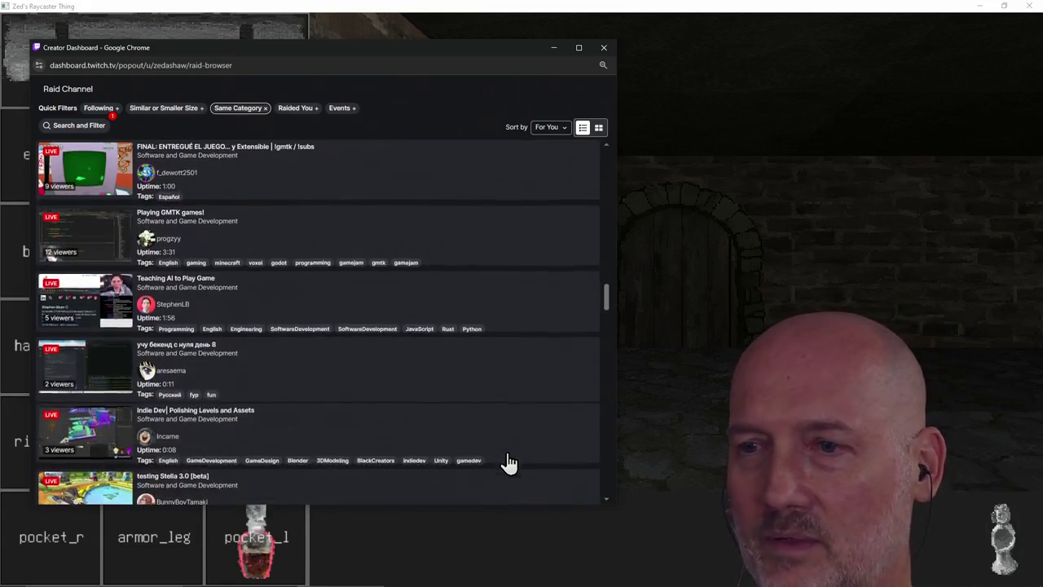
{"action": "scroll", "coordinate": [518, 453], "scroll_direction": "down", "scroll_amount": 2}
{"action": "scroll", "coordinate": [525, 453], "scroll_direction": "up", "scroll_amount": 10}
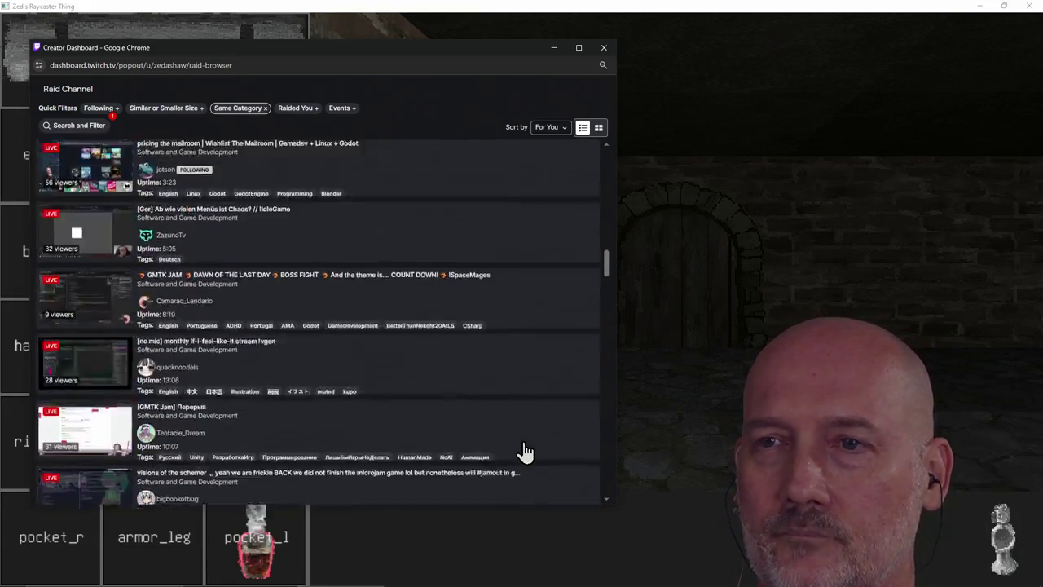
{"action": "scroll", "coordinate": [525, 453], "scroll_direction": "up", "scroll_amount": 10}
{"action": "scroll", "coordinate": [525, 453], "scroll_direction": "up", "scroll_amount": 10}
{"action": "scroll", "coordinate": [525, 453], "scroll_direction": "up", "scroll_amount": 2}
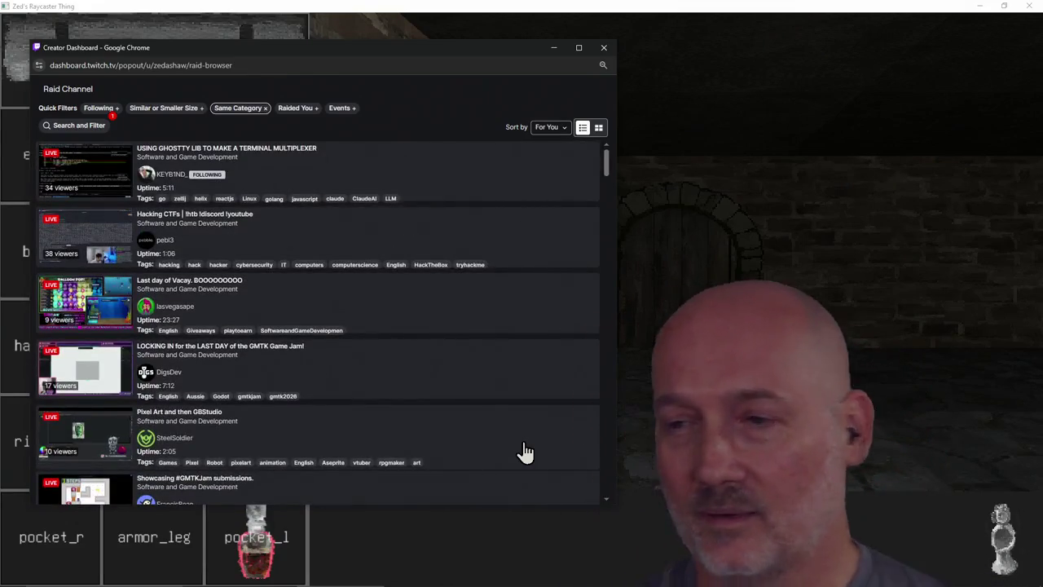
{"action": "scroll", "coordinate": [459, 384], "scroll_direction": "down", "scroll_amount": 2}
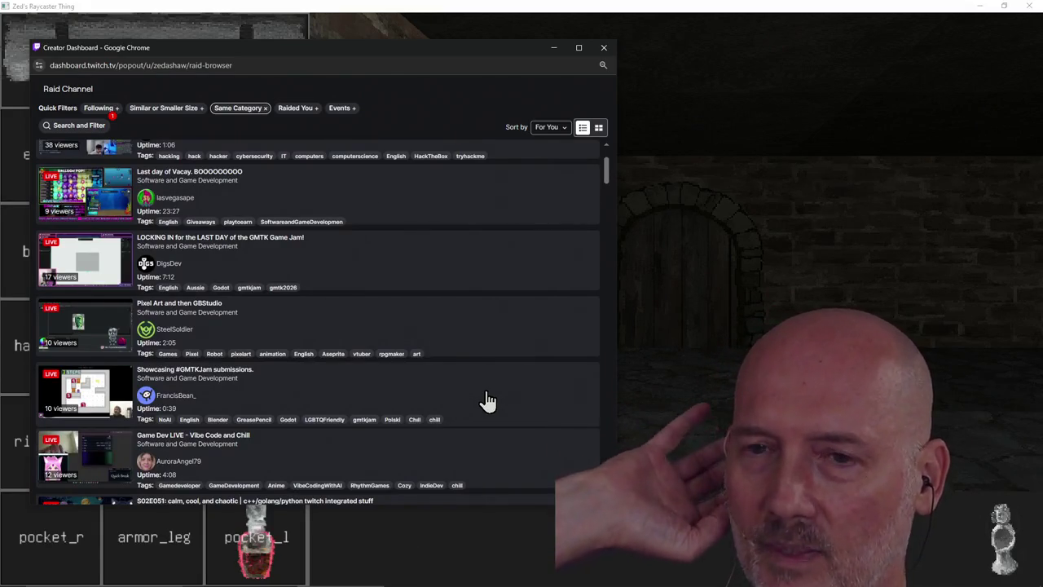
{"action": "scroll", "coordinate": [485, 396], "scroll_direction": "down", "scroll_amount": 1}
{"action": "scroll", "coordinate": [492, 396], "scroll_direction": "down", "scroll_amount": 1}
{"action": "scroll", "coordinate": [491, 396], "scroll_direction": "down", "scroll_amount": 1}
{"action": "scroll", "coordinate": [494, 396], "scroll_direction": "down", "scroll_amount": 1}
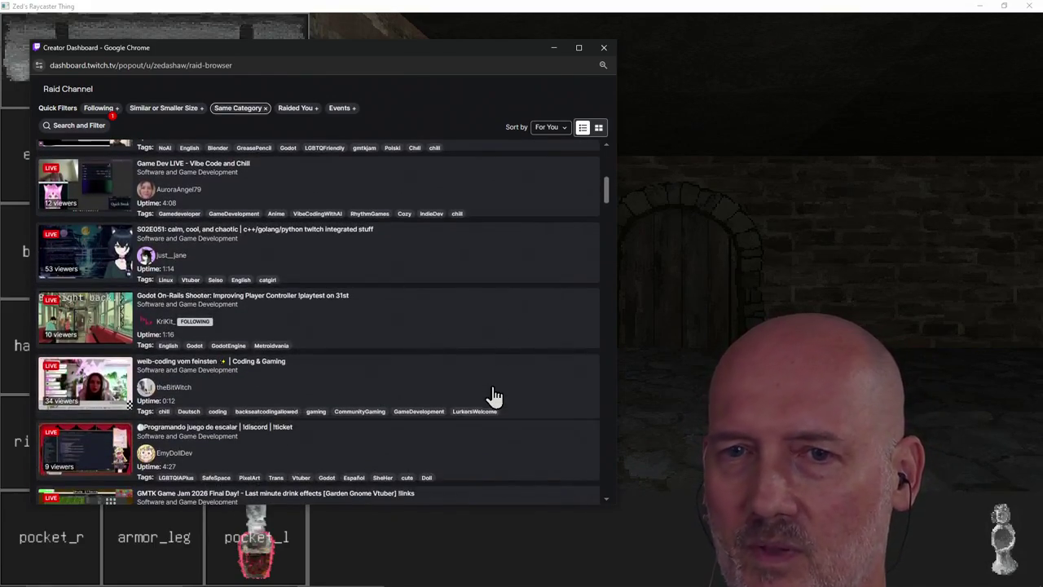
{"action": "scroll", "coordinate": [510, 399], "scroll_direction": "down", "scroll_amount": 1}
{"action": "scroll", "coordinate": [508, 400], "scroll_direction": "down", "scroll_amount": 1}
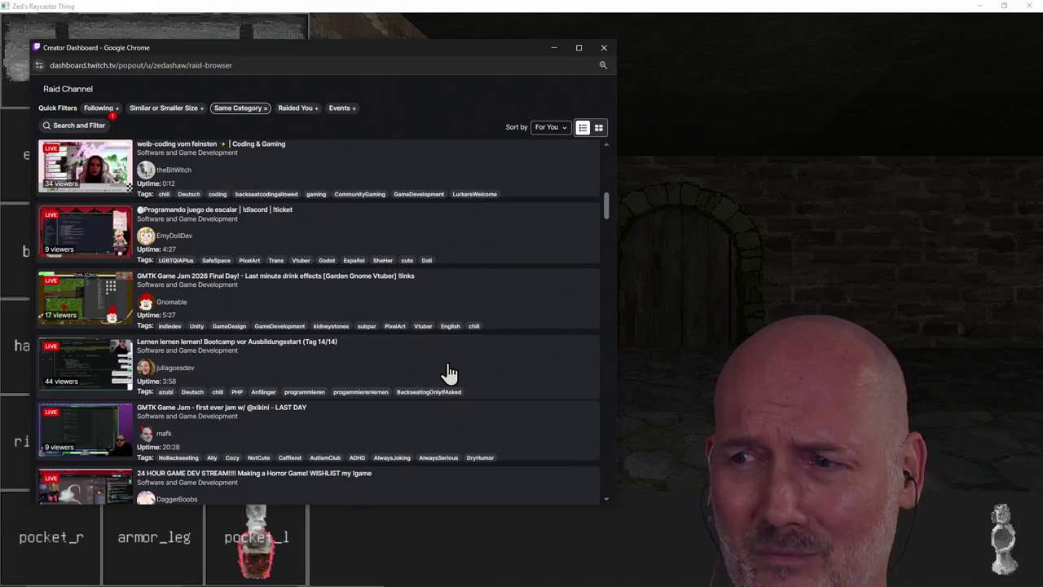
{"action": "scroll", "coordinate": [489, 377], "scroll_direction": "down", "scroll_amount": 1}
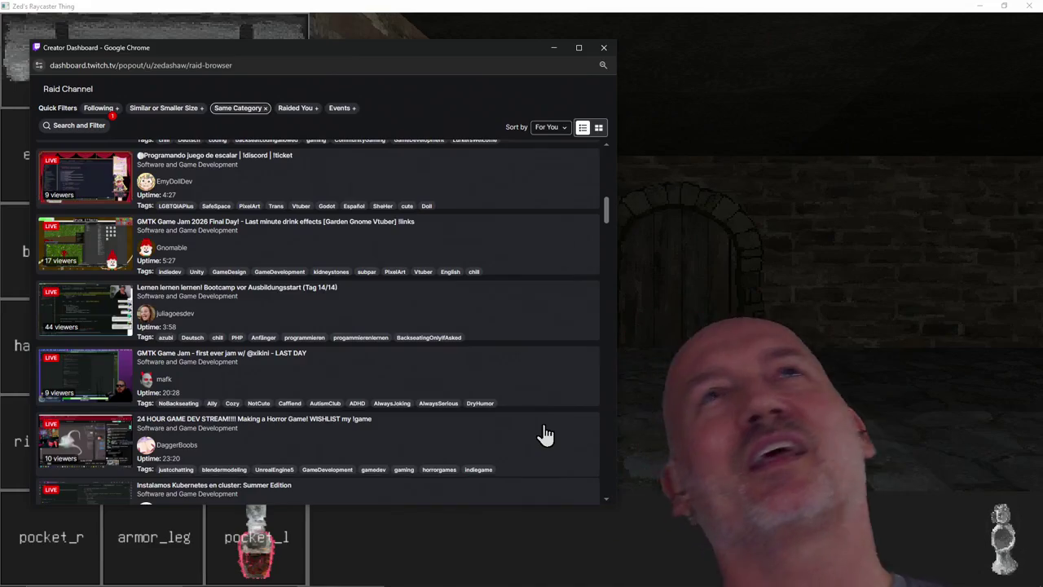
{"action": "scroll", "coordinate": [545, 435], "scroll_direction": "down", "scroll_amount": 1}
{"action": "scroll", "coordinate": [545, 435], "scroll_direction": "down", "scroll_amount": 1}
{"action": "scroll", "coordinate": [545, 434], "scroll_direction": "down", "scroll_amount": 1}
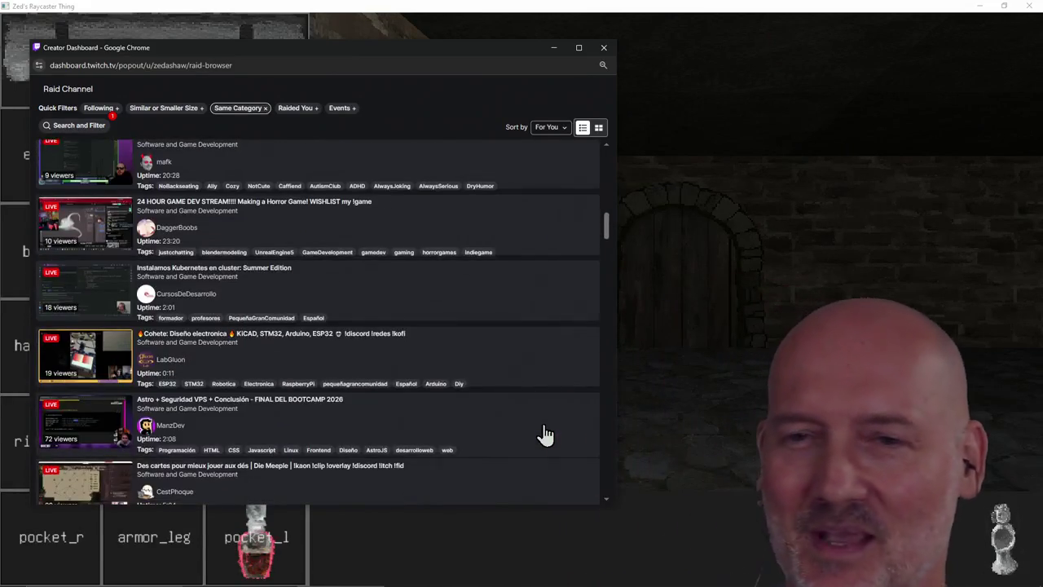
{"action": "scroll", "coordinate": [545, 434], "scroll_direction": "down", "scroll_amount": 1}
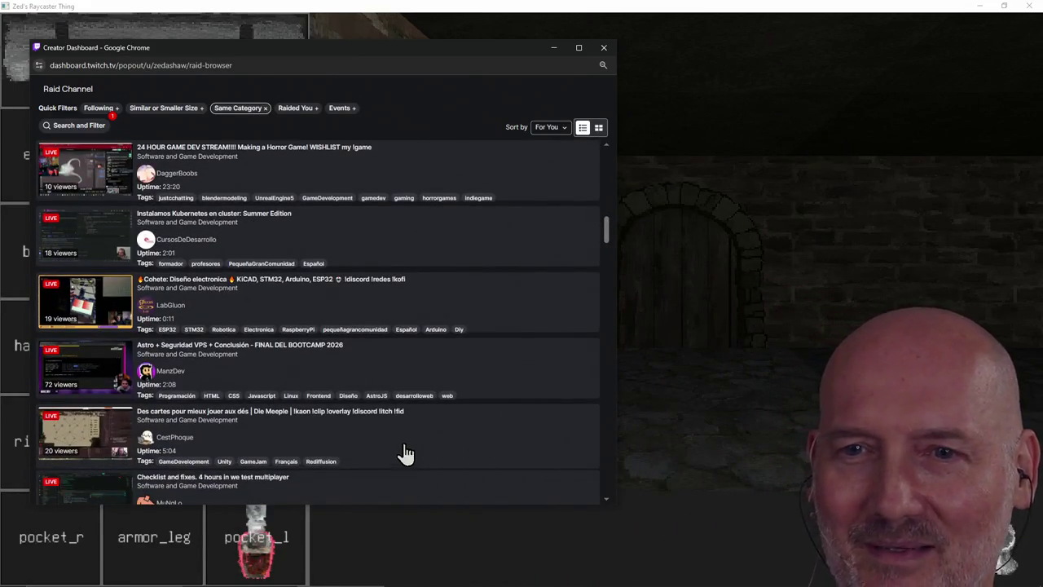
{"action": "scroll", "coordinate": [457, 432], "scroll_direction": "down", "scroll_amount": 2}
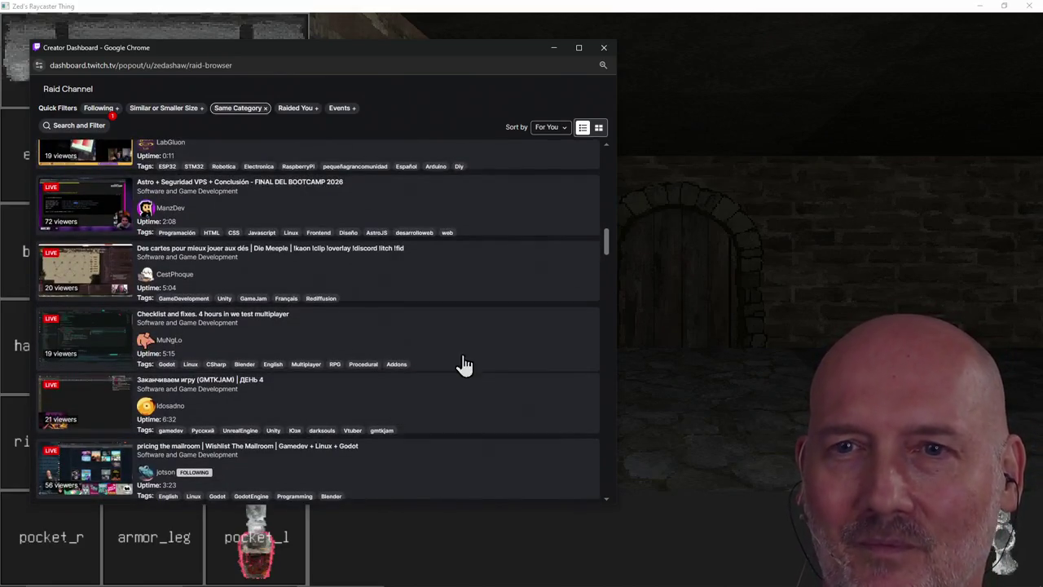
Find the Godot On-Rails Shooter channel in the raid list and open its Stream Preview
{"action": "scroll", "coordinate": [407, 244], "scroll_direction": "up", "scroll_amount": 1}
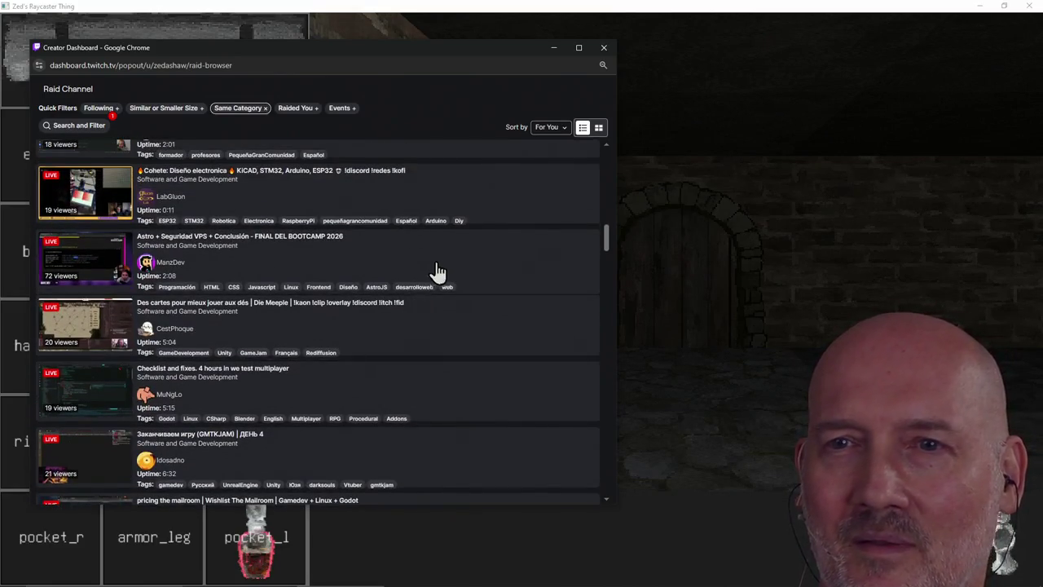
{"action": "scroll", "coordinate": [440, 265], "scroll_direction": "down", "scroll_amount": 2}
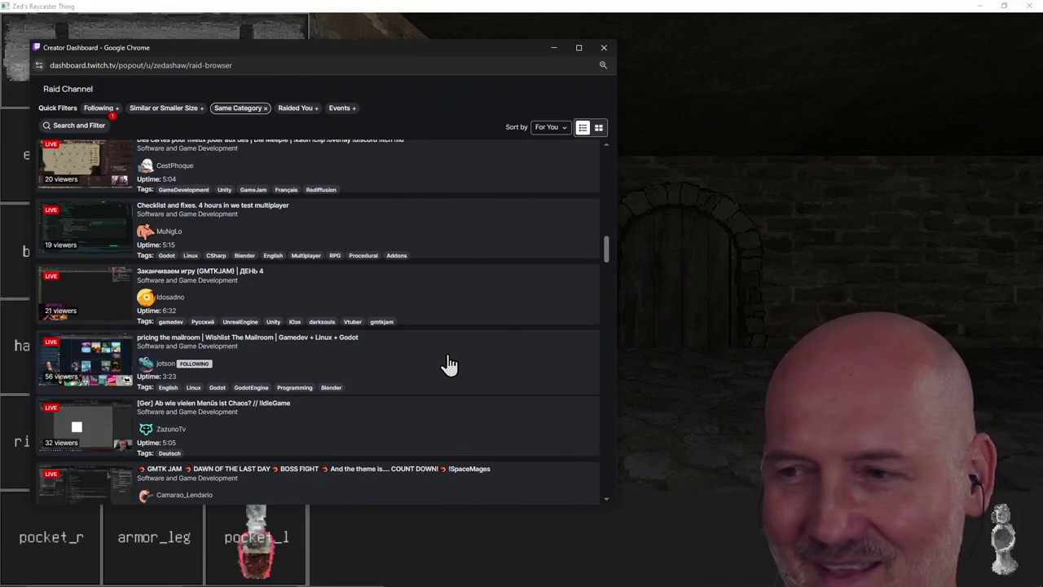
{"action": "scroll", "coordinate": [442, 396], "scroll_direction": "down", "scroll_amount": 2}
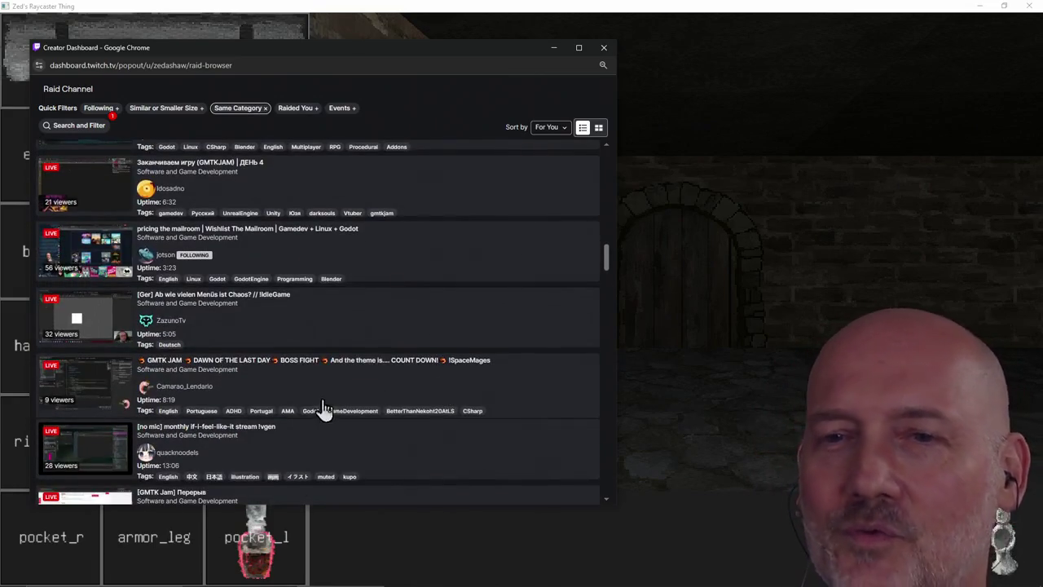
{"action": "scroll", "coordinate": [369, 432], "scroll_direction": "down", "scroll_amount": 2}
{"action": "scroll", "coordinate": [296, 419], "scroll_direction": "up", "scroll_amount": 5}
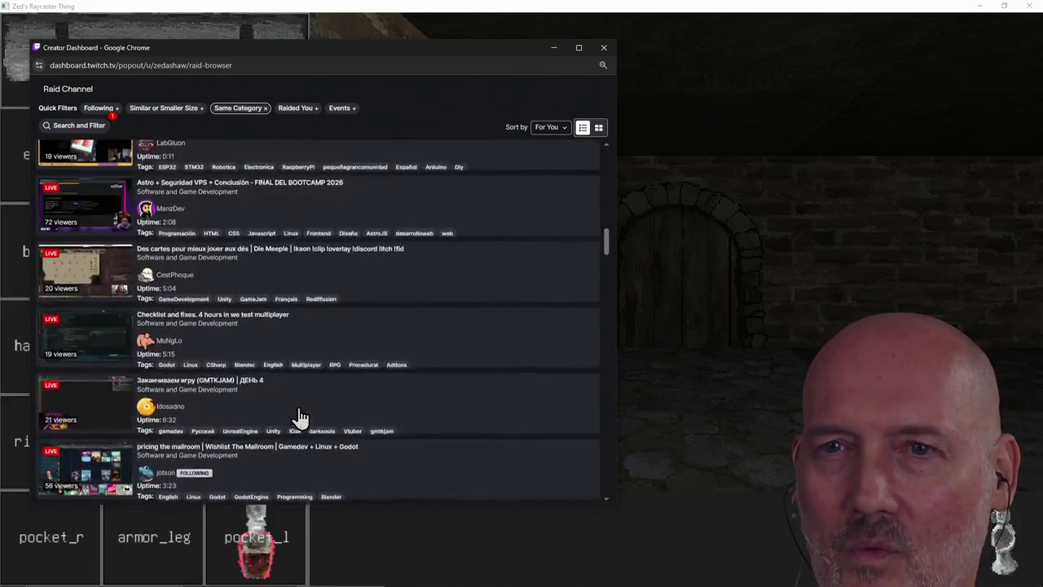
{"action": "scroll", "coordinate": [300, 418], "scroll_direction": "up", "scroll_amount": 4}
{"action": "scroll", "coordinate": [300, 418], "scroll_direction": "up", "scroll_amount": 5}
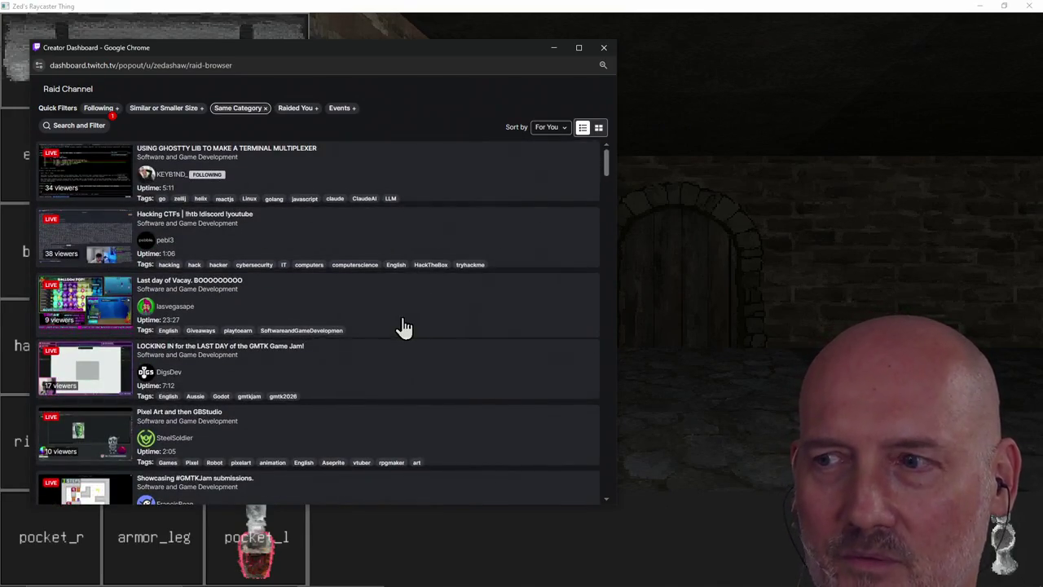
{"action": "scroll", "coordinate": [398, 312], "scroll_direction": "down", "scroll_amount": 1}
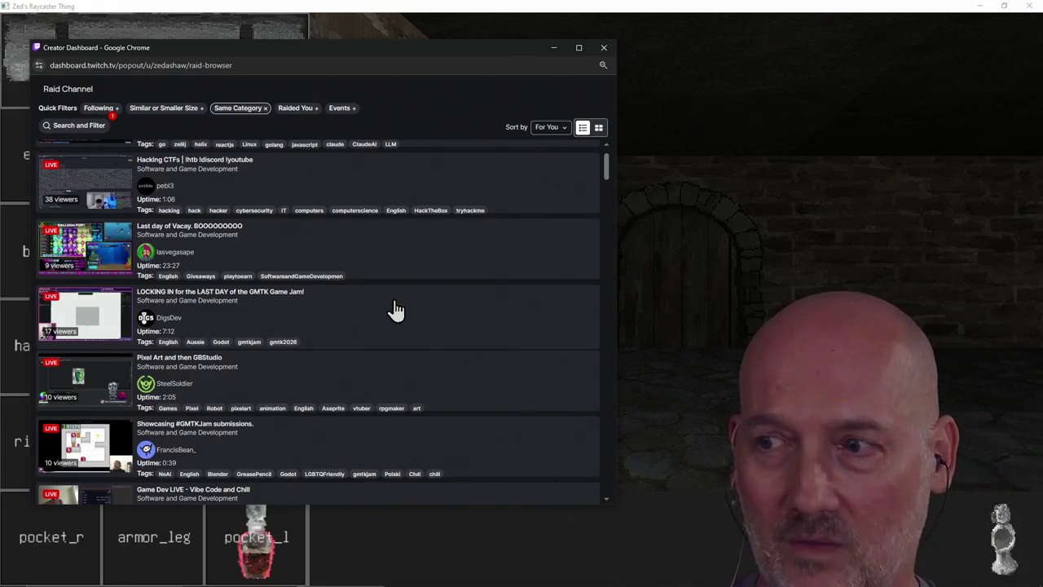
{"action": "scroll", "coordinate": [399, 334], "scroll_direction": "down", "scroll_amount": 1}
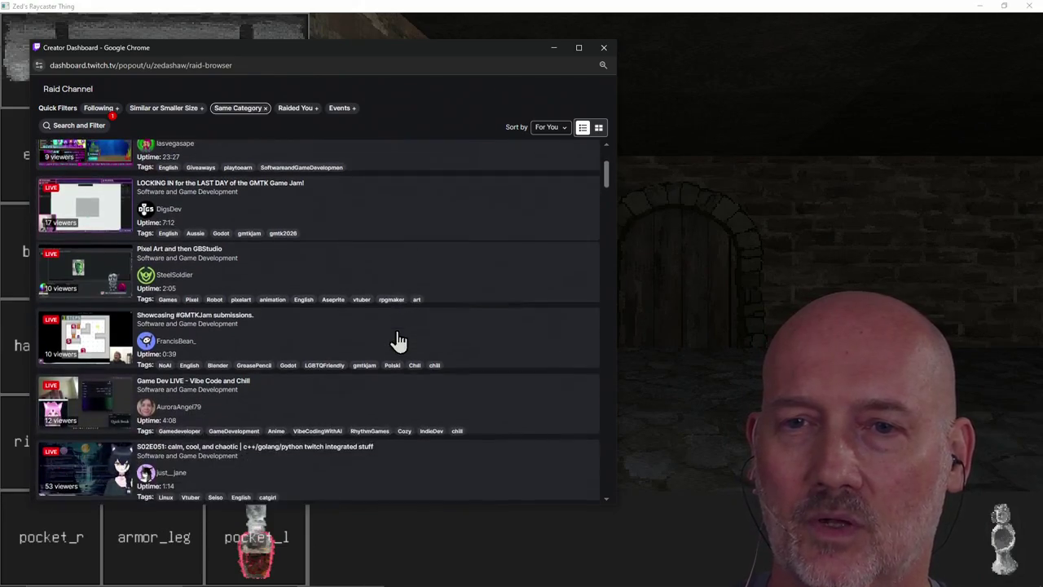
{"action": "scroll", "coordinate": [419, 321], "scroll_direction": "up", "scroll_amount": 1}
{"action": "scroll", "coordinate": [417, 323], "scroll_direction": "up", "scroll_amount": 1}
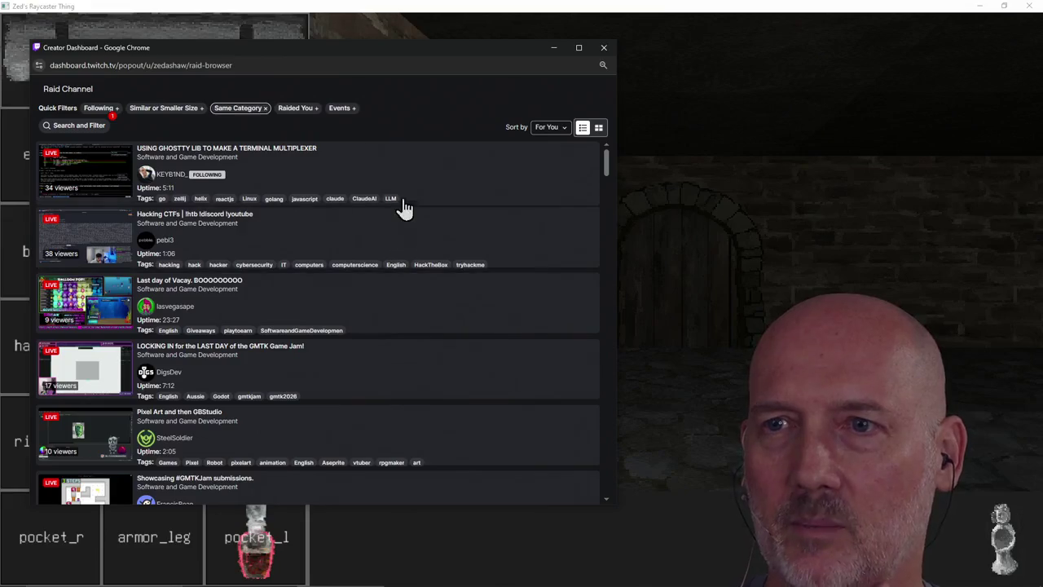
{"action": "scroll", "coordinate": [400, 330], "scroll_direction": "down", "scroll_amount": 2}
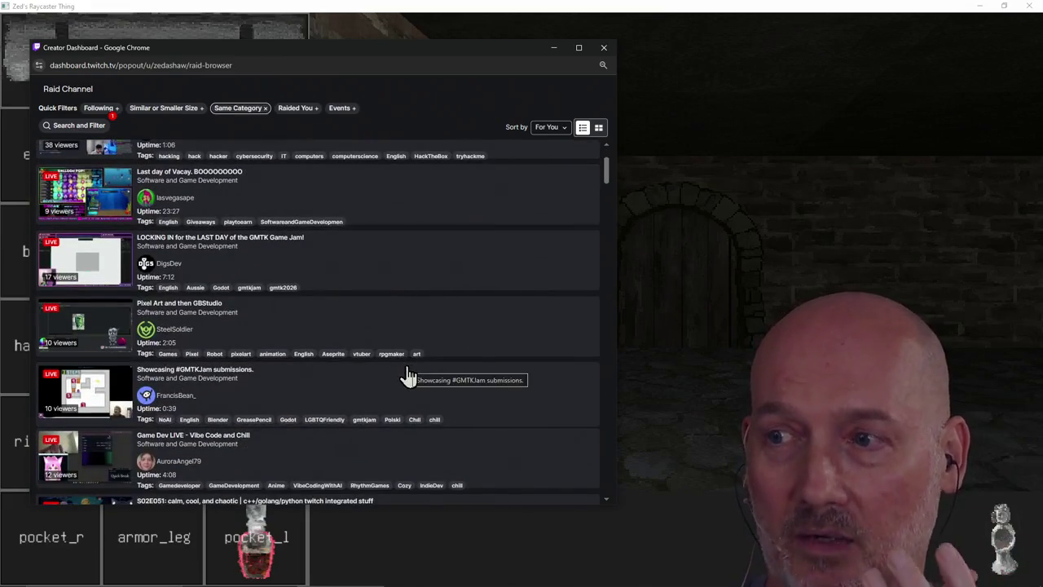
{"action": "scroll", "coordinate": [406, 375], "scroll_direction": "down", "scroll_amount": 1}
{"action": "scroll", "coordinate": [408, 412], "scroll_direction": "down", "scroll_amount": 1}
{"action": "scroll", "coordinate": [408, 415], "scroll_direction": "down", "scroll_amount": 1}
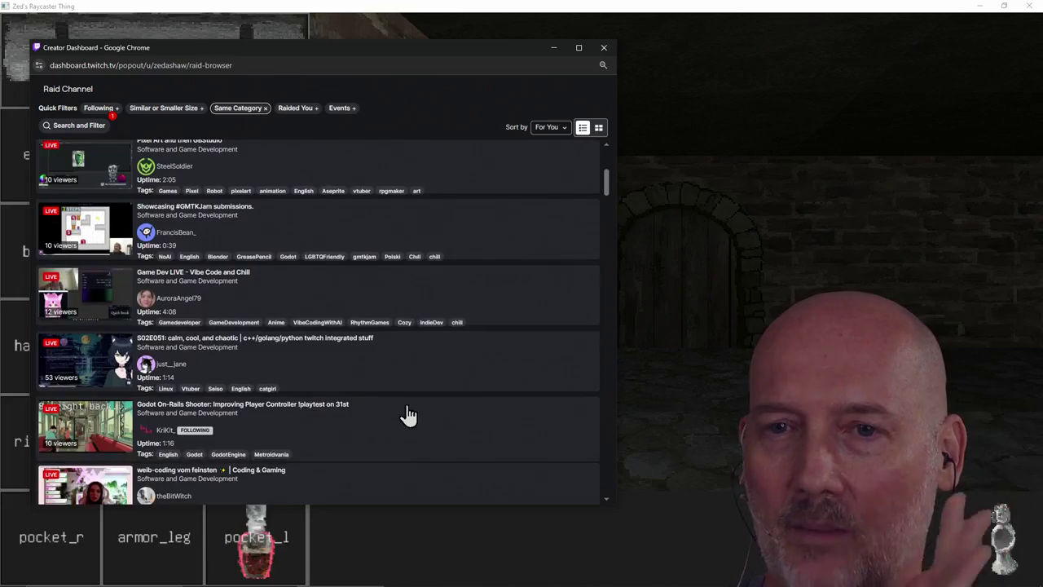
{"action": "scroll", "coordinate": [409, 415], "scroll_direction": "down", "scroll_amount": 1}
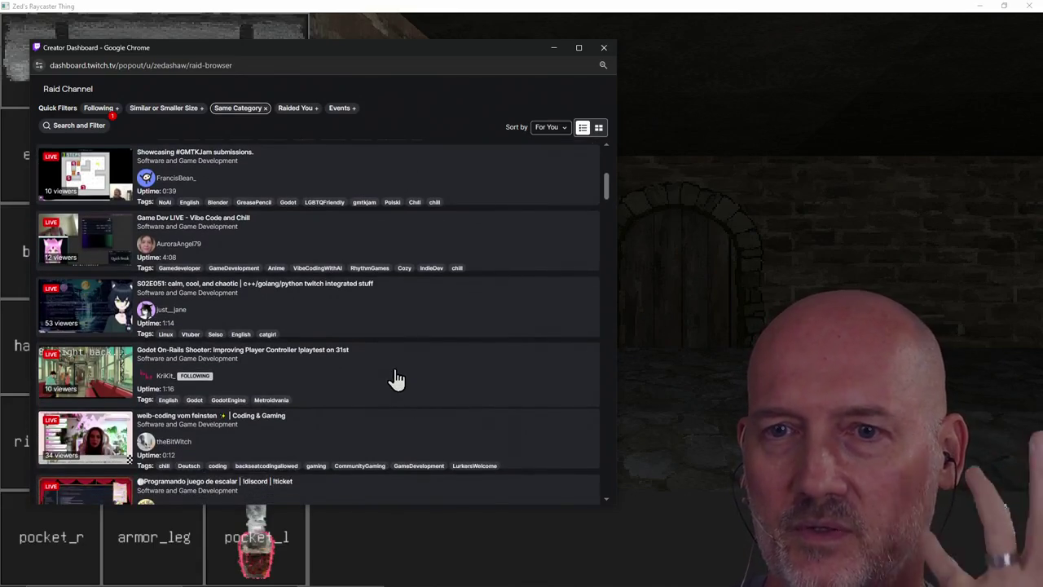
{"action": "left_click", "coordinate": [90, 376]}
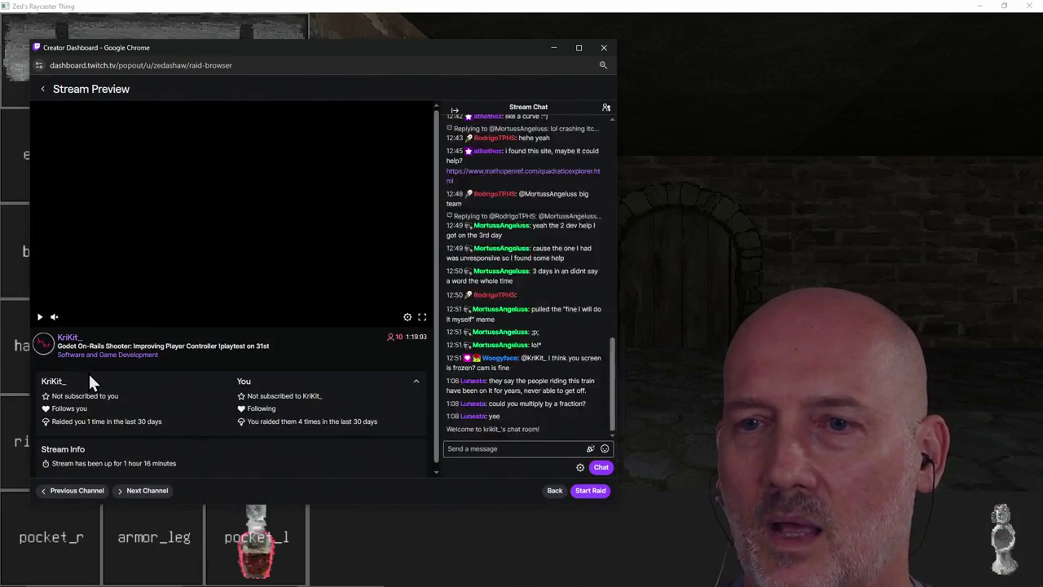